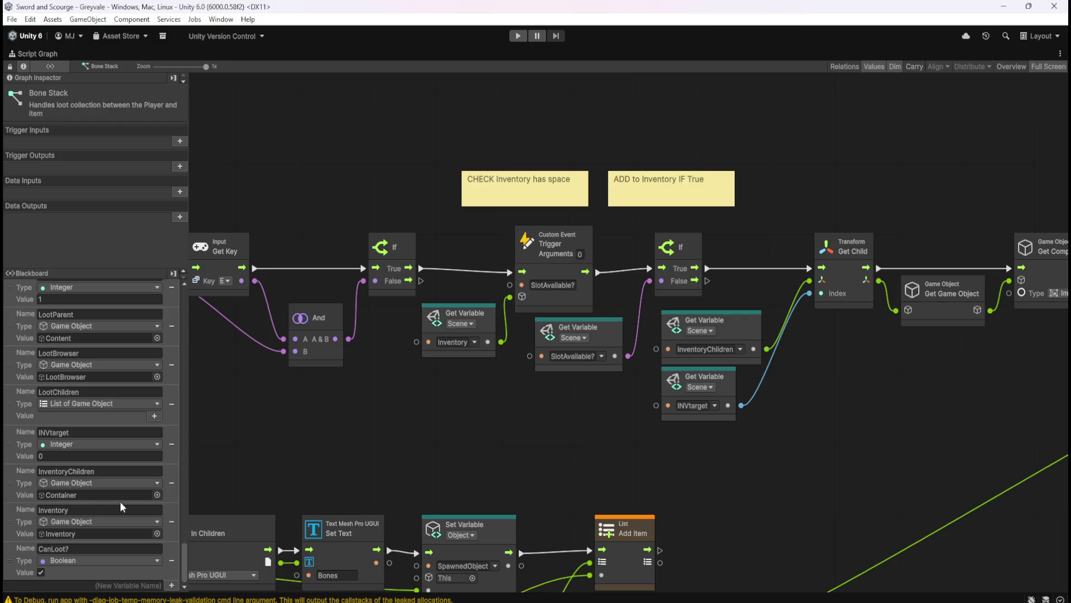
Step: Wire a CanLoot? node from the Blackboard to the second If's condition, replacing the deleted SlotAvailable? node
mouse_move(11, 560)
mouse_down()
mouse_move(521, 395)
mouse_move(601, 391)
mouse_move(652, 279)
mouse_up()
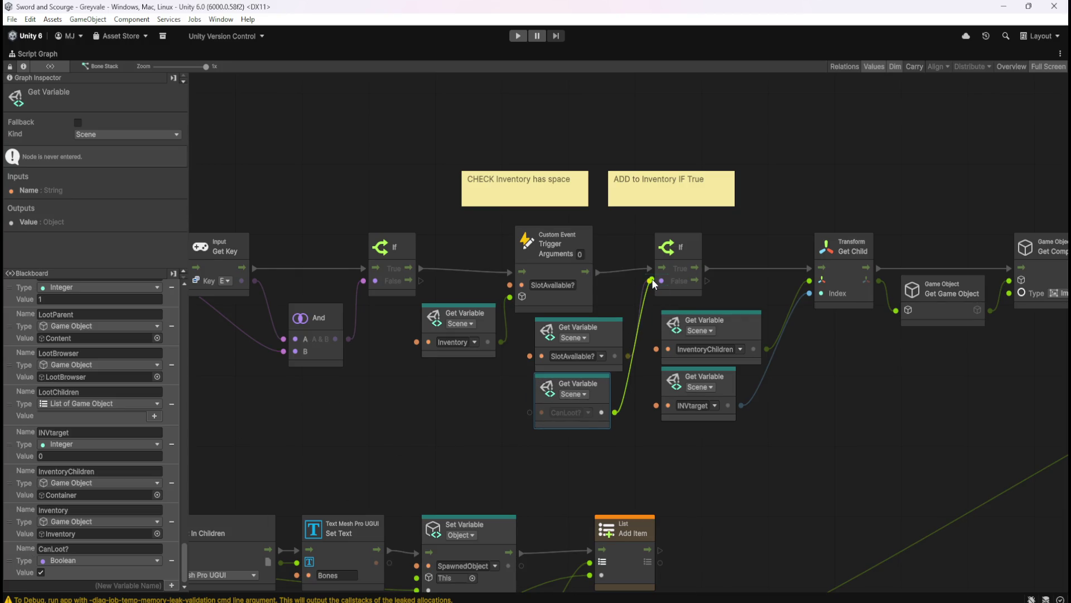
click(614, 335)
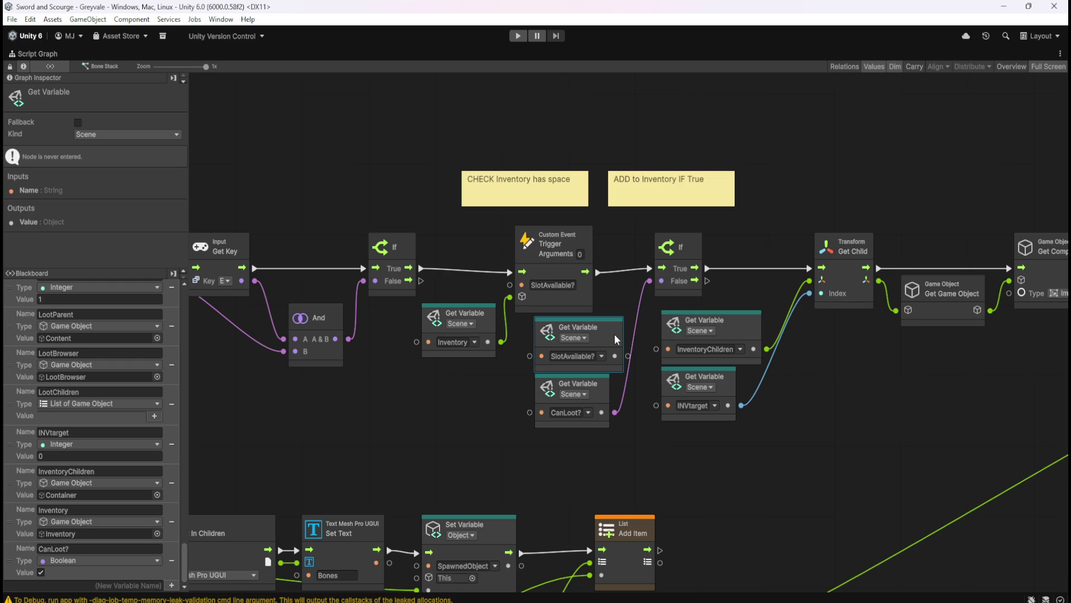
key(Delete)
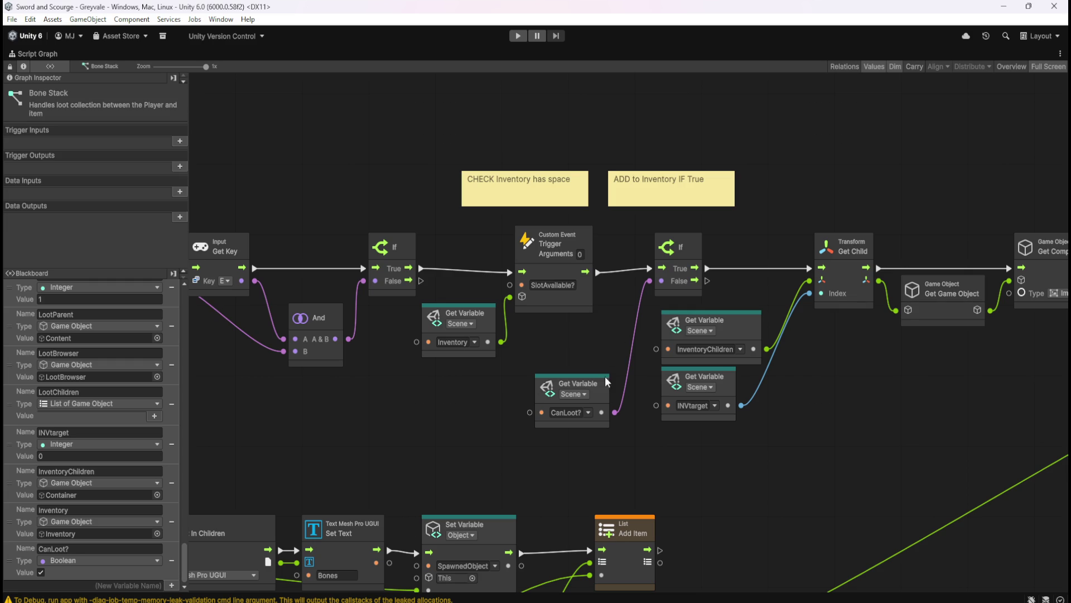
drag(601, 389, 608, 331)
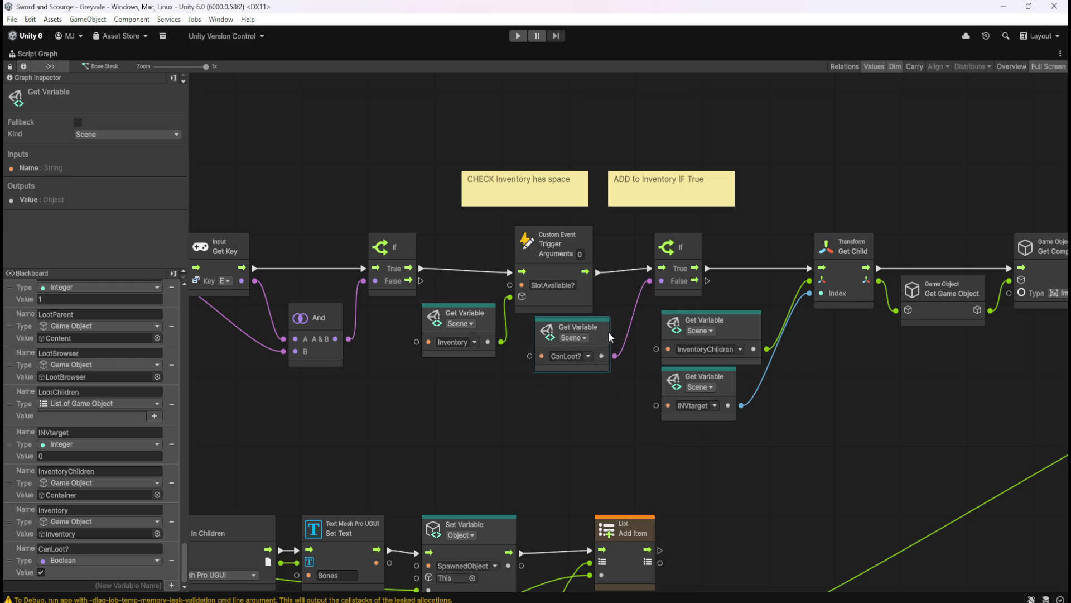
click(833, 394)
Step: Scroll across the Bone Stack graph and open the CanLoot? node's variable list
scroll(648, 380, right, 10)
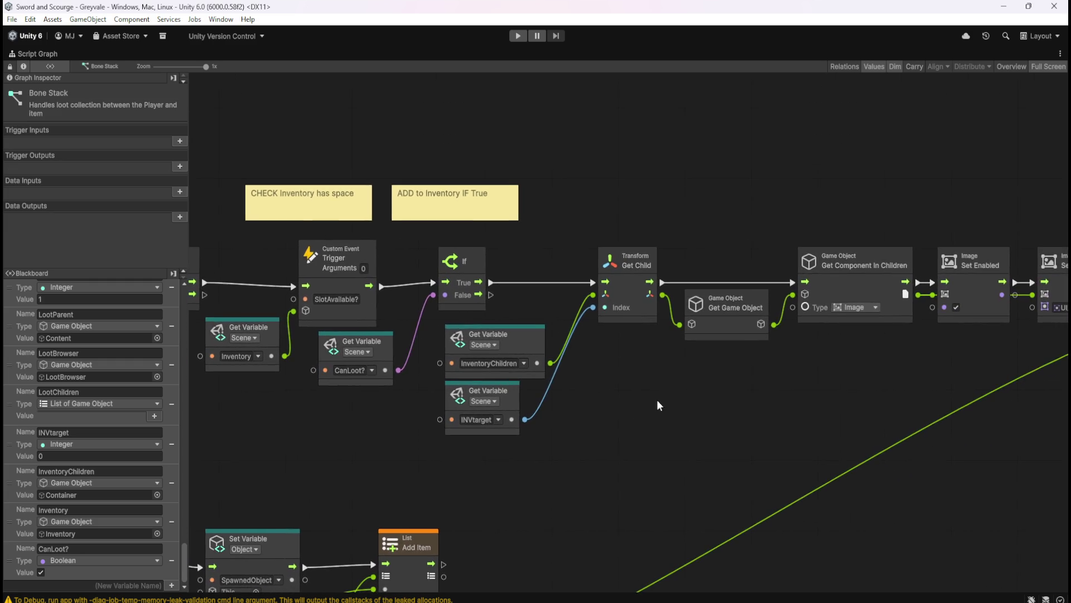
scroll(604, 423, right, 11)
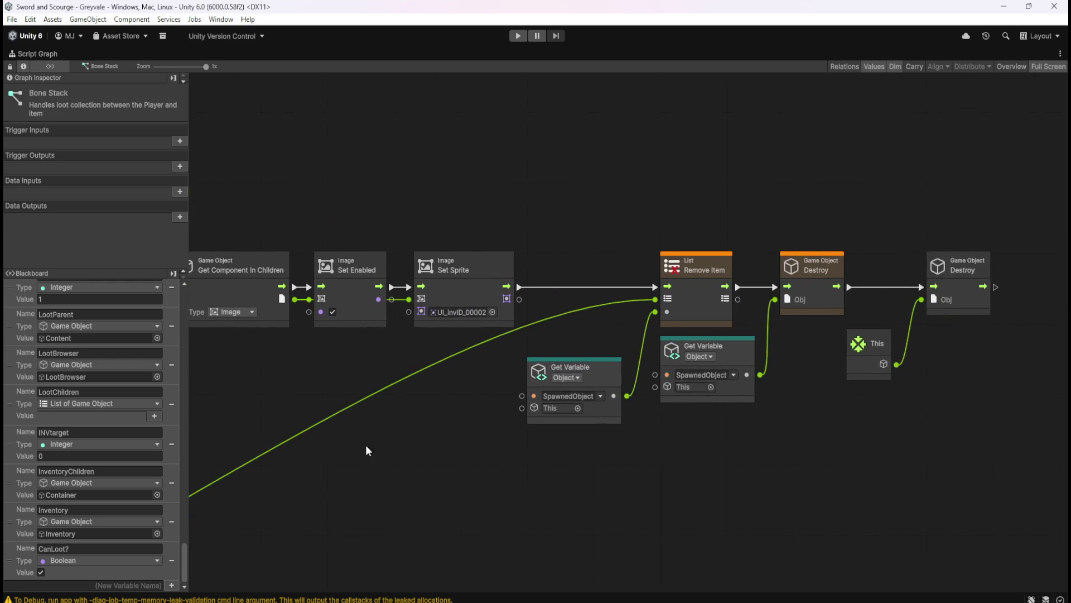
scroll(605, 444, left, 12)
scroll(560, 419, left, 8)
click(524, 358)
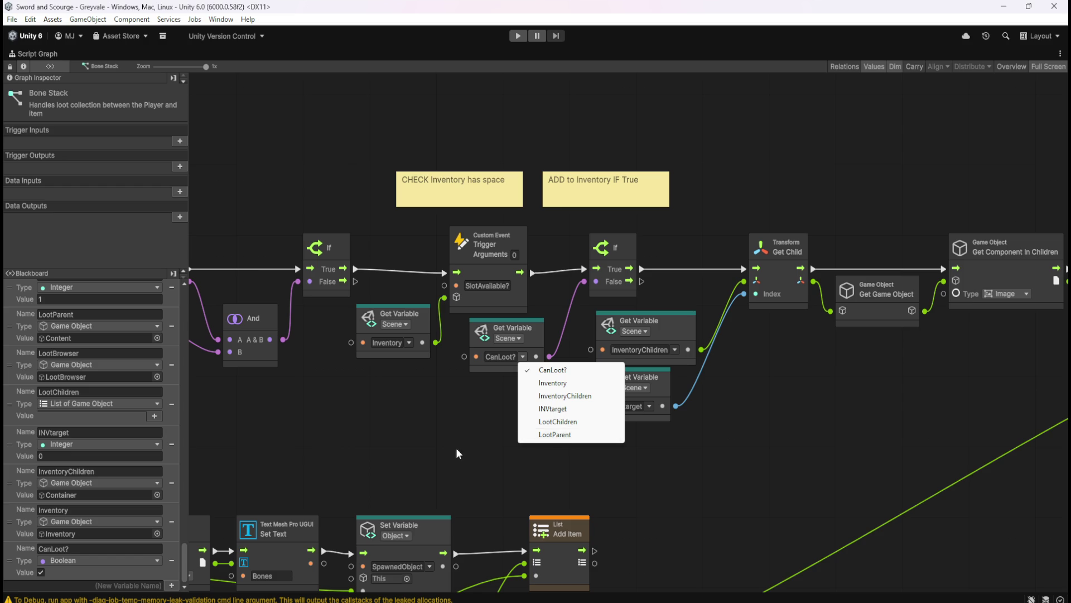
click(454, 424)
drag(453, 424, 548, 335)
click(500, 312)
click(500, 310)
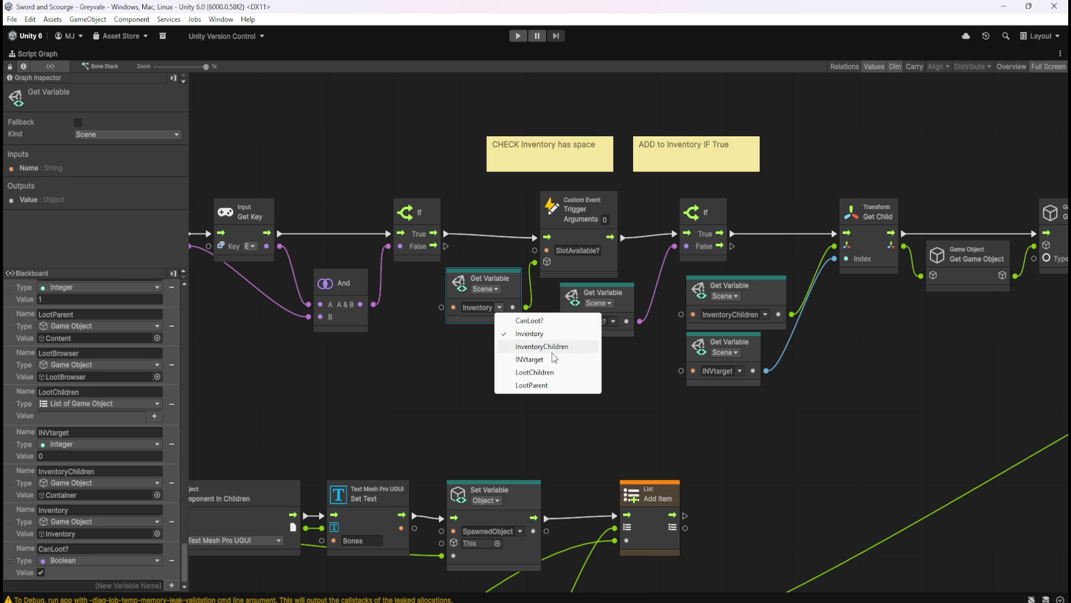
click(645, 416)
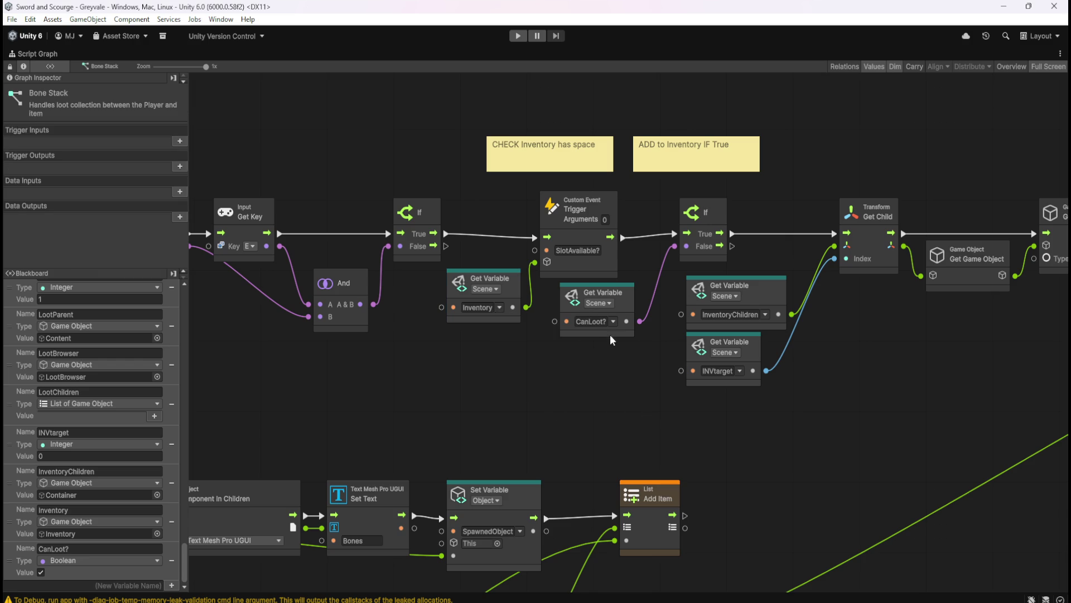
click(617, 324)
click(610, 303)
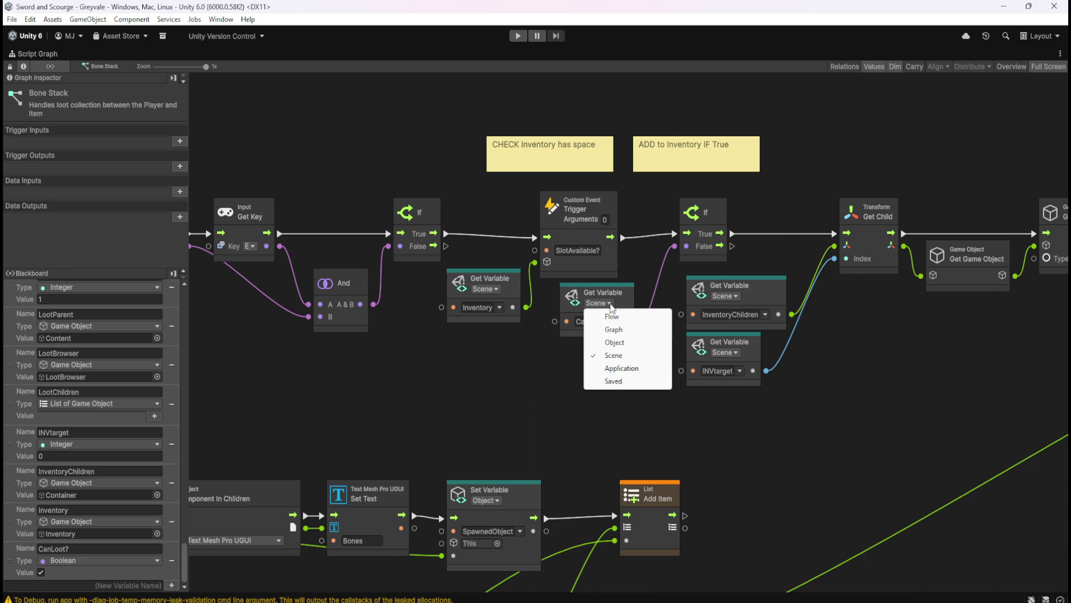
click(614, 356)
click(614, 320)
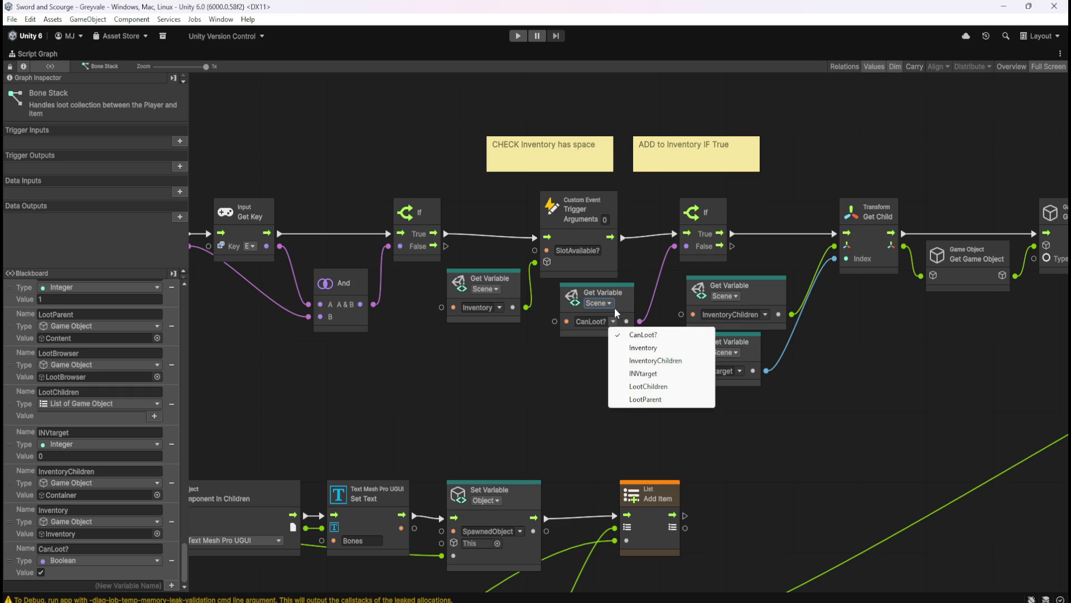
click(614, 307)
click(614, 337)
click(615, 324)
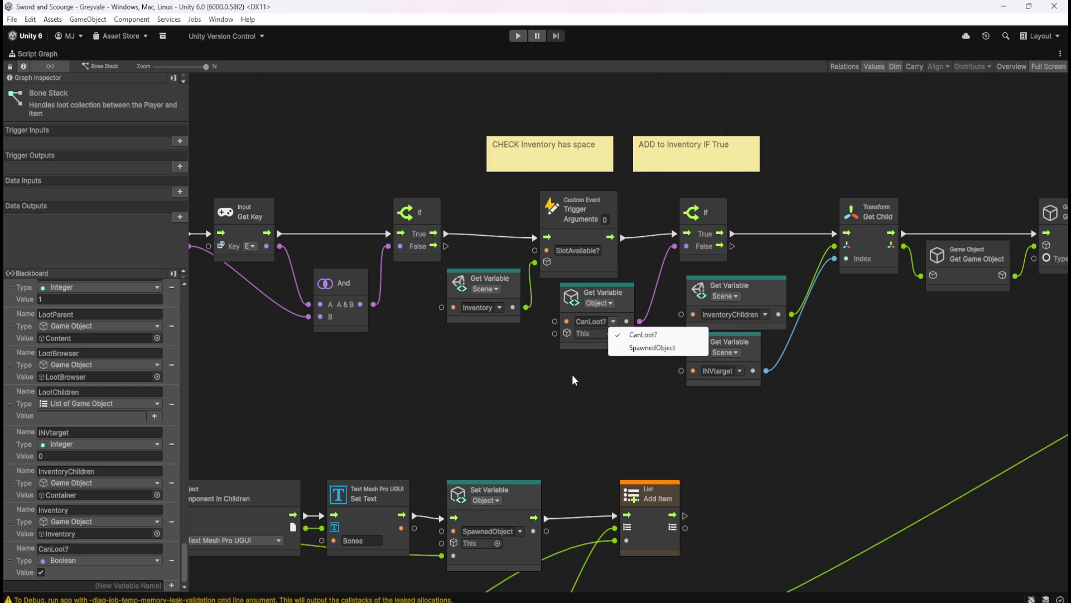
click(598, 303)
click(614, 356)
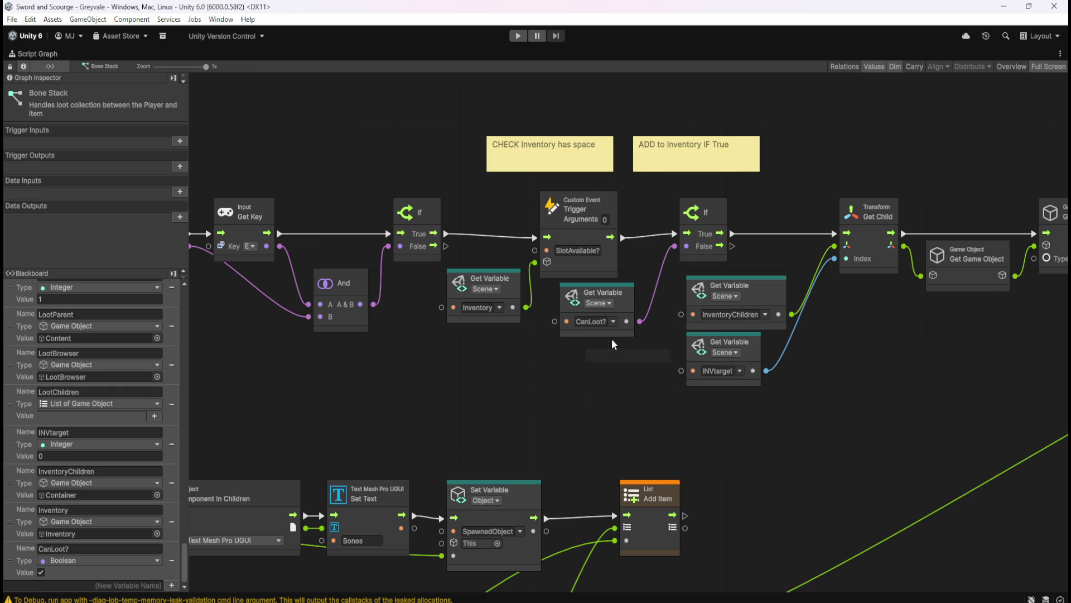
click(613, 321)
click(631, 347)
click(614, 322)
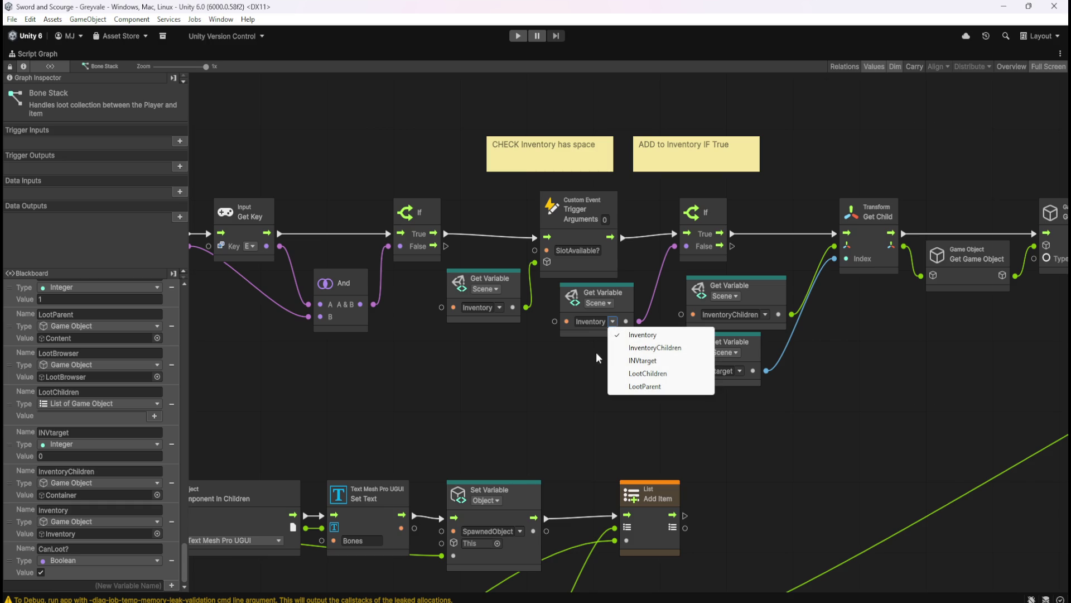
click(563, 366)
click(609, 333)
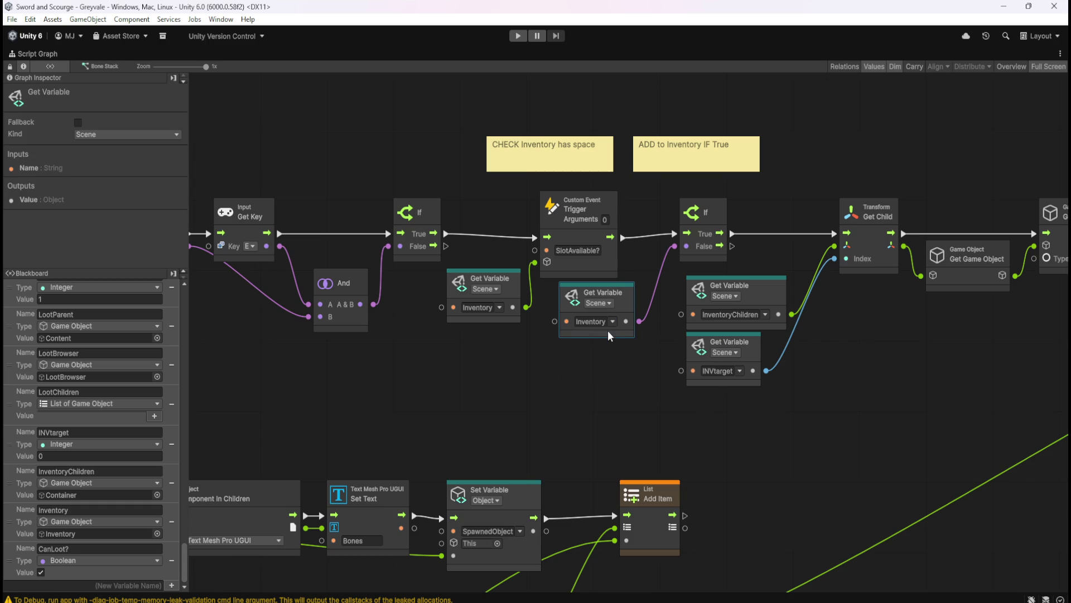
key(Delete)
mouse_move(19, 563)
mouse_down()
mouse_move(491, 365)
mouse_move(573, 313)
mouse_move(627, 300)
mouse_up()
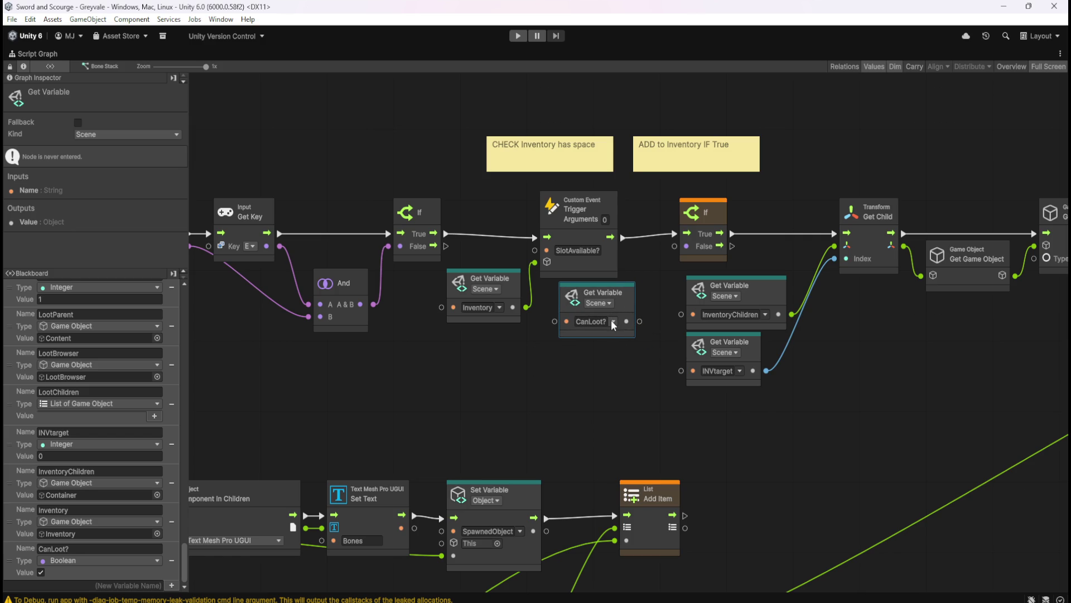
click(613, 322)
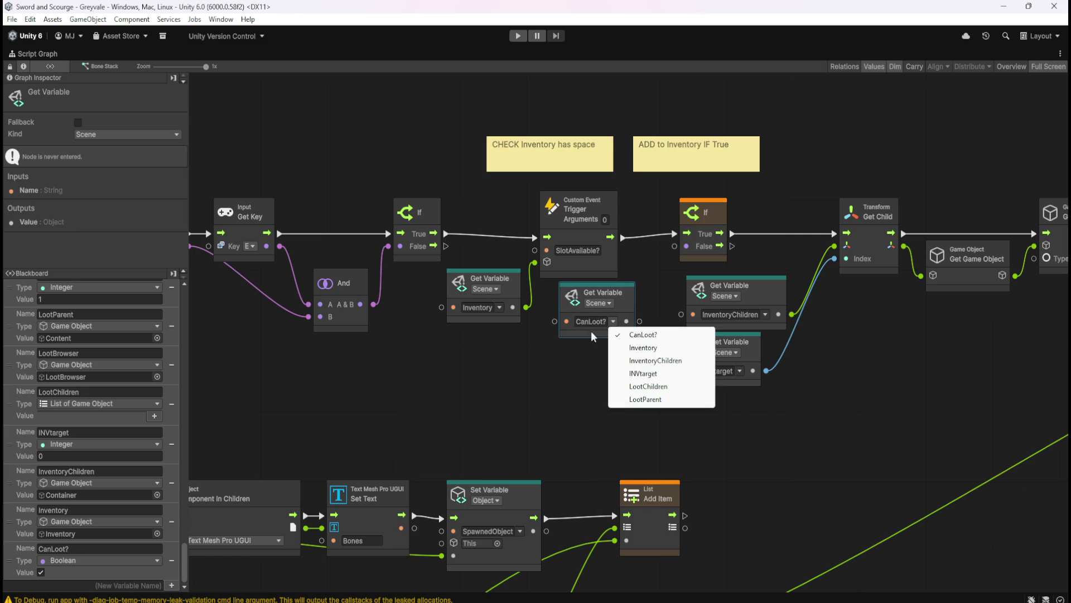
click(569, 376)
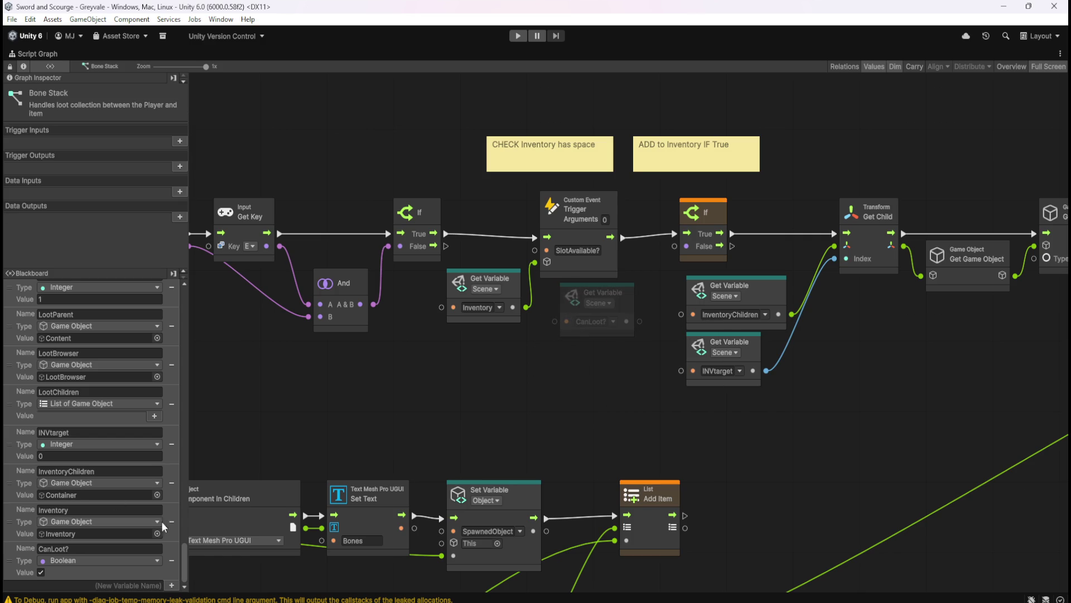
mouse_move(181, 558)
mouse_down()
mouse_move(205, 288)
mouse_move(199, 577)
mouse_up()
drag(627, 321, 675, 249)
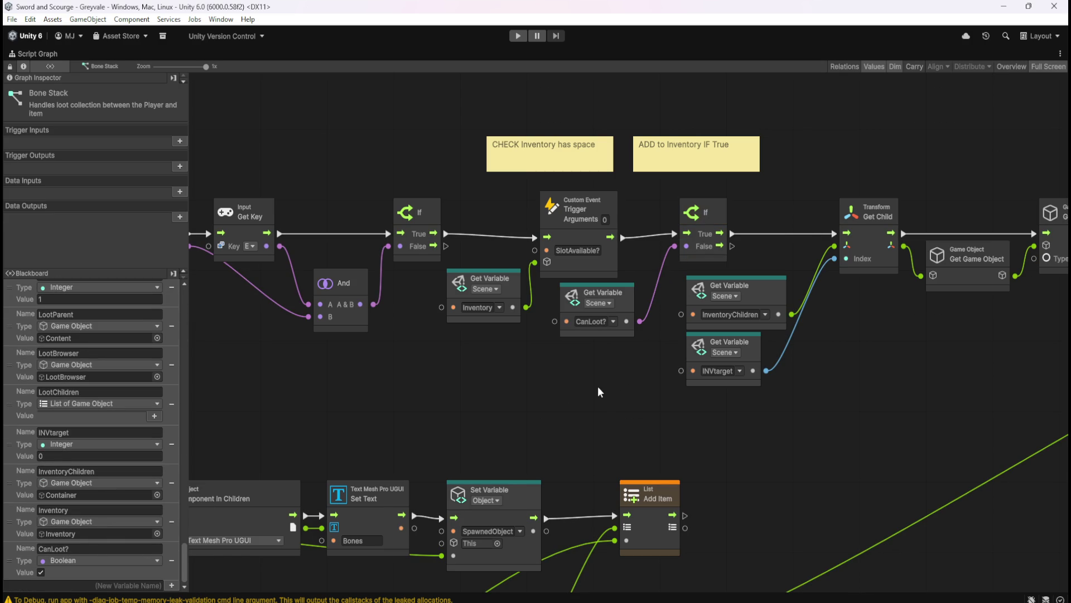
scroll(446, 410, left, 10)
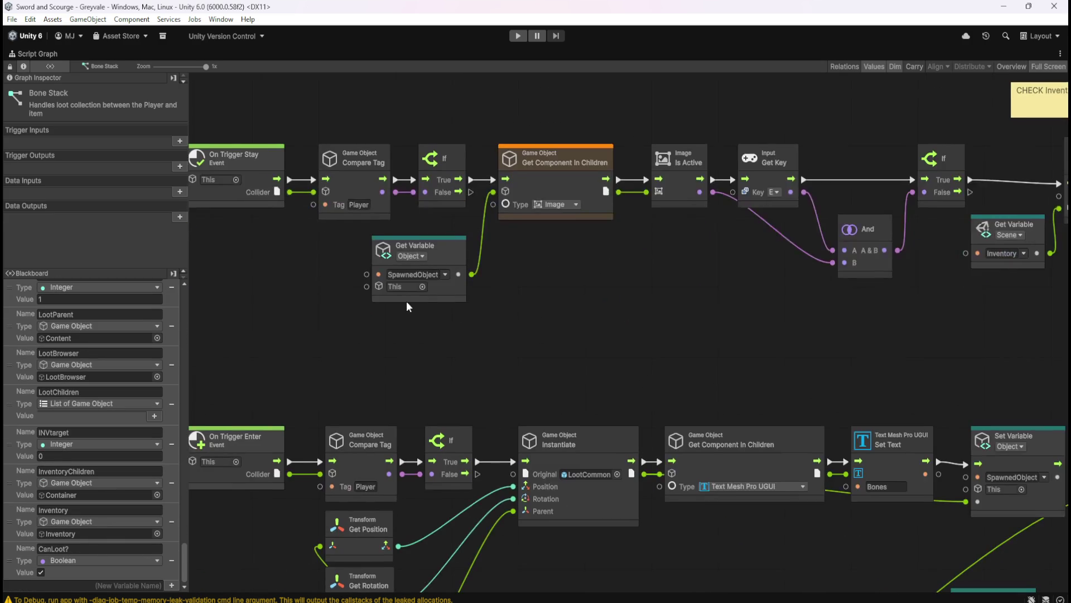
scroll(406, 300, down, 3)
scroll(481, 344, left, 3)
scroll(401, 289, up, 3)
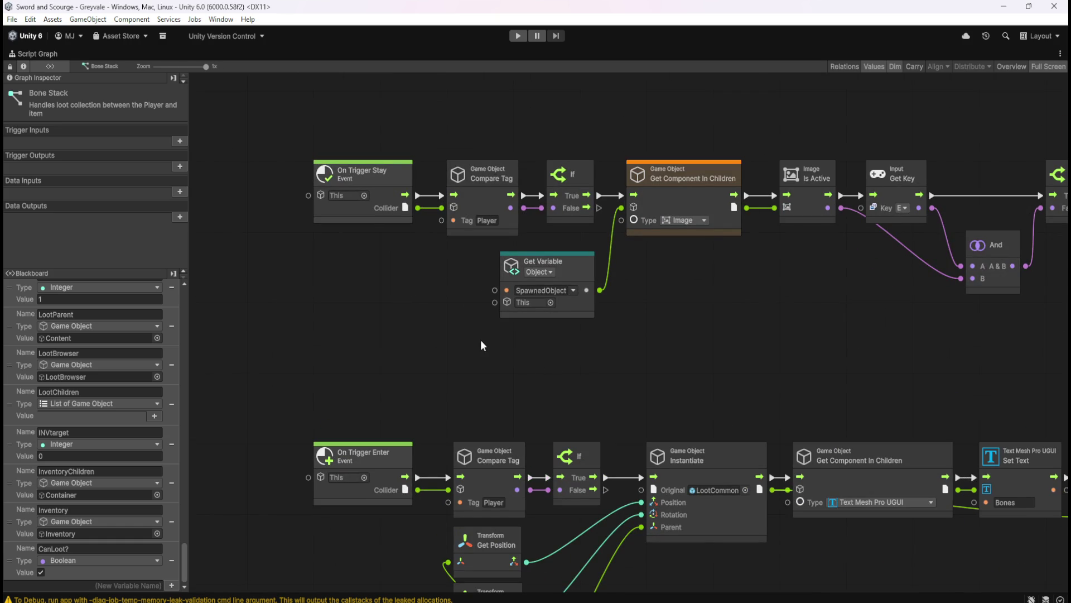
scroll(644, 376, up, 2)
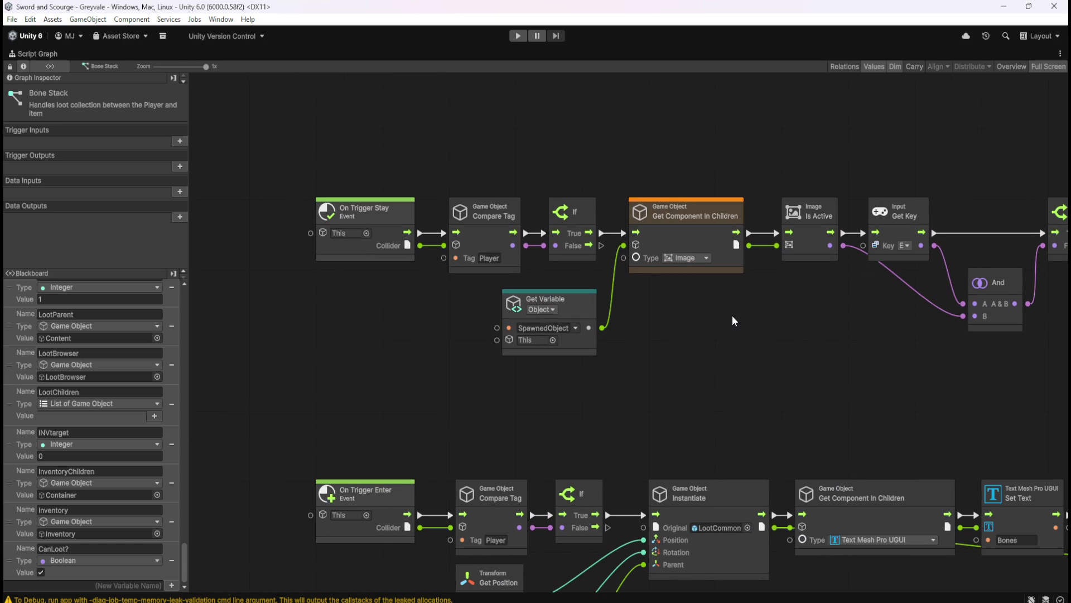
drag(796, 344, 737, 368)
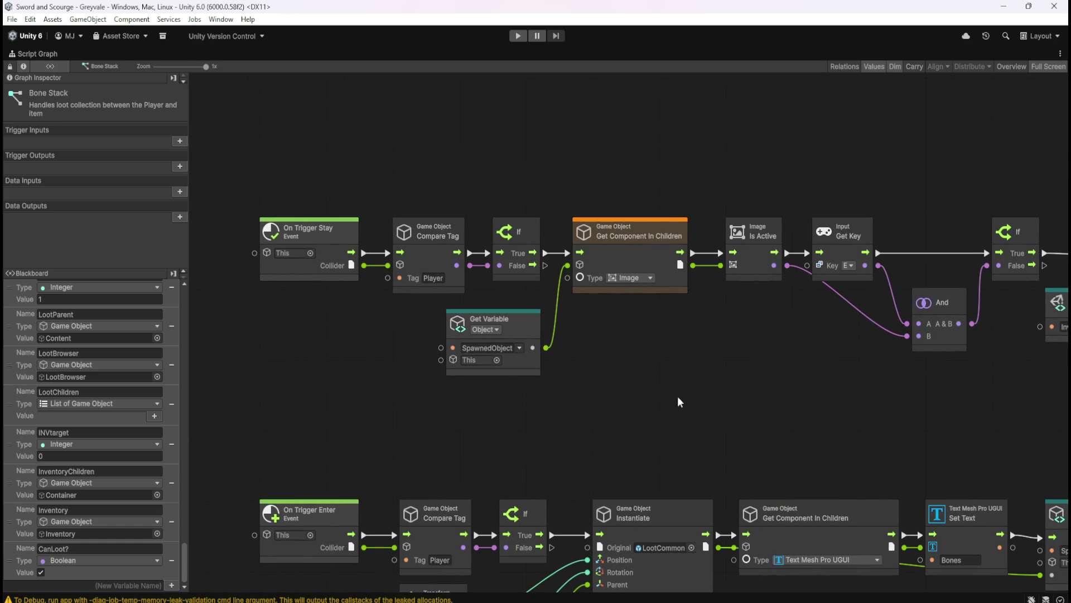
scroll(725, 375, right, 10)
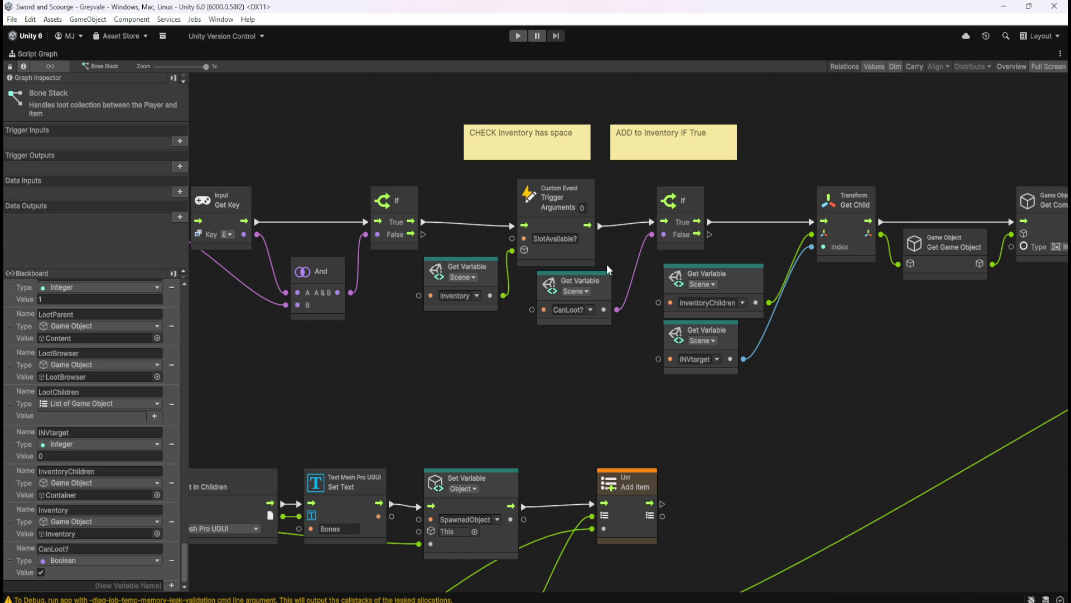
mouse_move(292, 412)
mouse_down()
mouse_move(762, 395)
mouse_move(366, 423)
mouse_up()
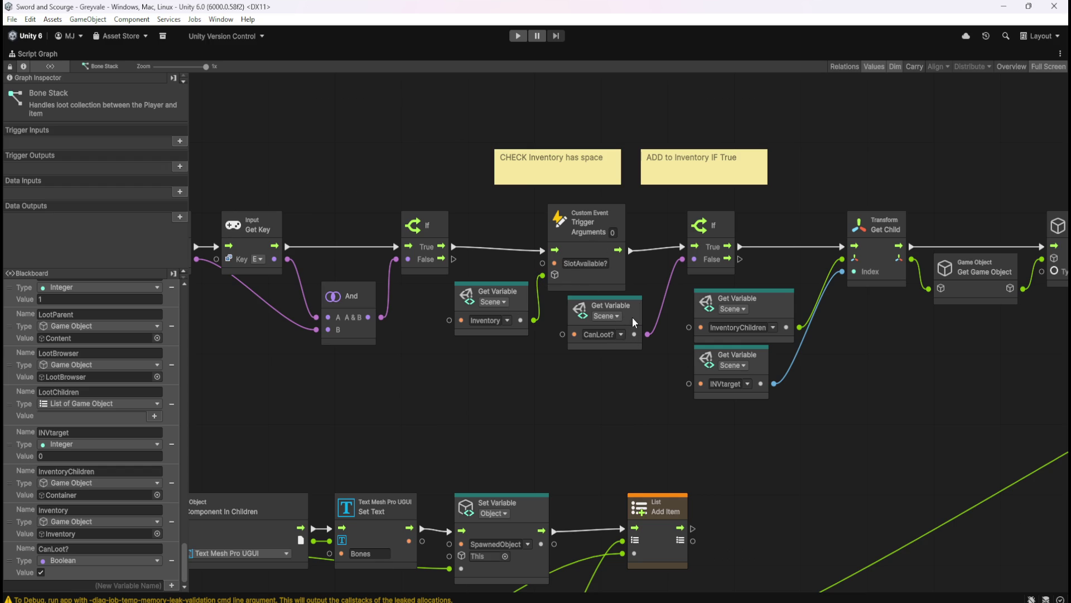
drag(905, 382, 646, 398)
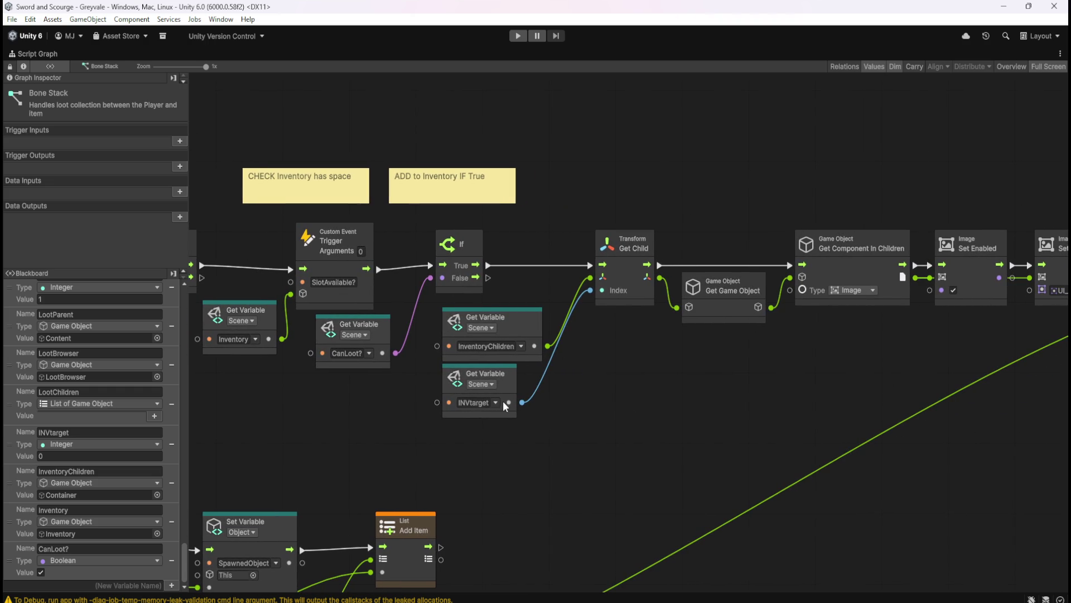
mouse_move(812, 396)
mouse_down()
mouse_move(564, 392)
mouse_move(142, 356)
mouse_move(330, 424)
mouse_move(594, 374)
mouse_up()
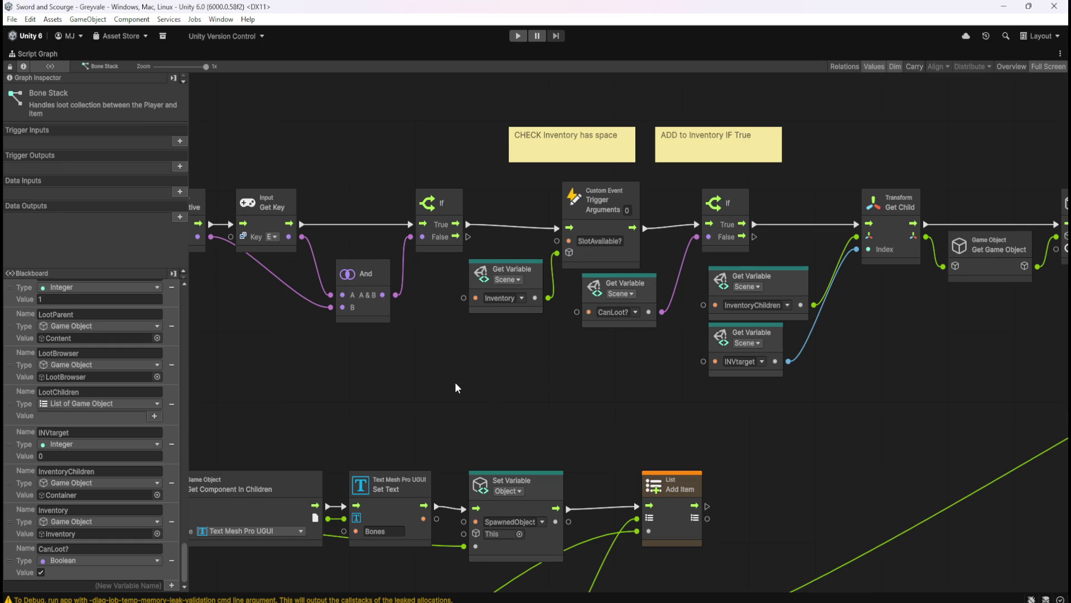
key(shift+space)
click(25, 422)
Step: Review the Coin Stack loot prefab's script graph maximized, then restore the full editor
click(190, 481)
click(196, 424)
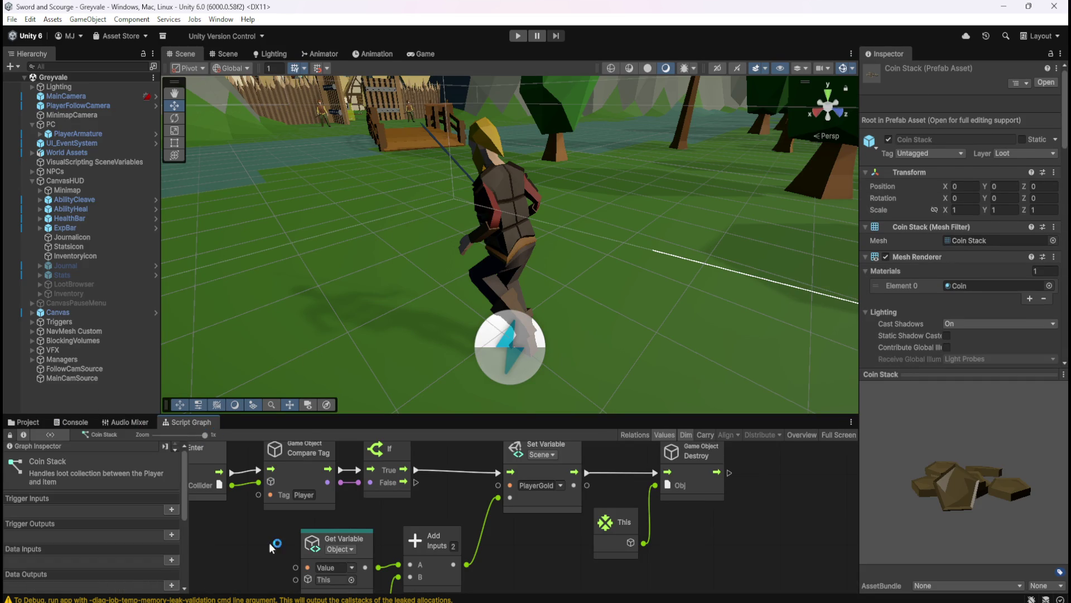
key(shift+space)
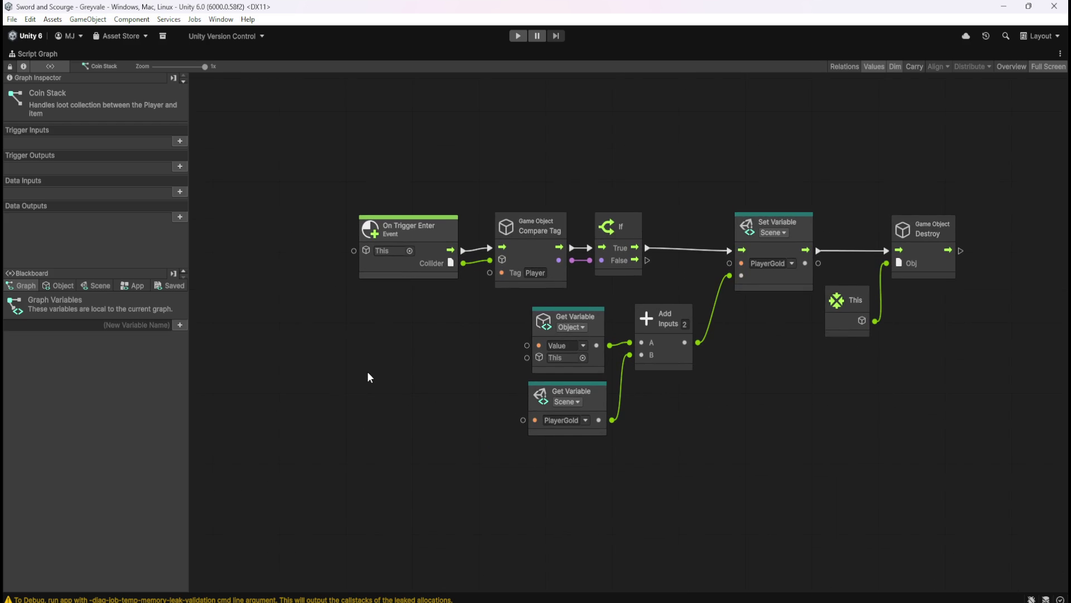
key(shift+space)
Step: Bring up the Gem Blood Ruby prefab's script graph maximized
click(41, 423)
click(226, 472)
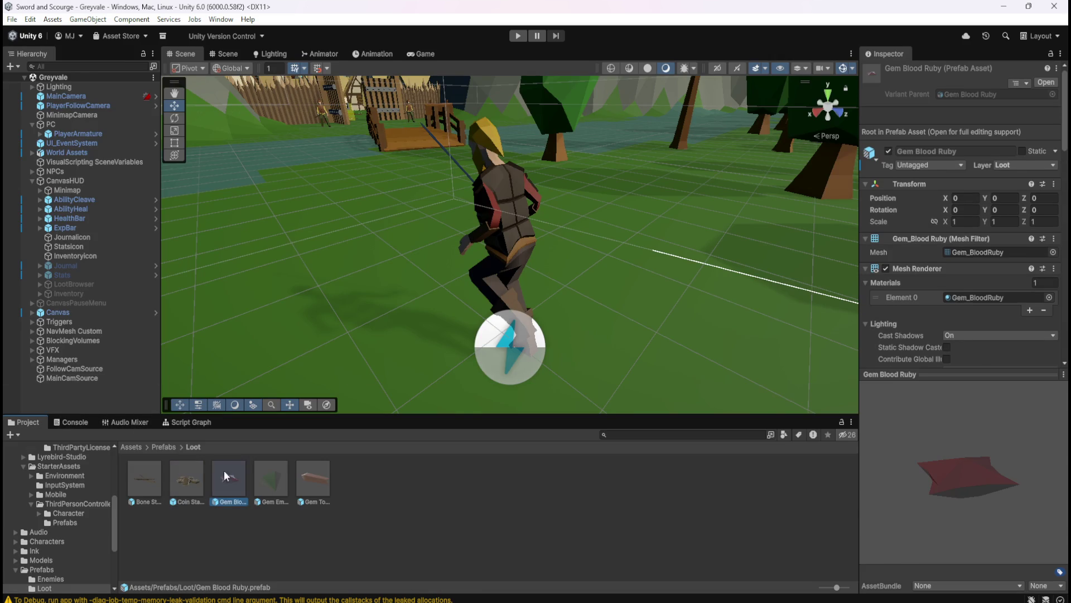
click(199, 423)
key(shift+space)
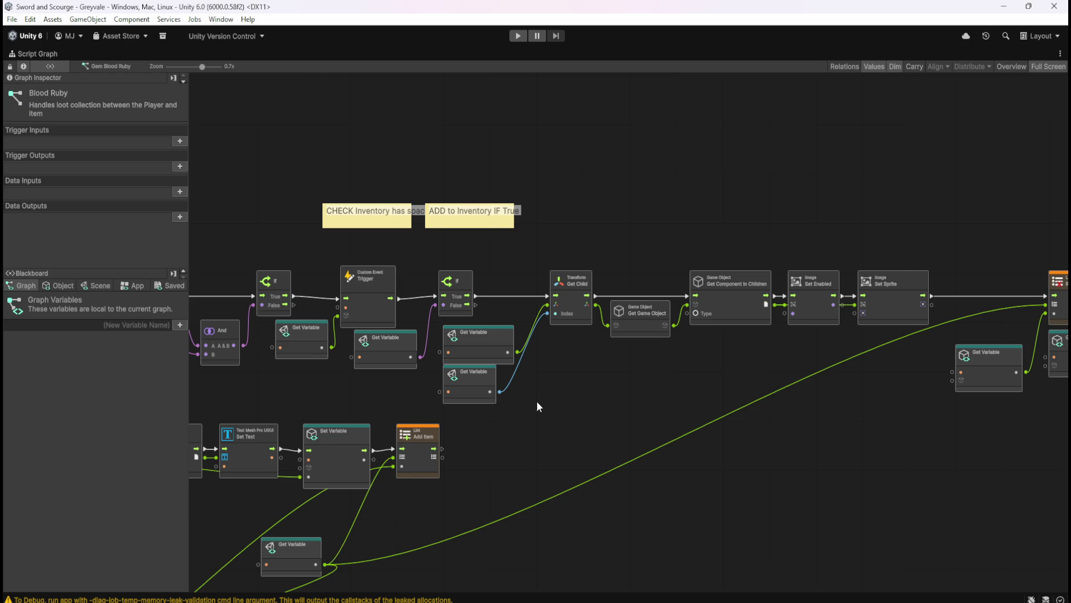
Step: Frame the inventory check nodes and add a CanLoot? Get Variable node from Scene variables
drag(537, 401, 788, 367)
scroll(755, 323, up, 3)
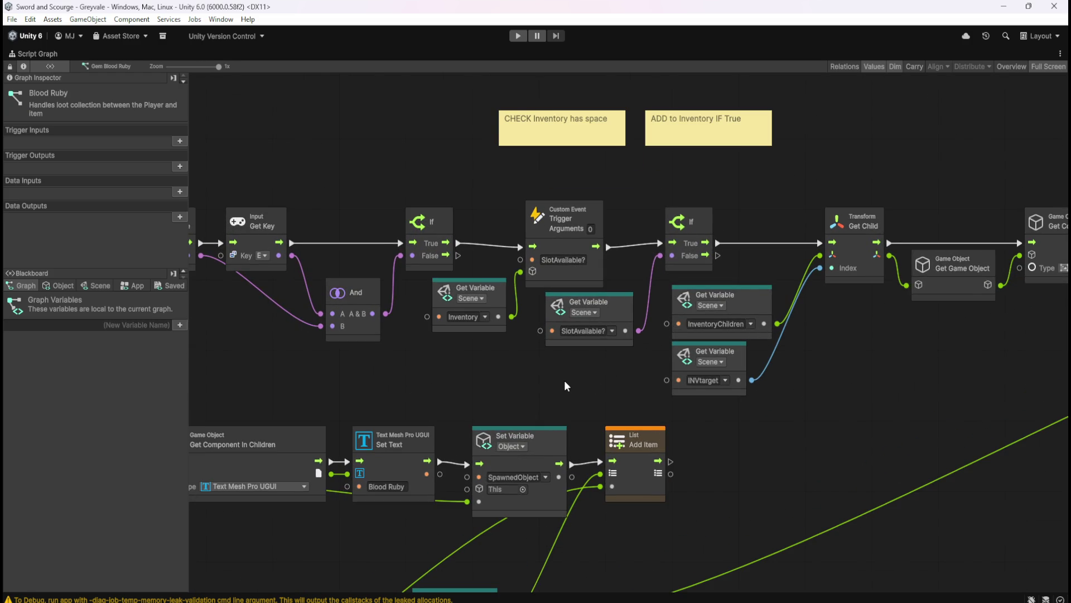
drag(565, 382, 661, 411)
click(92, 285)
scroll(165, 334, down, 10)
mouse_move(11, 568)
mouse_down()
mouse_move(655, 449)
mouse_move(717, 415)
mouse_move(706, 399)
mouse_up()
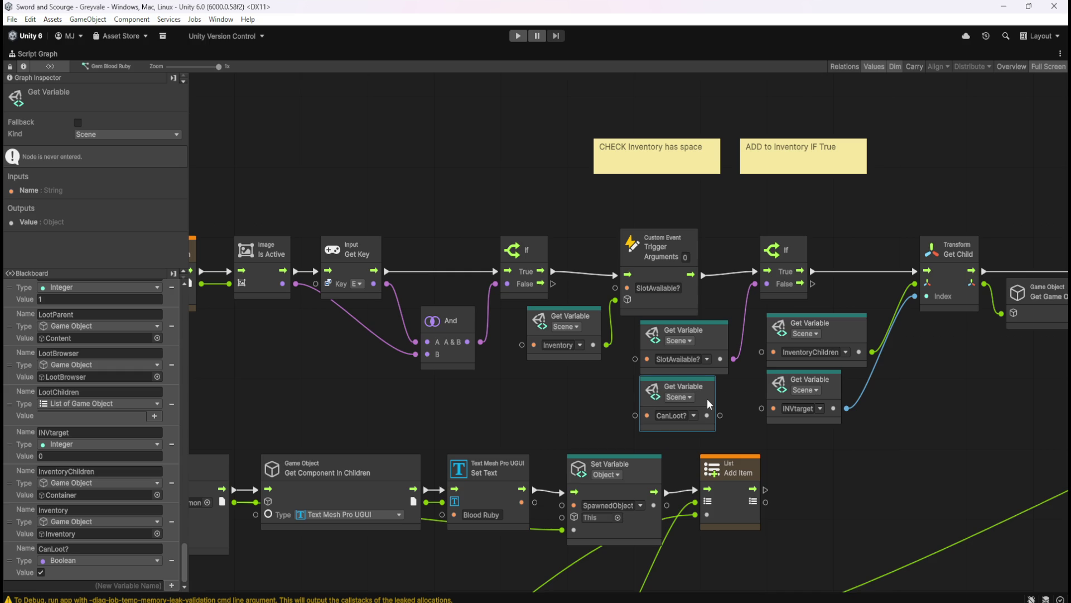
click(727, 397)
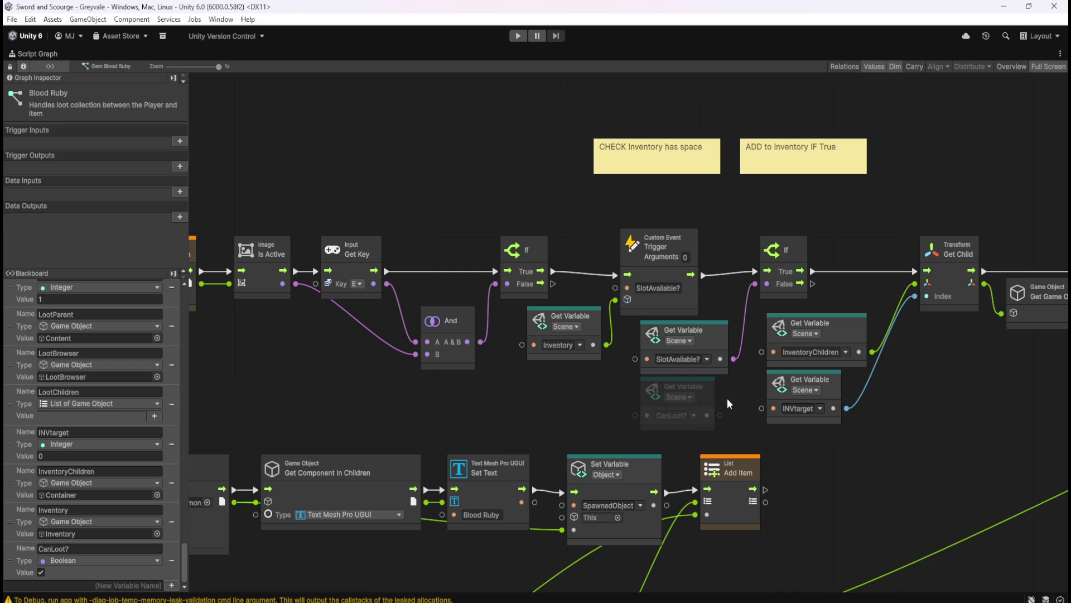
Step: Connect CanLoot? to the second If, delete SlotAvailable?, tidy the node, and restore the layout
drag(720, 415, 755, 284)
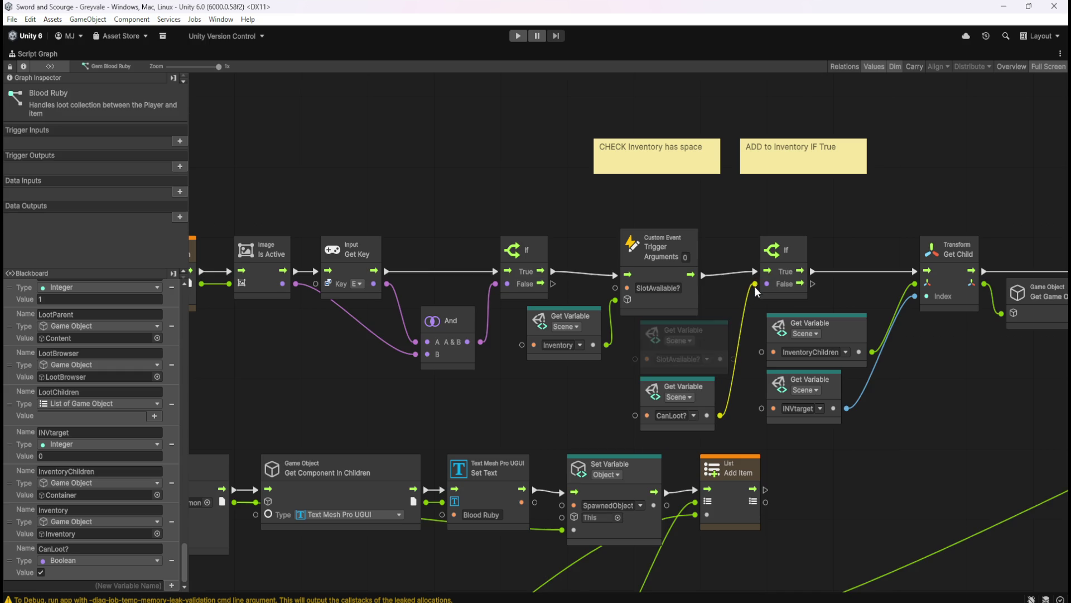
click(715, 333)
key(Delete)
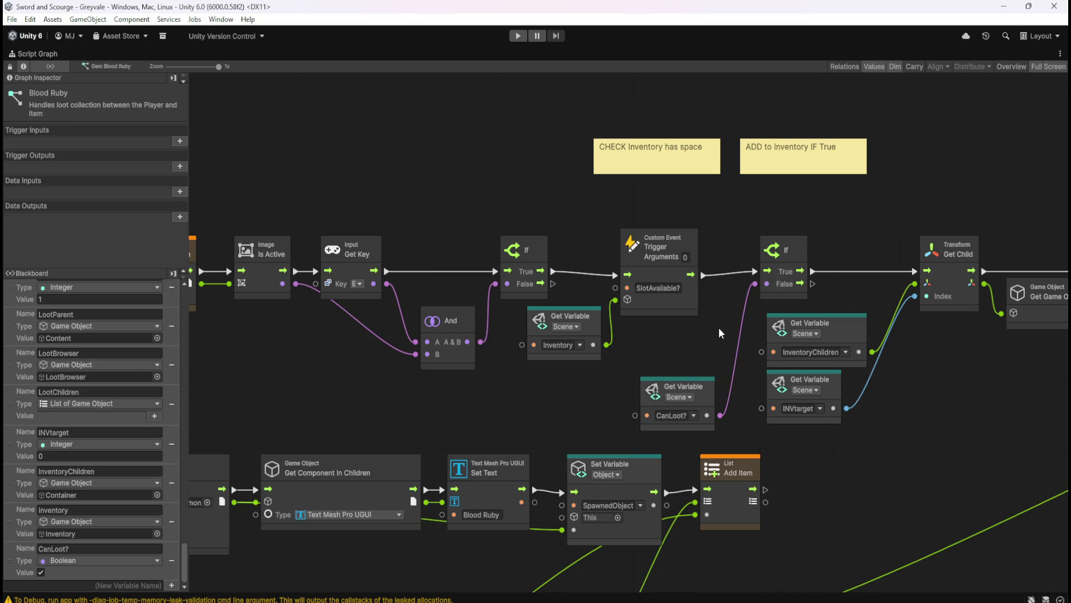
click(697, 399)
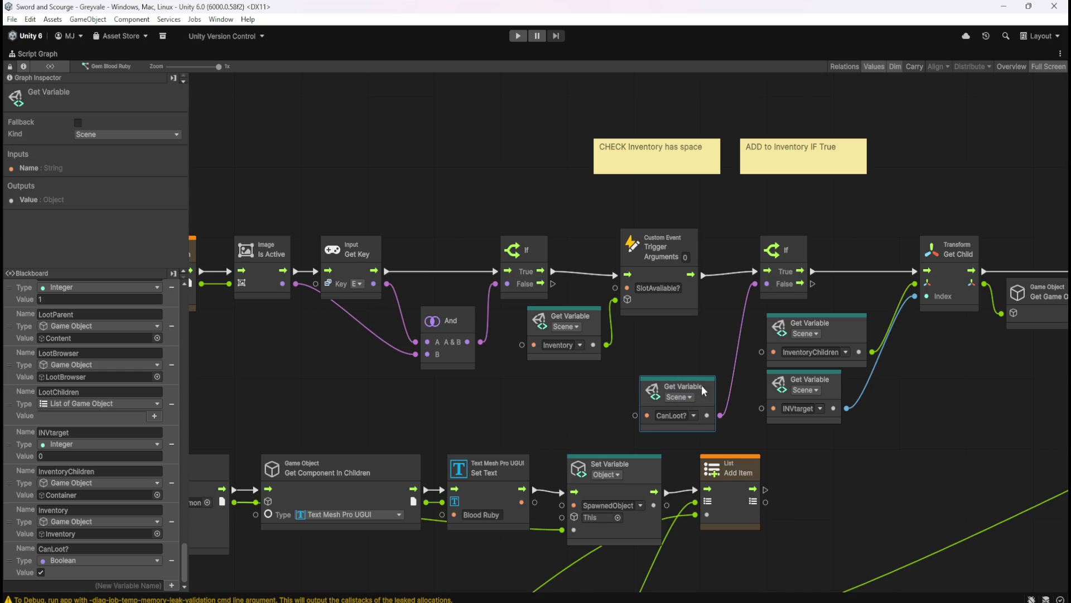
drag(702, 385, 705, 338)
click(665, 397)
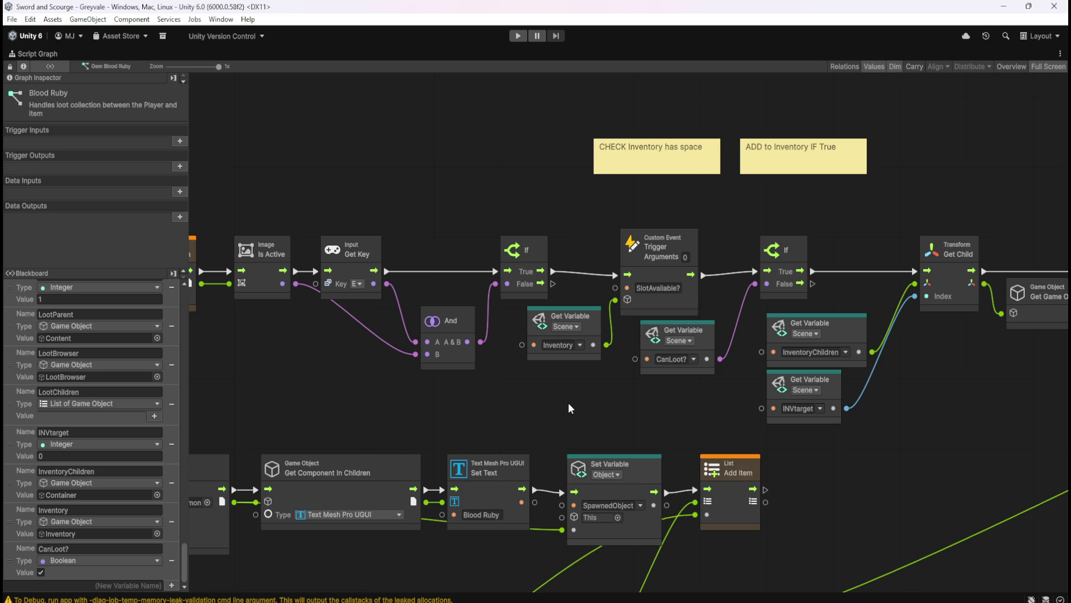
key(shift+space)
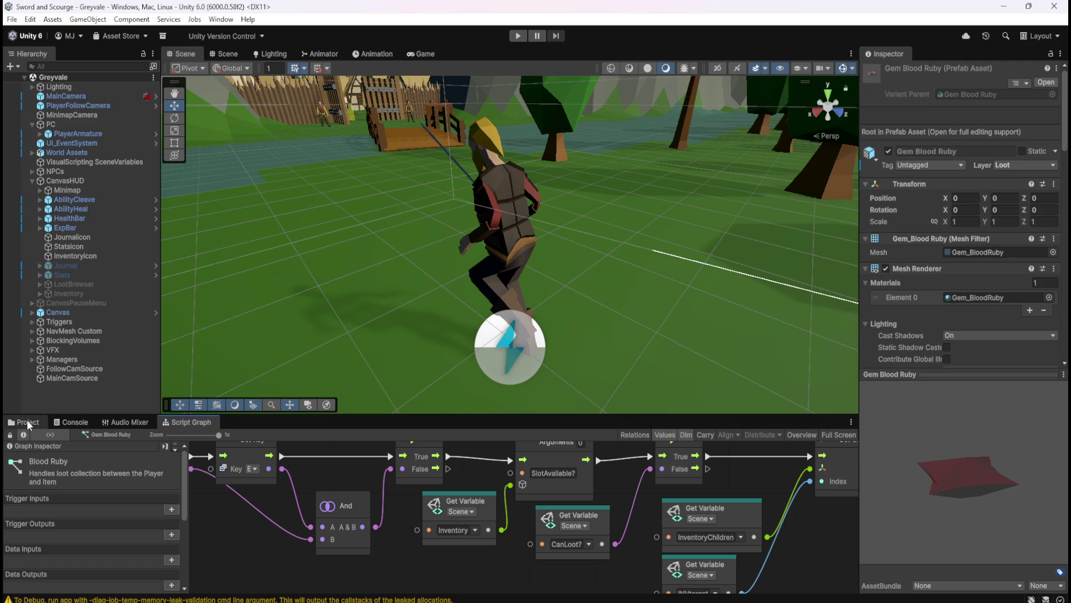
Step: Open the Gem Emerald prefab's script graph maximized, framing its inventory check section
click(27, 424)
click(267, 482)
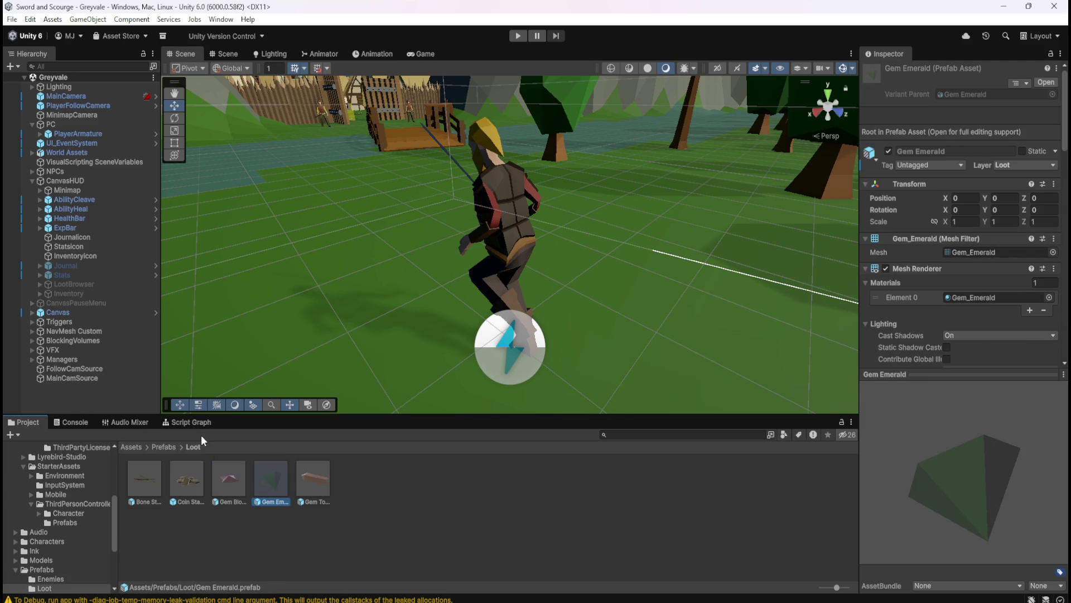
click(189, 423)
key(shift+space)
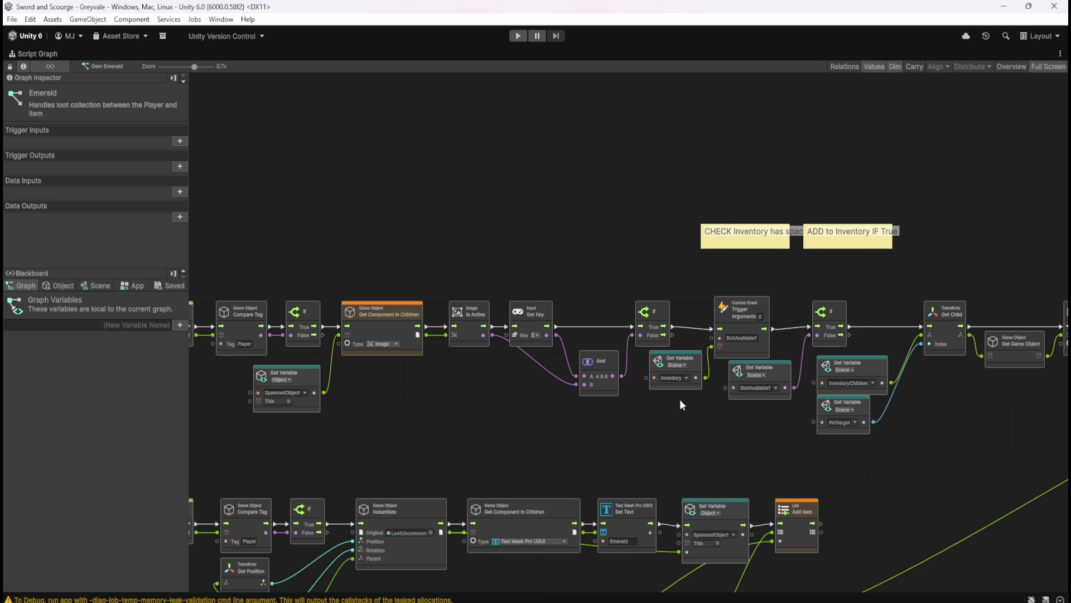
scroll(680, 400, up, 3)
drag(806, 411, 611, 413)
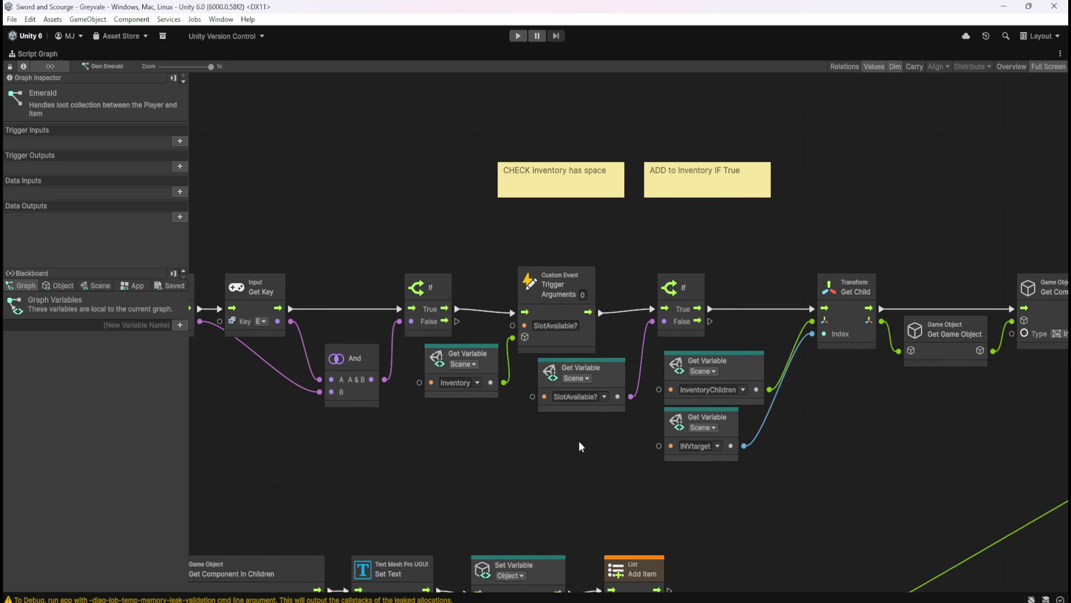
Step: Add a CanLoot? Get Variable node in place of the deleted SlotAvailable? node
click(96, 286)
scroll(183, 306, down, 10)
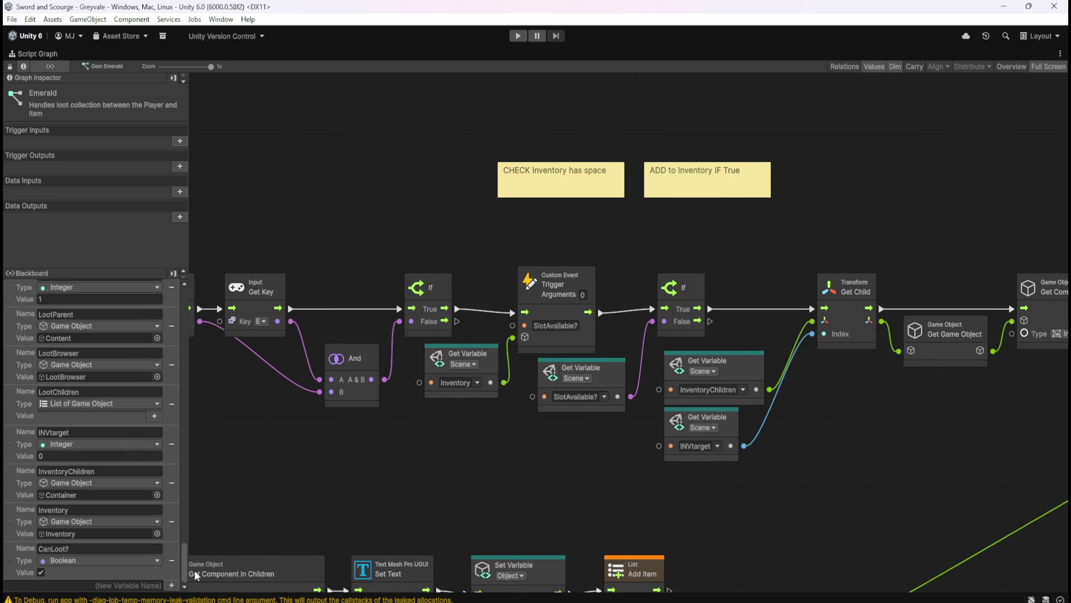
mouse_move(10, 566)
mouse_down()
mouse_move(558, 449)
mouse_move(606, 452)
mouse_move(656, 326)
mouse_move(610, 368)
mouse_up()
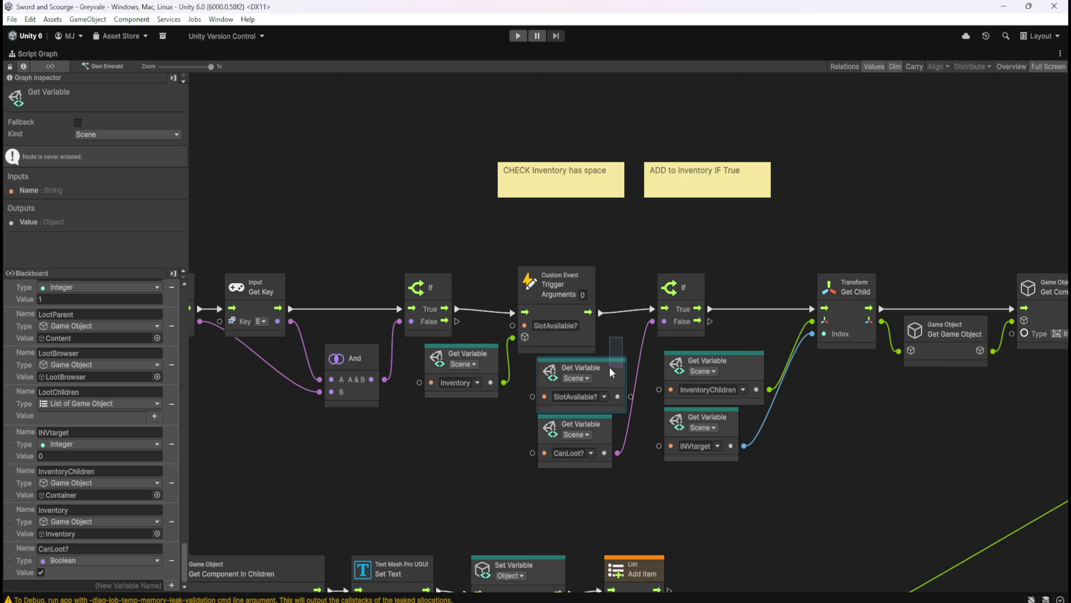
key(Delete)
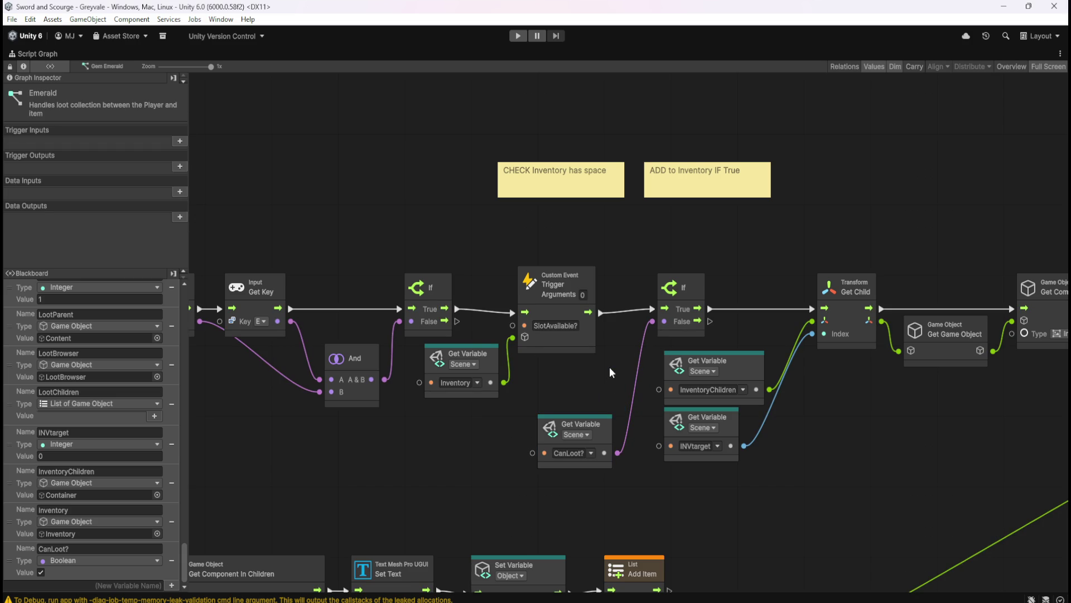
click(603, 420)
drag(604, 434, 601, 377)
click(572, 460)
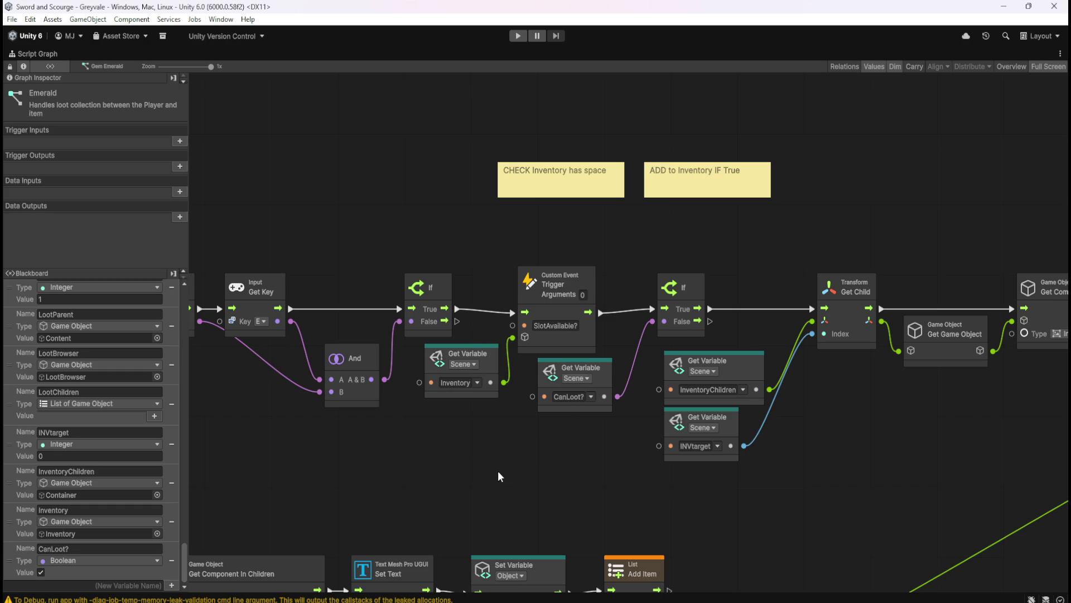
Step: Restore the full editor layout and return to the Loot prefabs folder
key(shift+space)
key(shift+space)
key(shift+space)
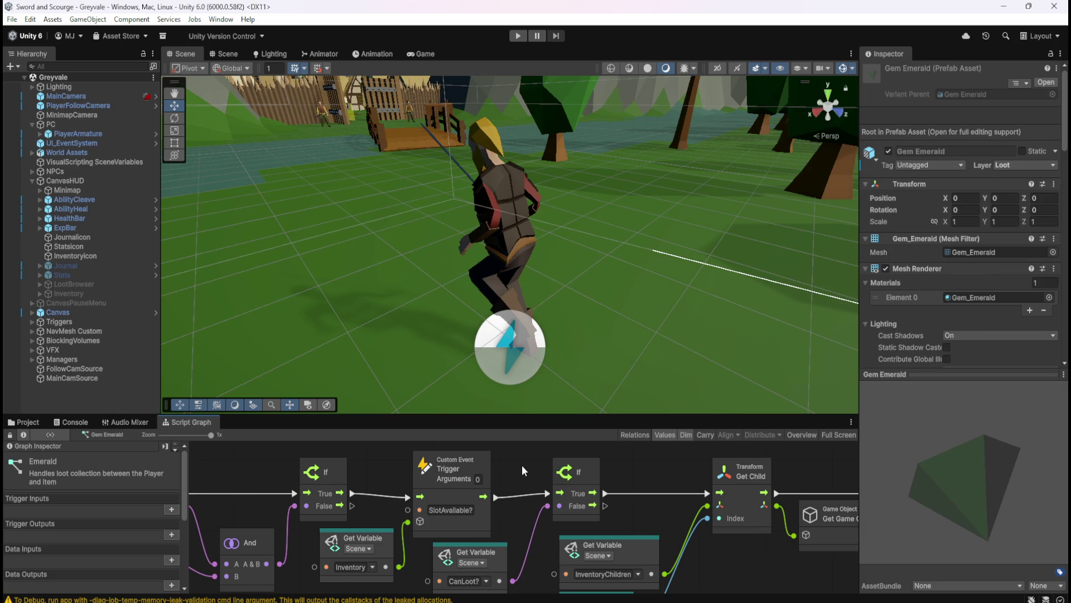
key(shift+space)
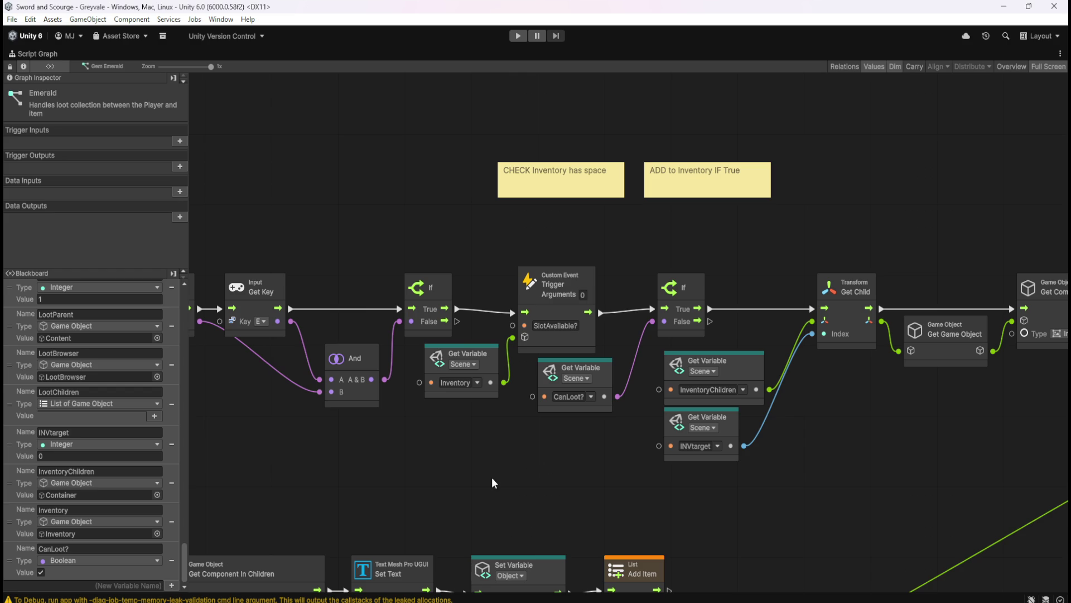
key(shift+space)
click(27, 422)
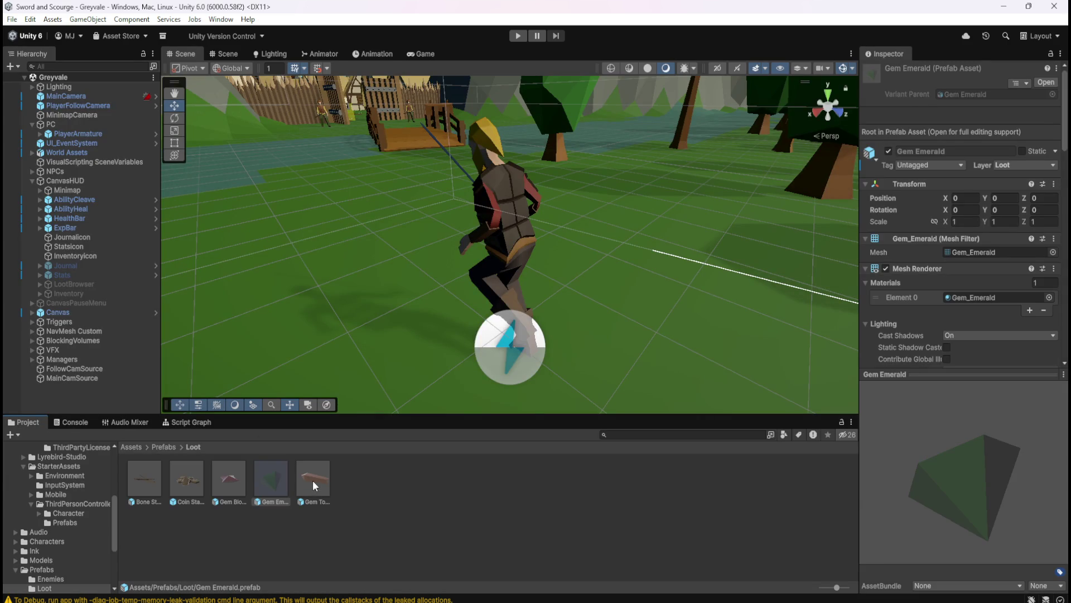
Step: Open the Gem Topaz prefab's script graph maximized and list the Scene variables
click(312, 484)
click(191, 424)
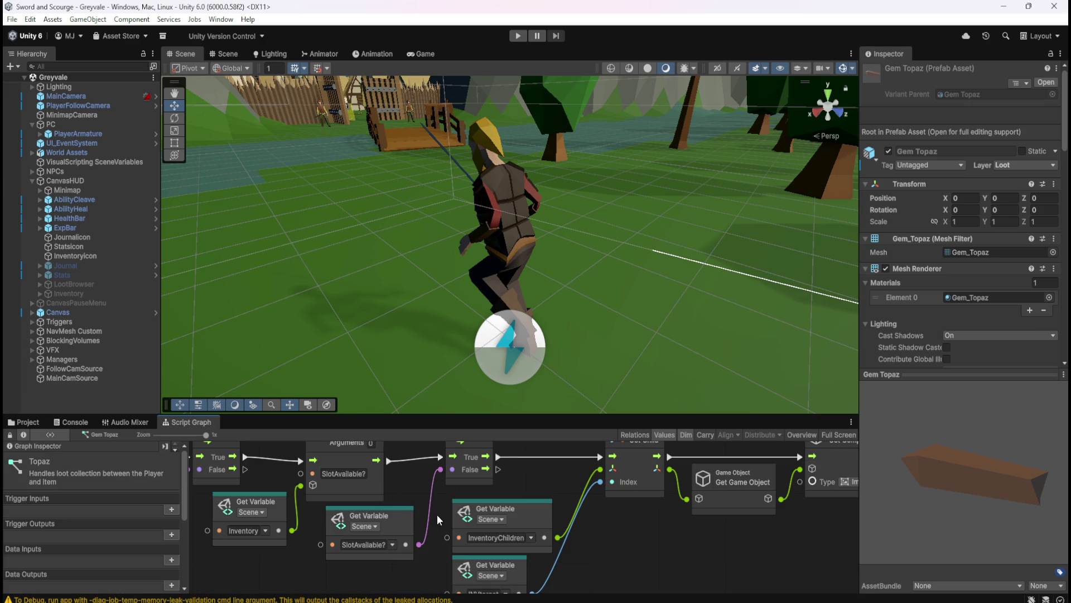
key(shift+space)
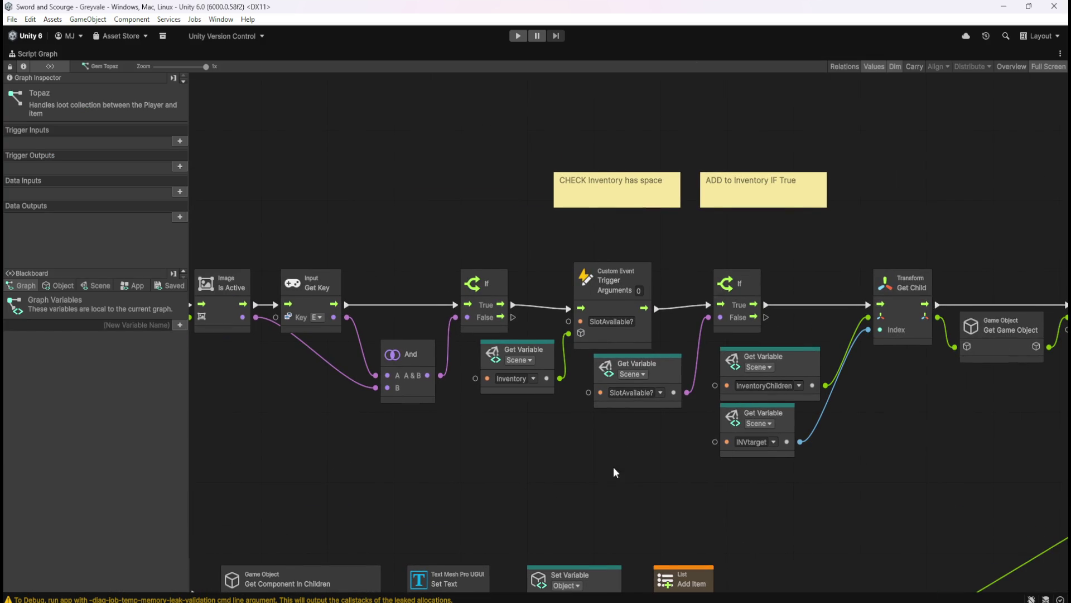
click(96, 285)
drag(182, 300, 216, 570)
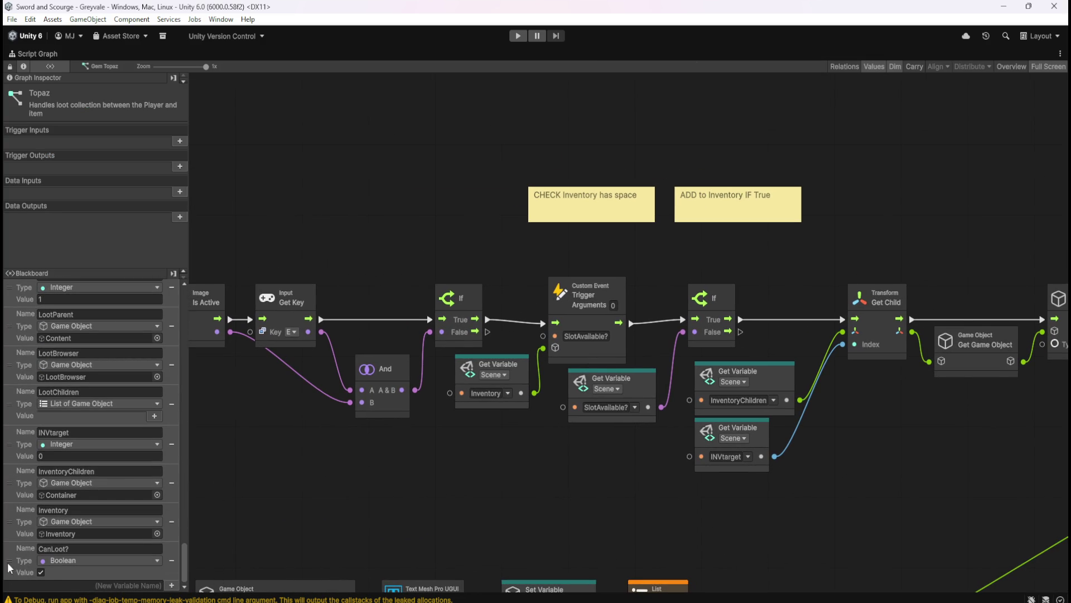
Step: Connect a new CanLoot? node to the second If and delete the SlotAvailable? node
mouse_move(545, 468)
mouse_down()
mouse_move(644, 470)
mouse_move(637, 442)
mouse_move(664, 410)
mouse_up()
click(661, 441)
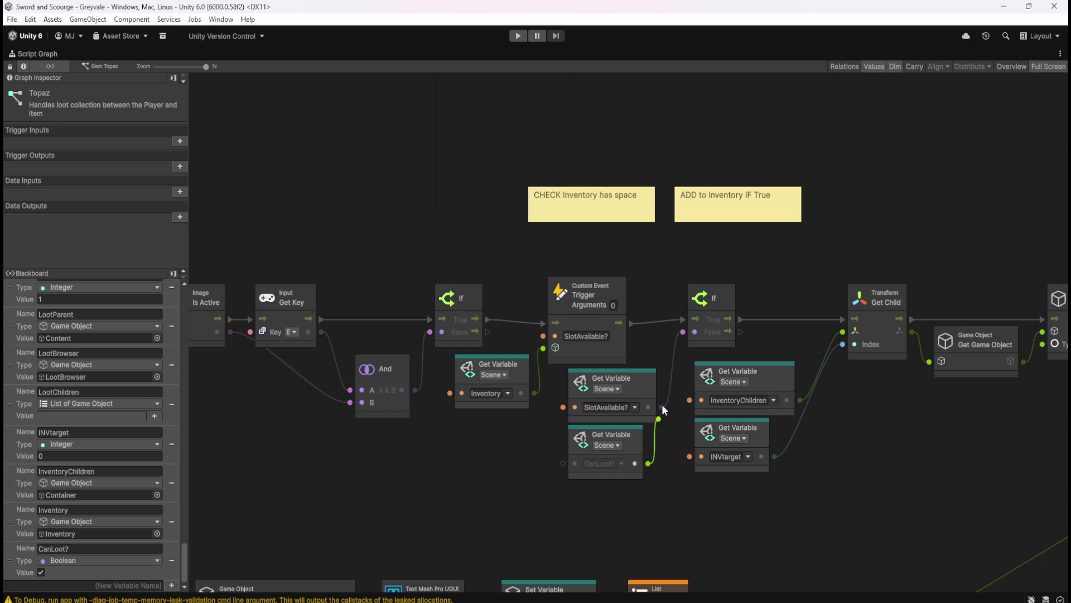
drag(686, 336, 684, 333)
click(646, 385)
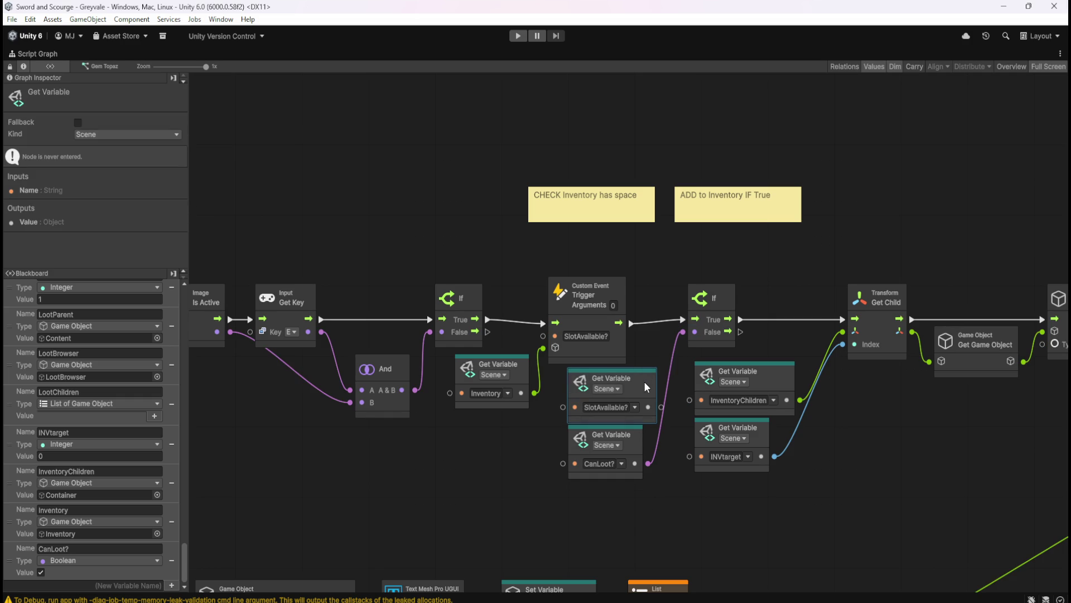
key(Delete)
click(641, 439)
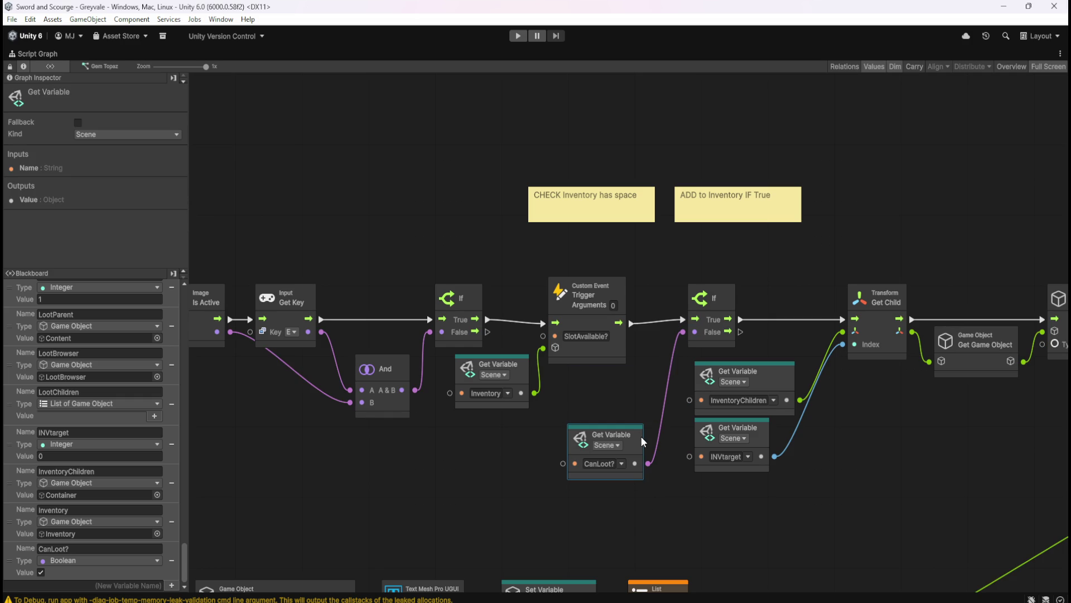
drag(636, 422, 631, 384)
click(627, 473)
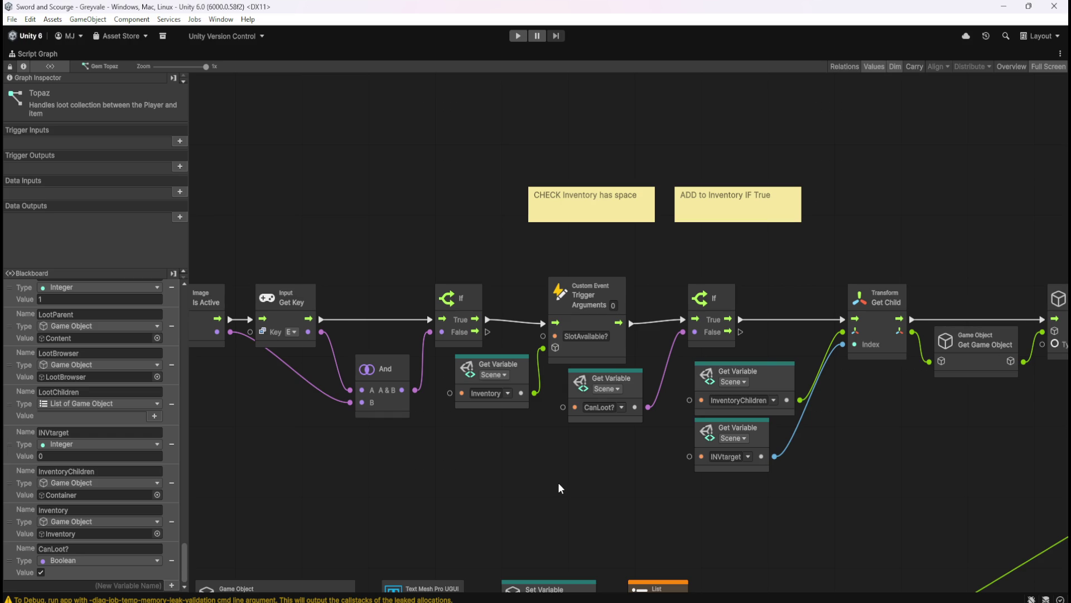
Step: Look over the trigger event chains above, then restore the normal editor layout
drag(559, 483, 774, 323)
scroll(775, 327, left, 3)
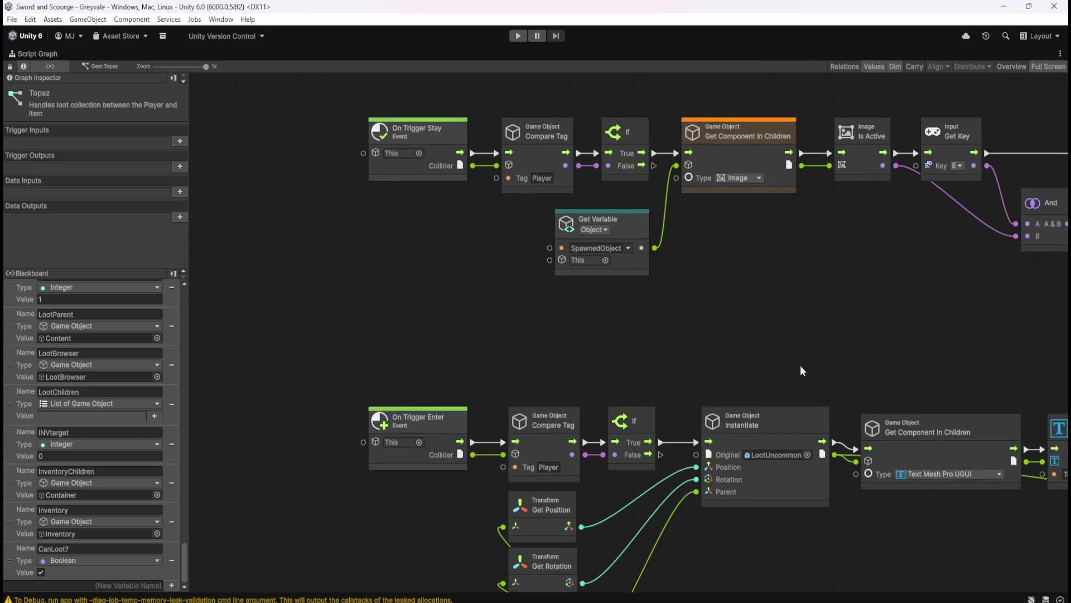
scroll(800, 365, up, 2)
scroll(725, 385, right, 10)
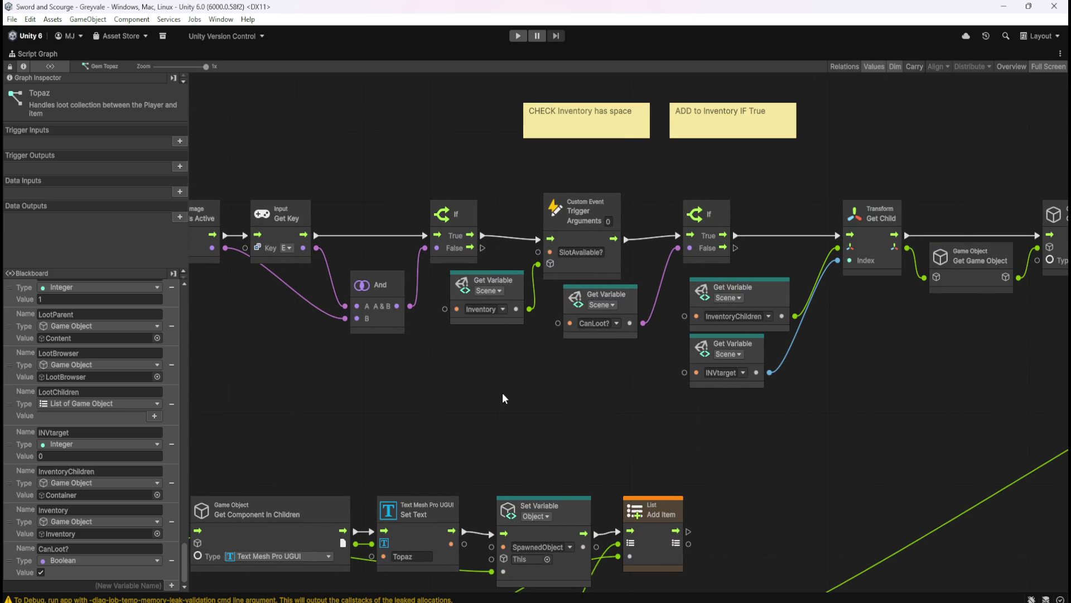
key(shift+space)
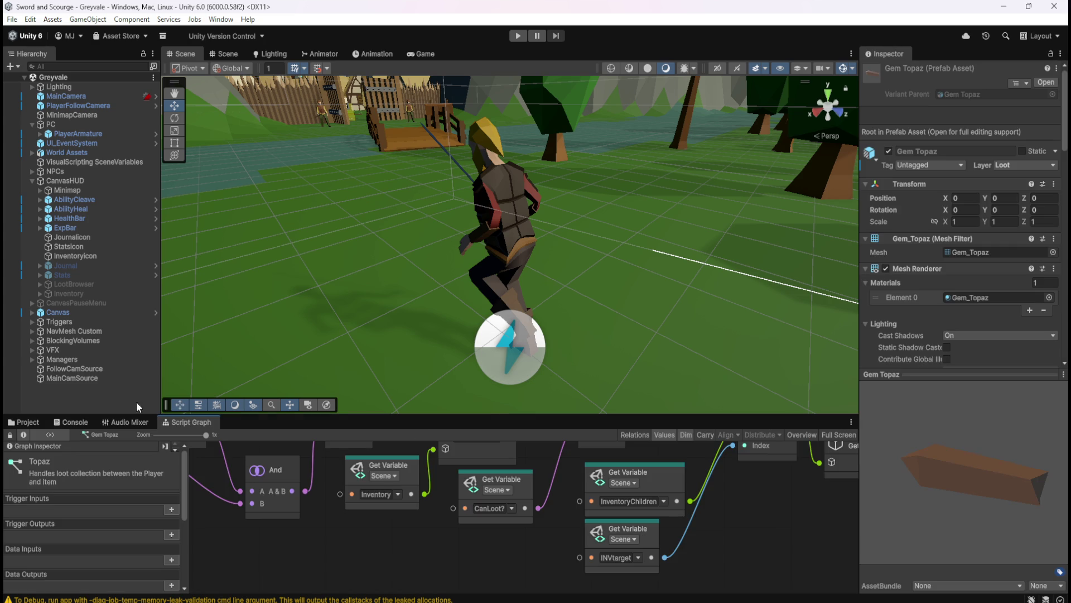
Step: Check the Bone Stack prefab's script graph maximized, then restore the layout
click(29, 423)
click(133, 477)
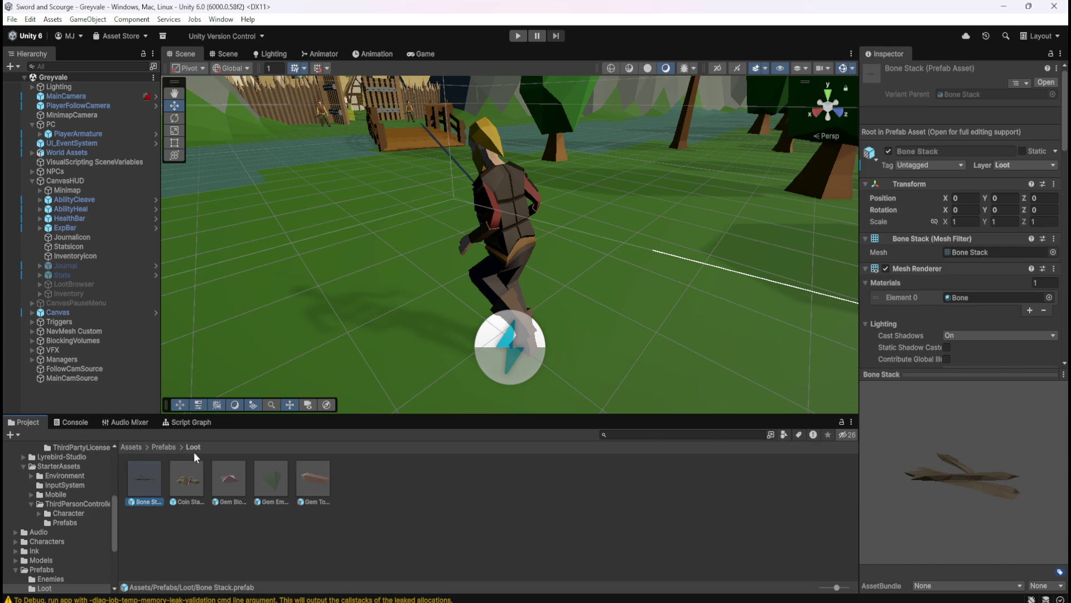
click(202, 423)
key(shift+space)
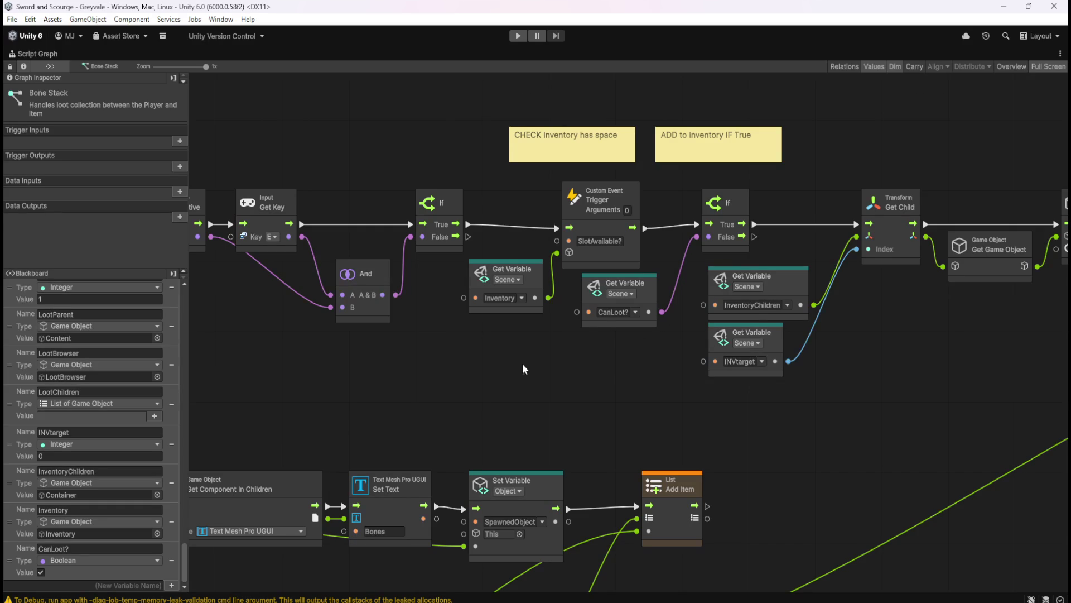
key(shift+space)
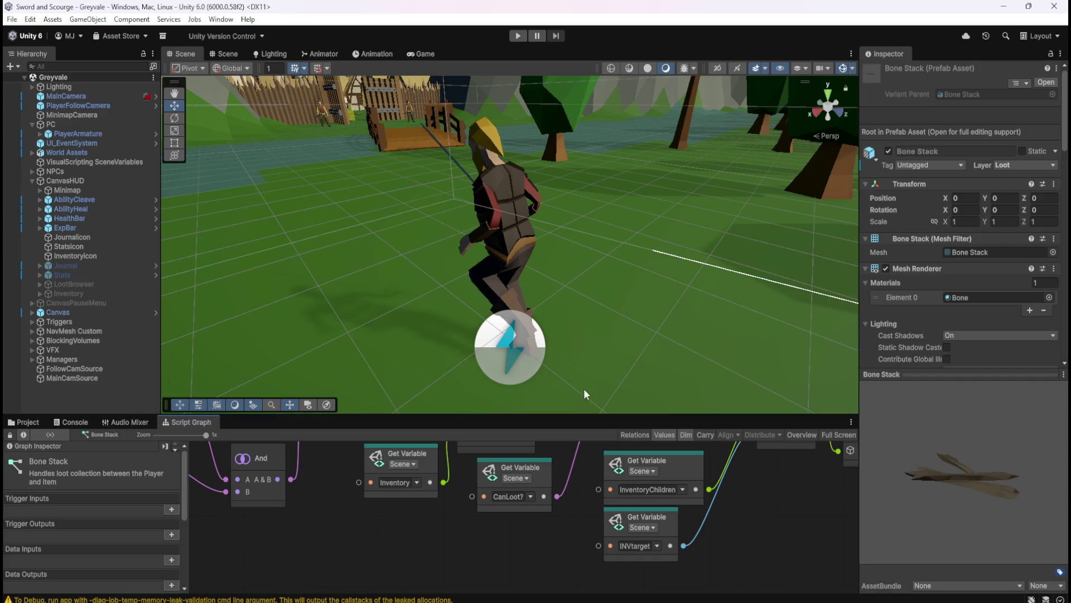
Step: Check the Gem Blood Ruby loot graph maximized, then restore the layout
click(30, 421)
click(226, 477)
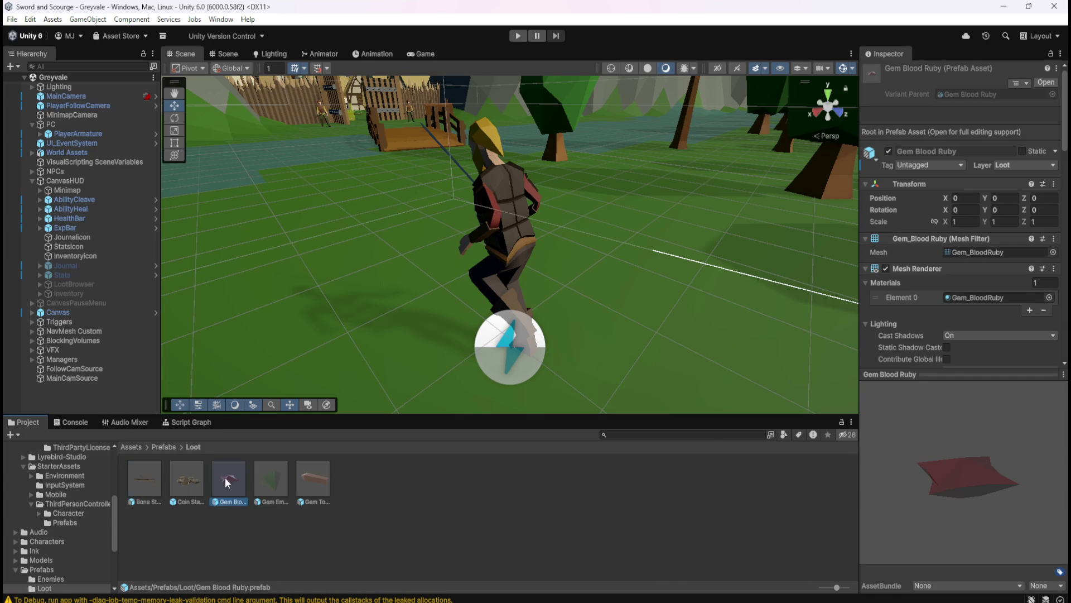
click(191, 424)
key(shift+space)
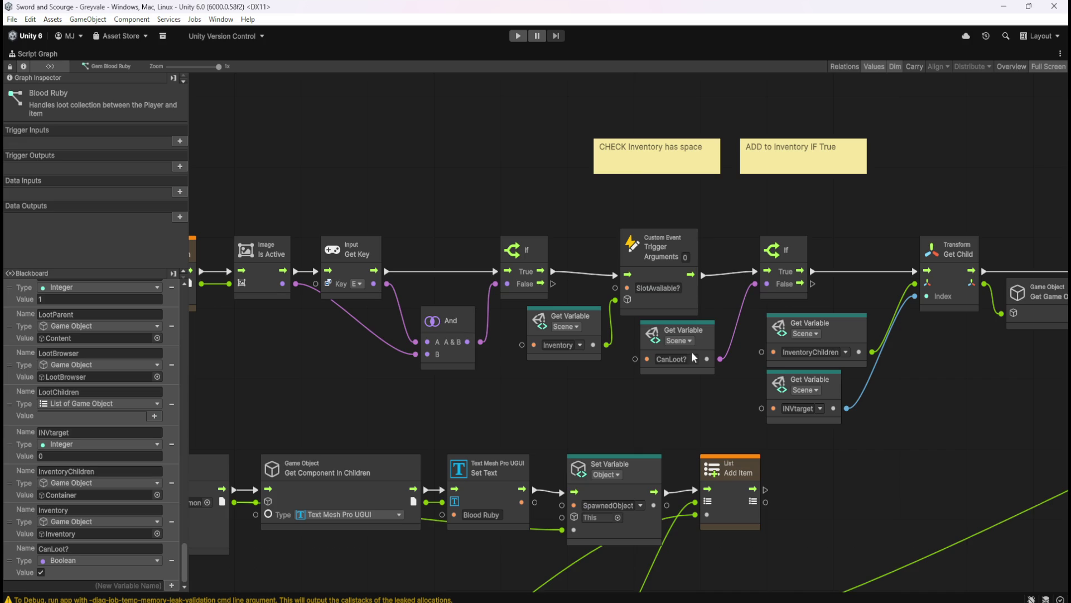
key(shift+space)
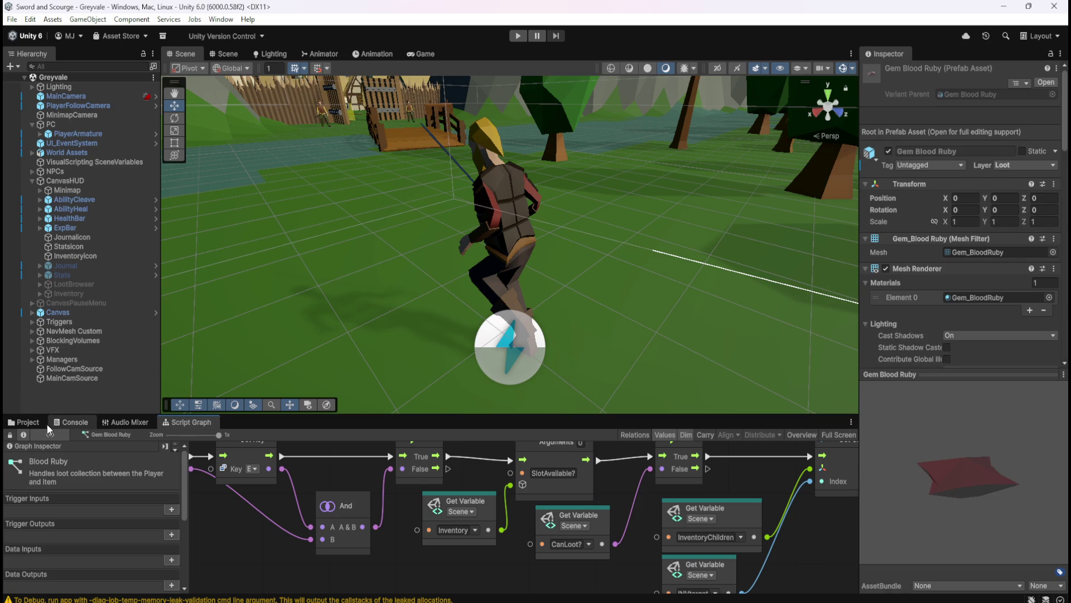
Step: Check the Gem Emerald and Gem Topaz loot graphs, then enter Play mode
click(34, 423)
click(269, 484)
click(173, 424)
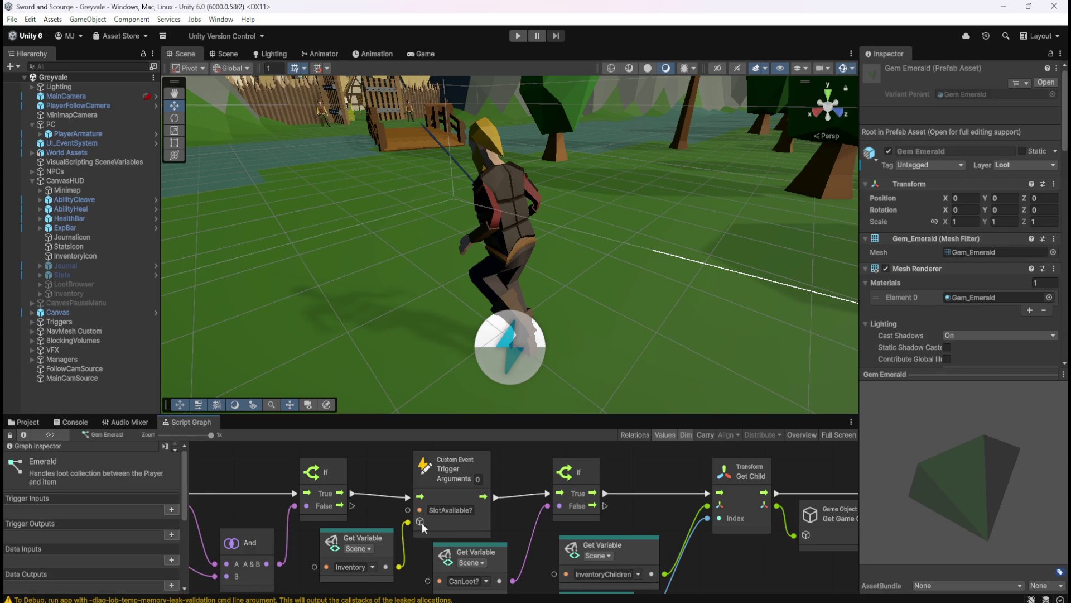
click(27, 423)
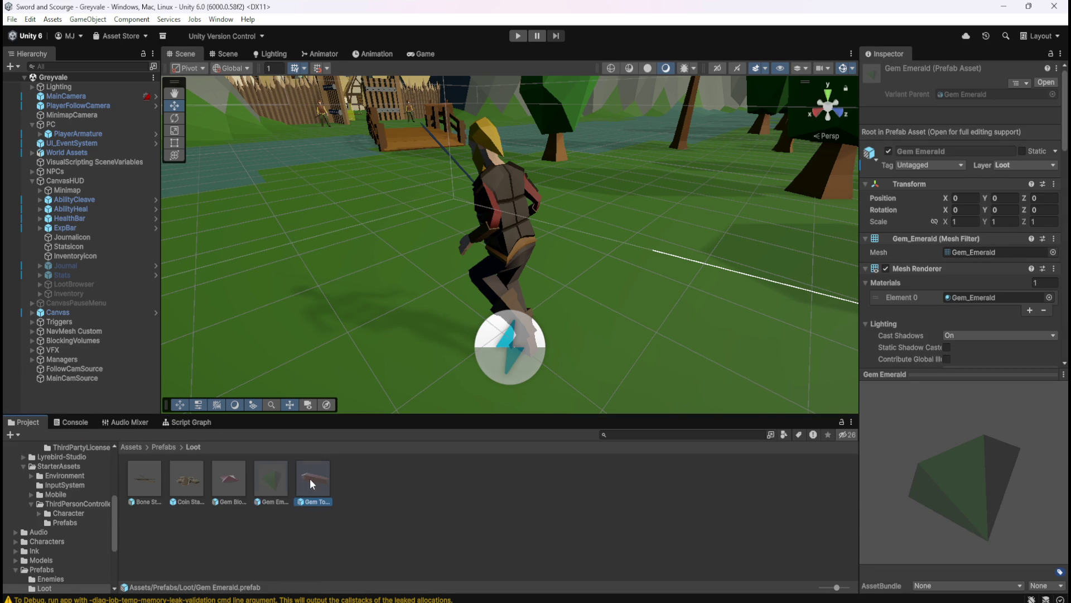
click(191, 423)
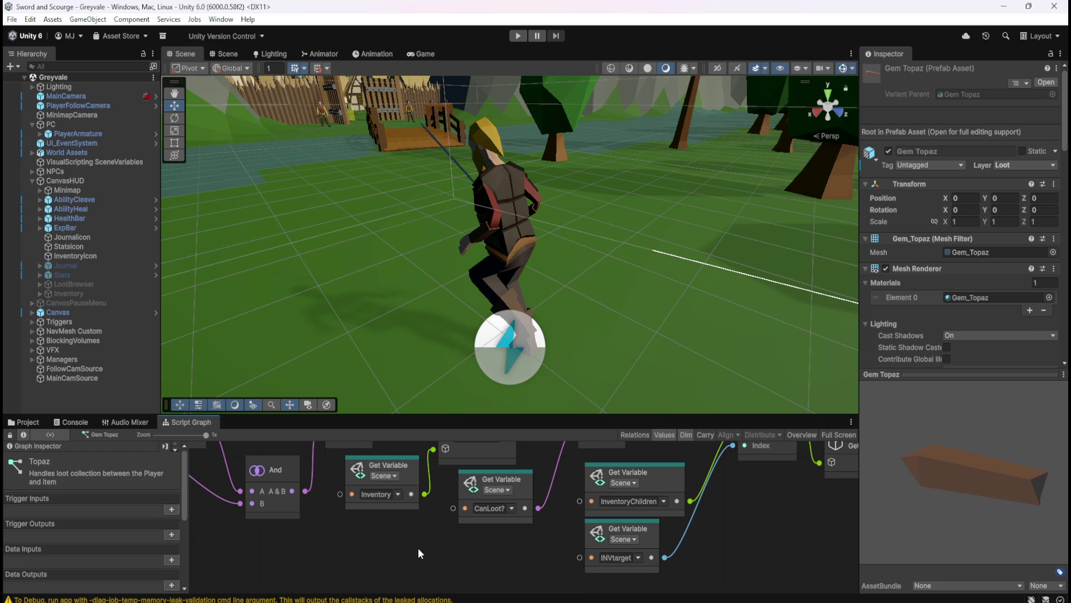
click(522, 34)
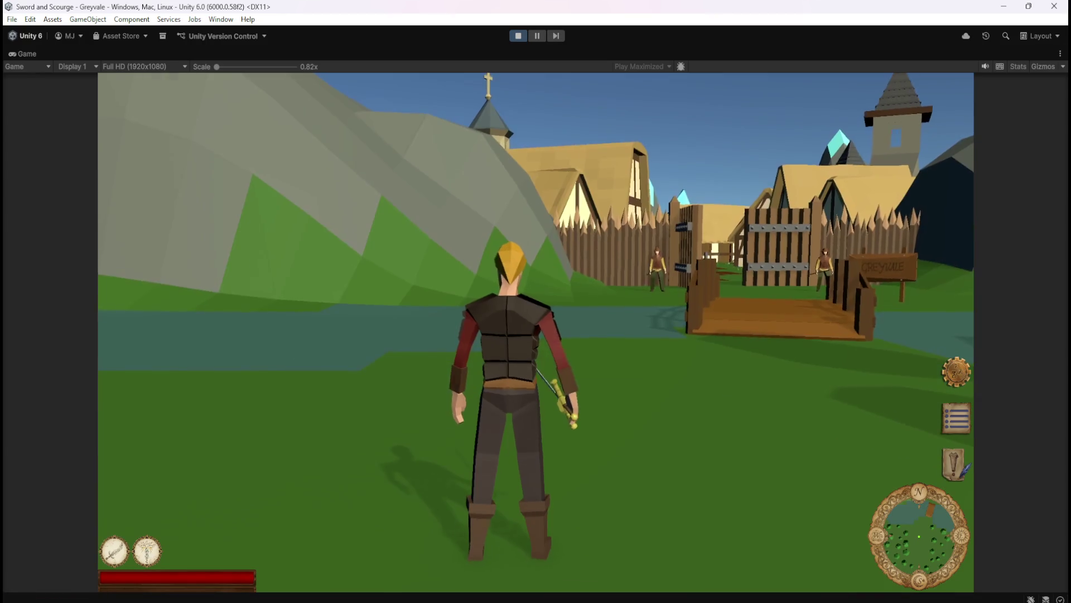
Step: Run across the bridge through Greyvale village to the graveyard, checking the inventory on the way
key(w)
key(w)
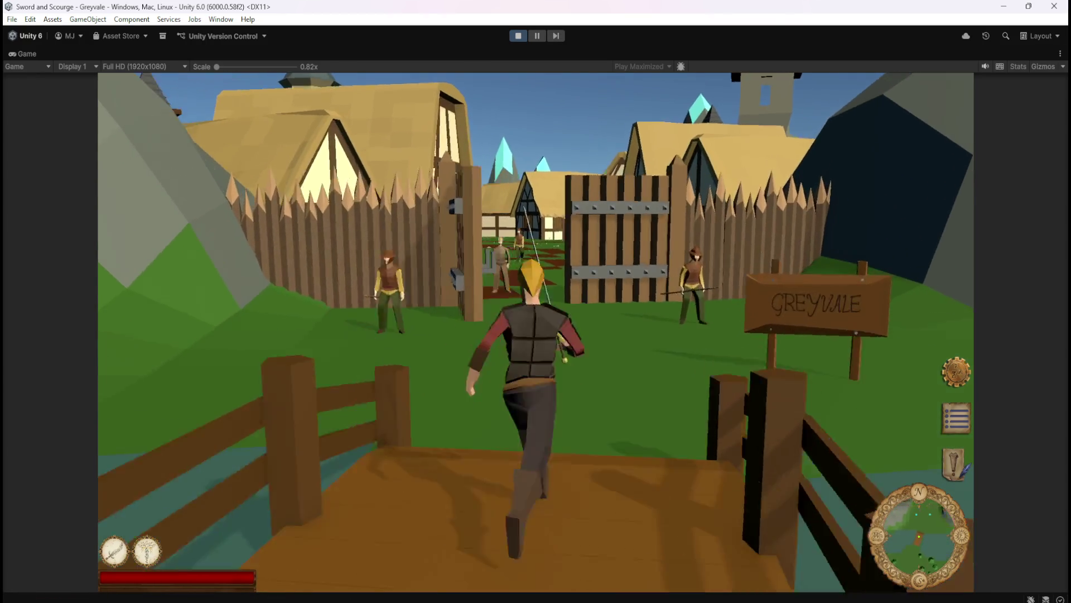
key(w)
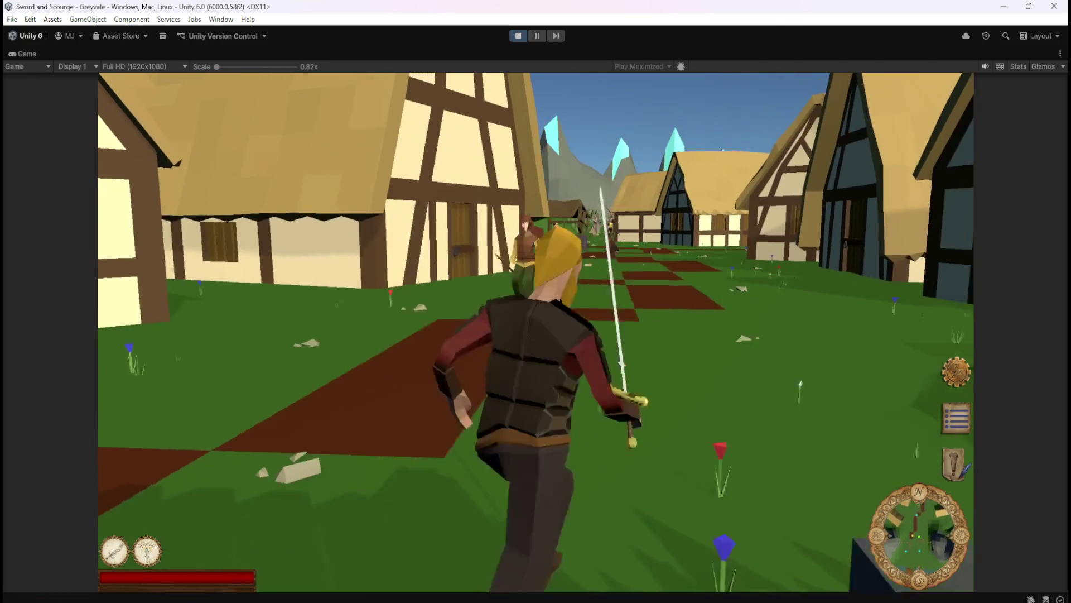
key(w)
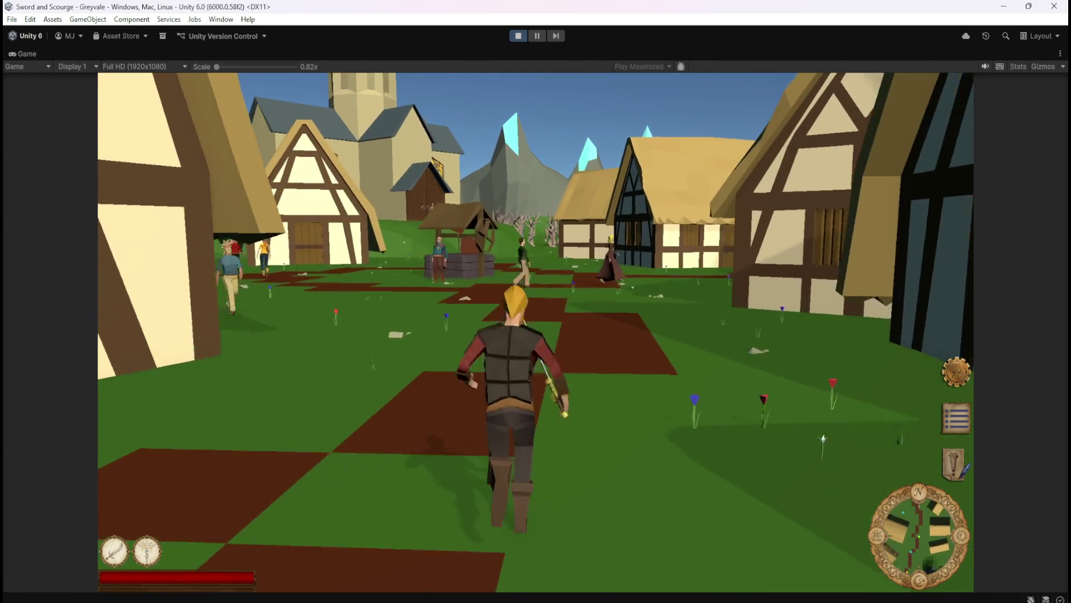
key(w)
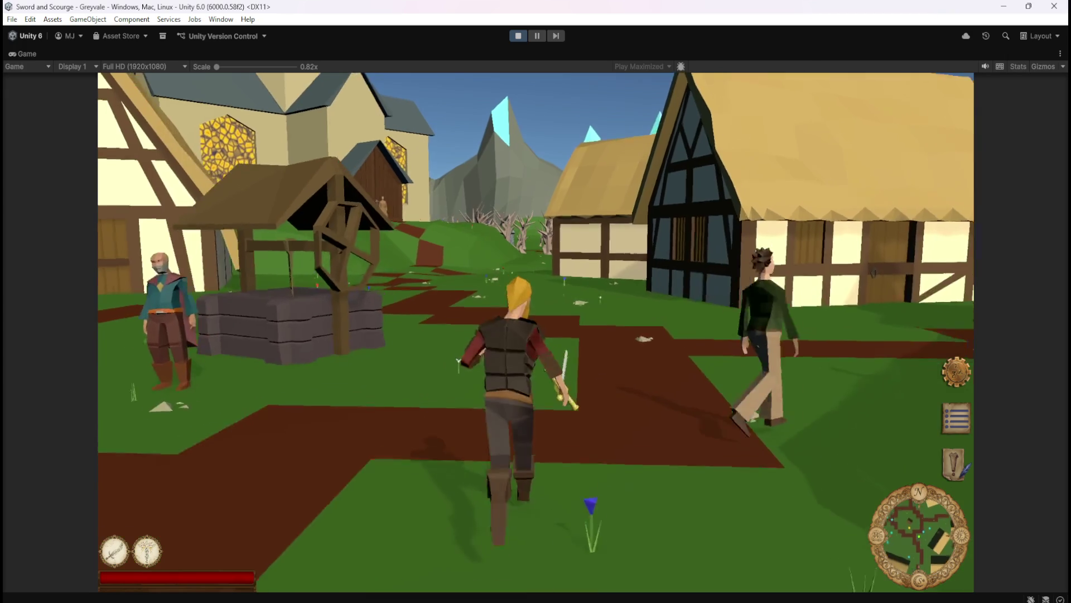
key(i)
key(w)
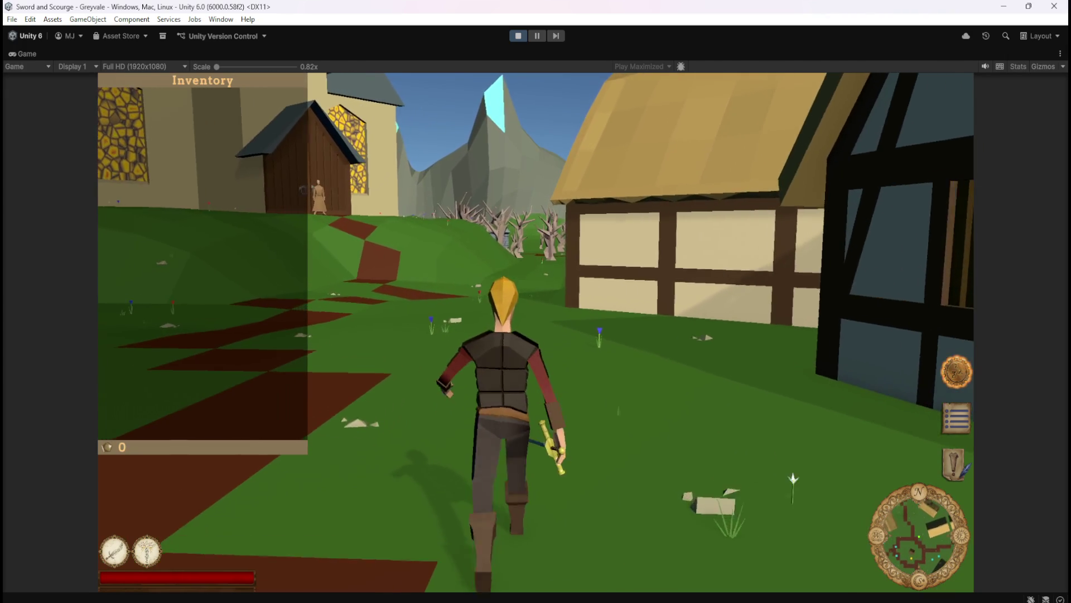
key(i)
key(w)
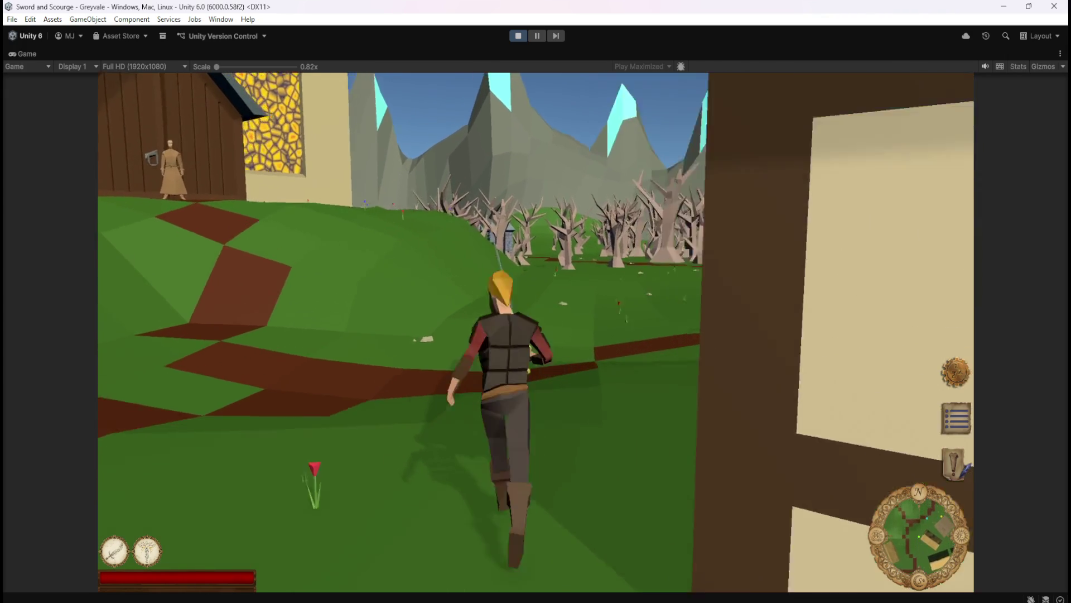
key(w)
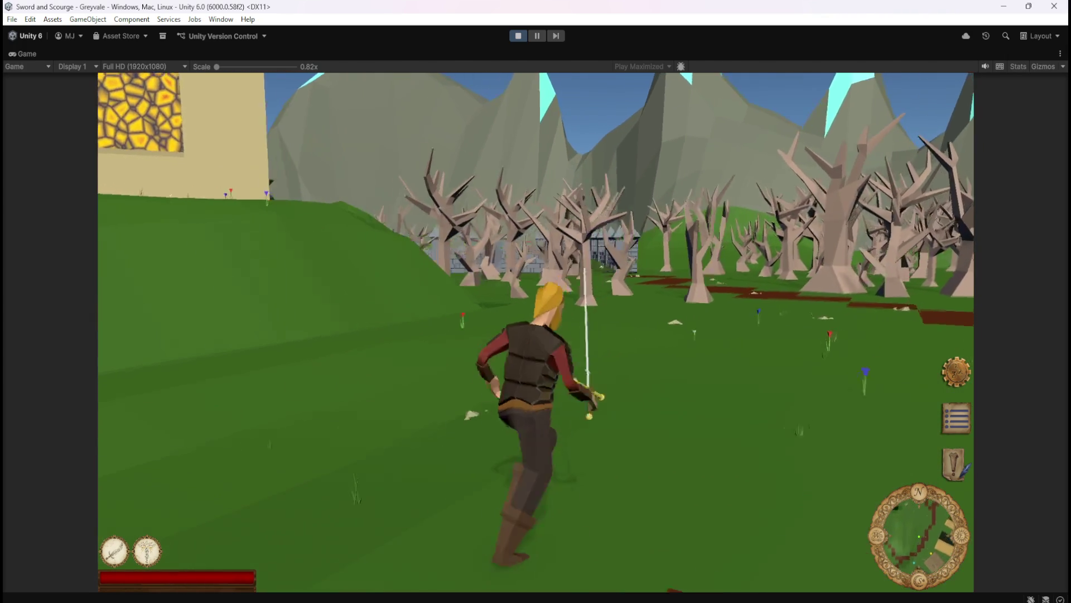
key(w)
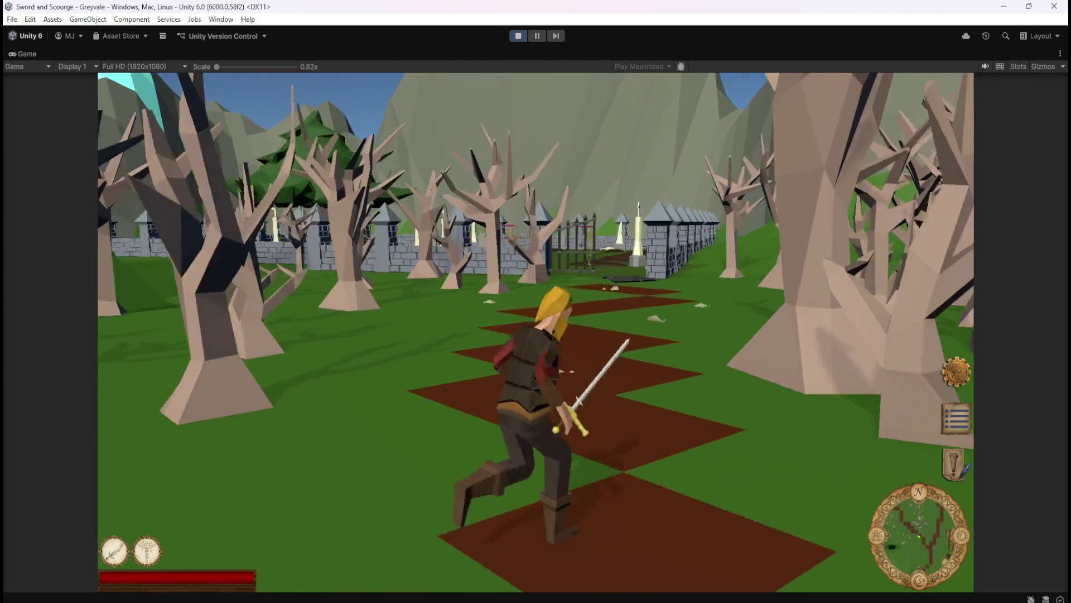
key(w)
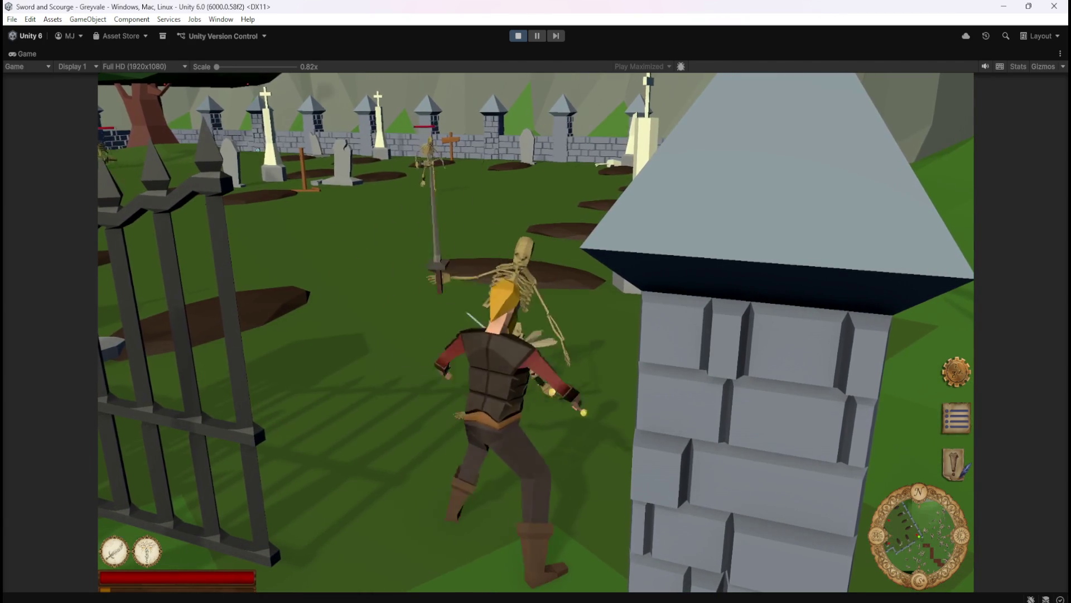
Step: Fight the first graveyard skeletons and loot their Bones
key(e)
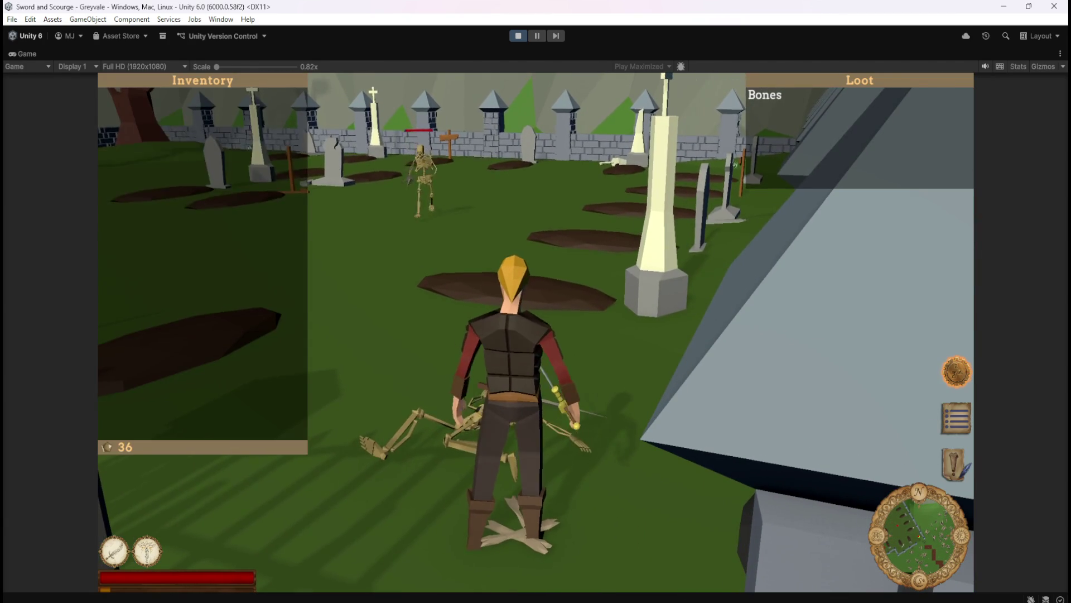
key(w)
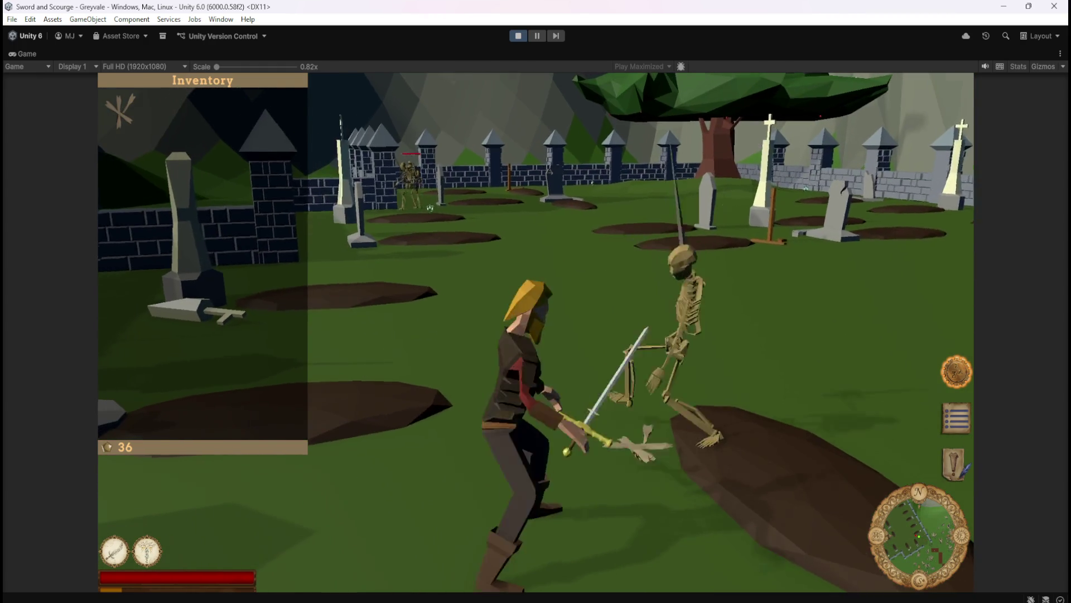
key(e)
key(w)
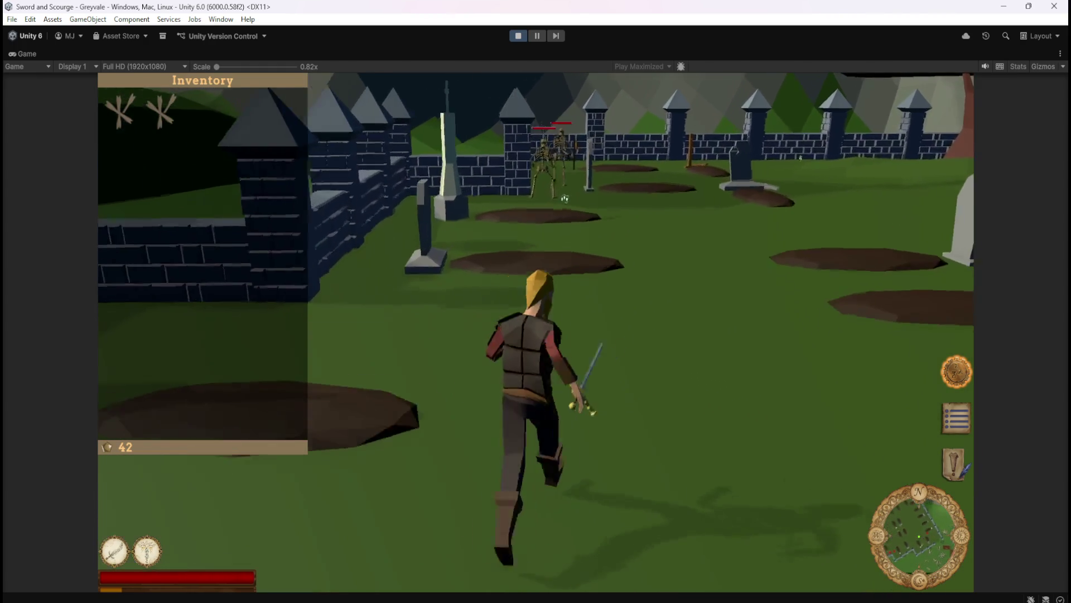
key(w)
click(391, 405)
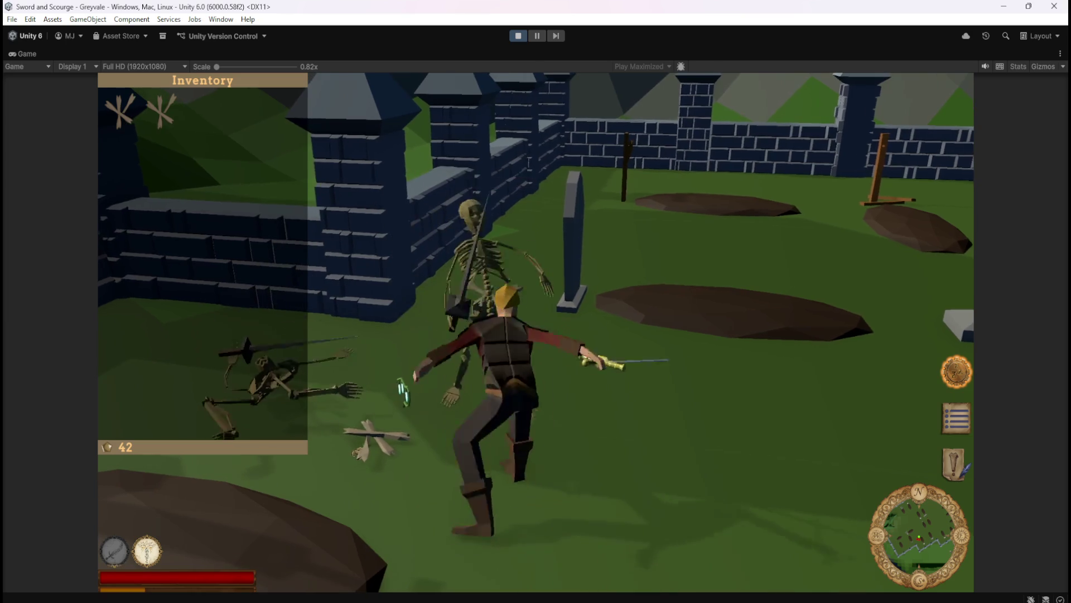
key(e)
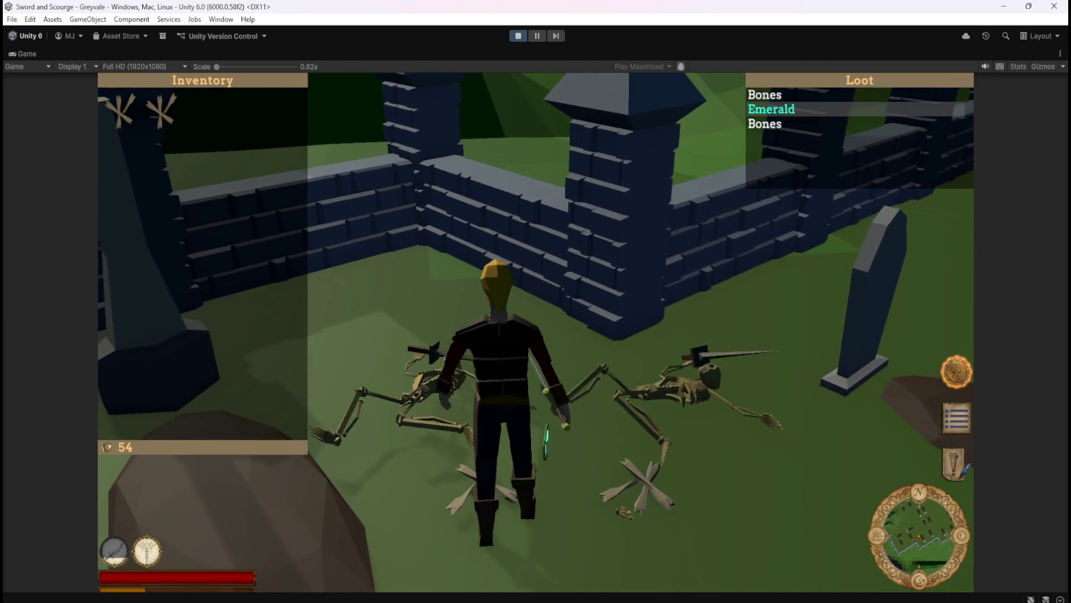
key(w)
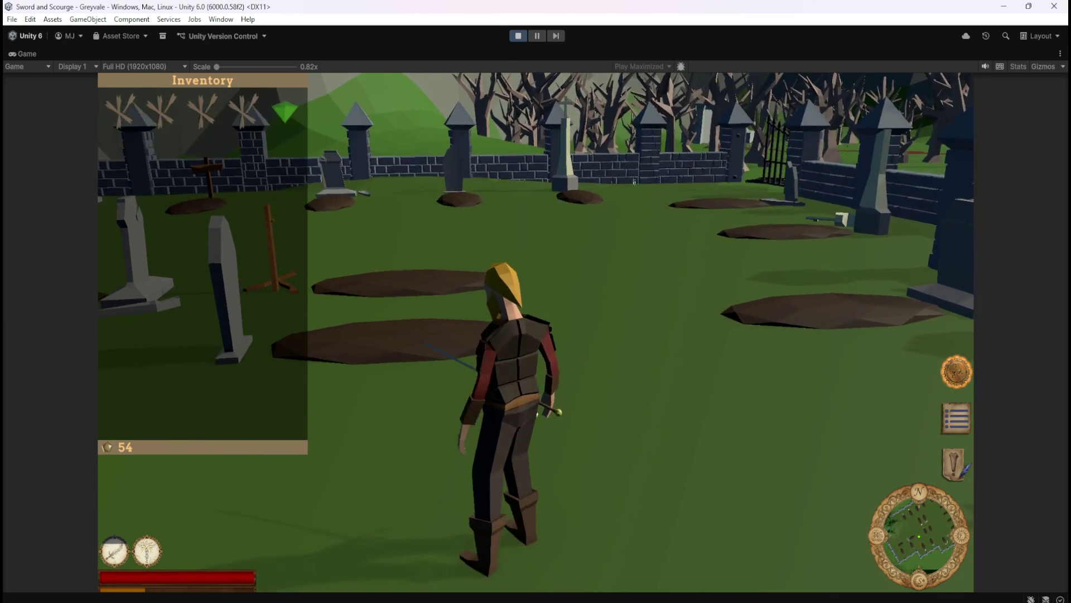
key(w)
Step: Roam the graveyard past the church, crosses and big tree, swinging at enemies
key(a)
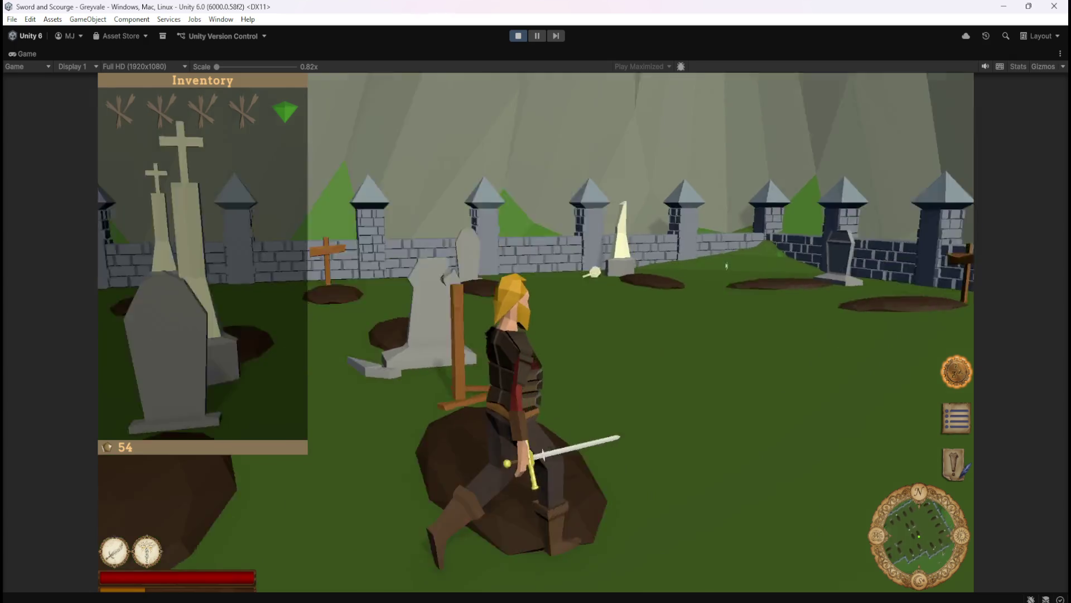
key(a)
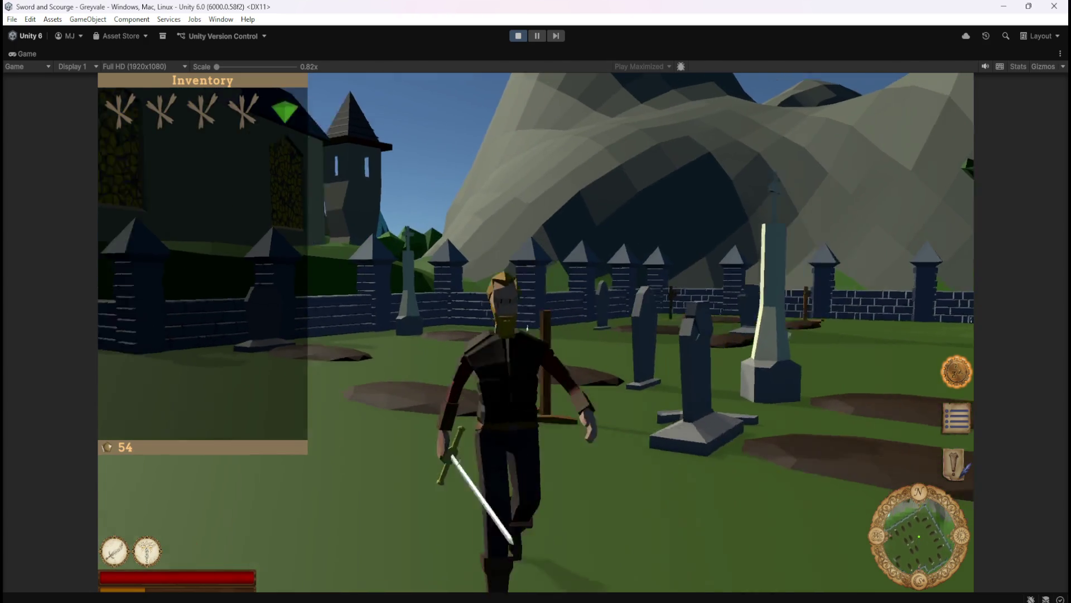
key(a)
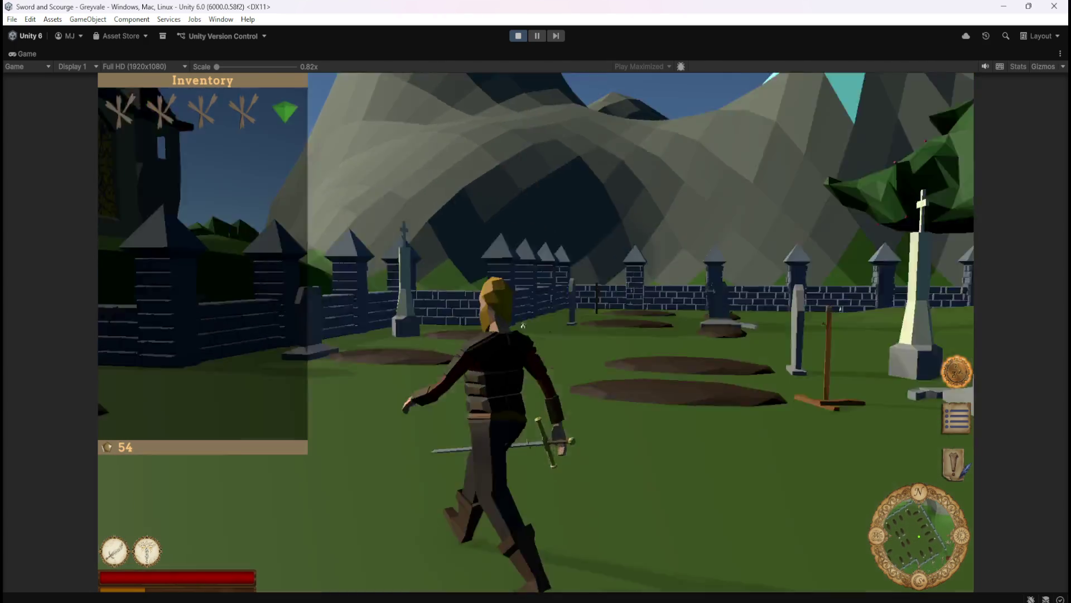
key(a)
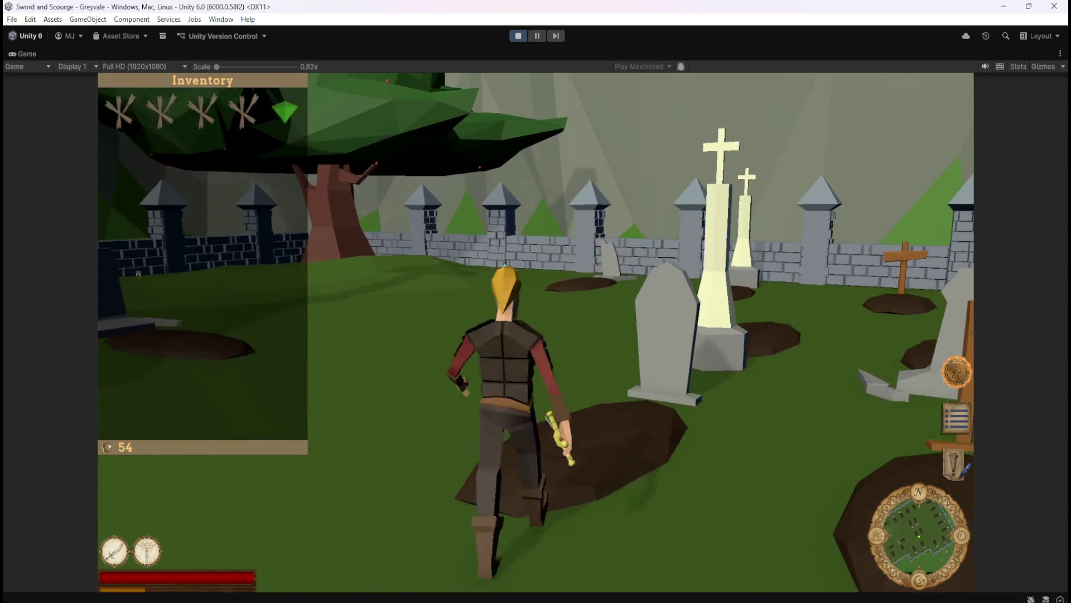
key(a)
click(442, 281)
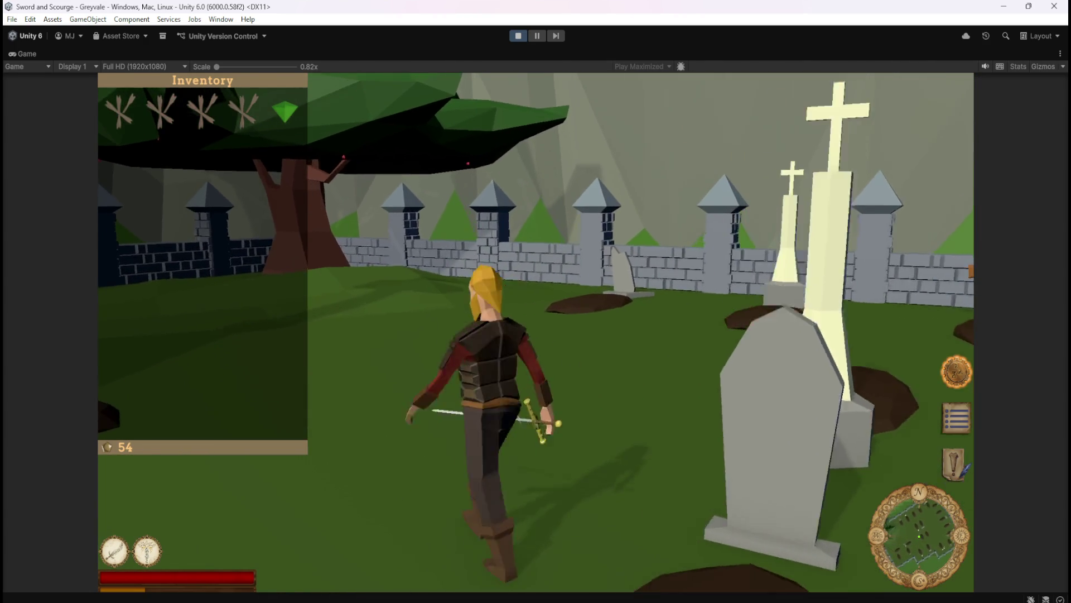
key(a)
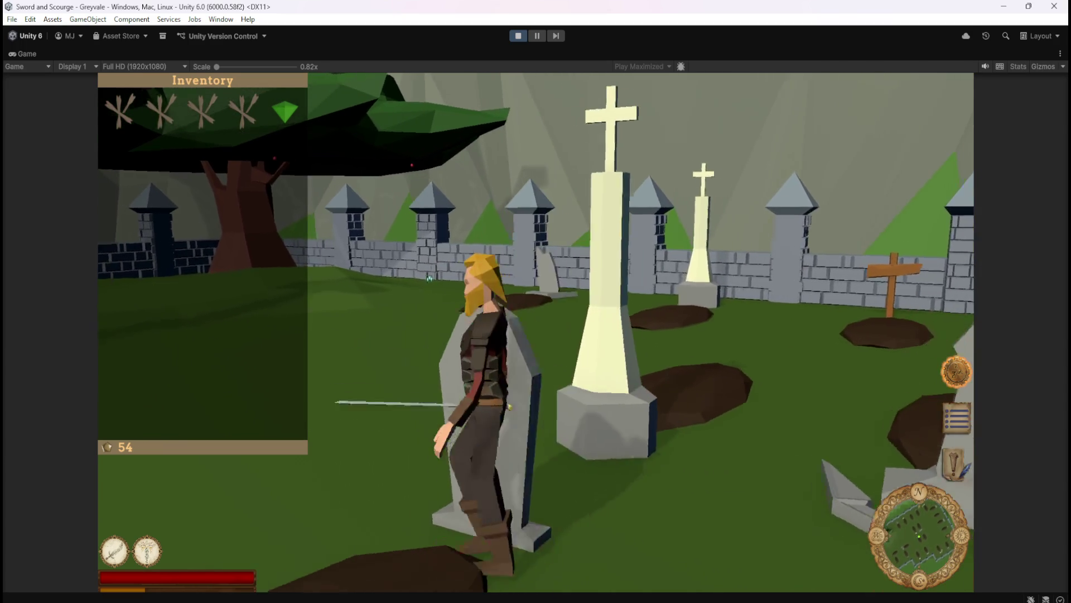
key(a)
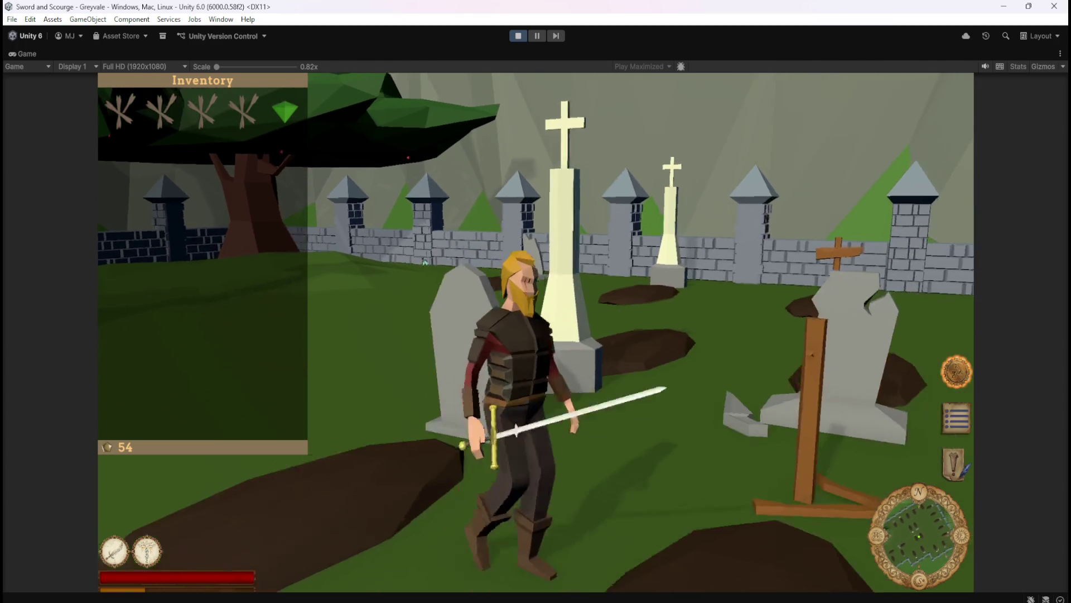
key(a)
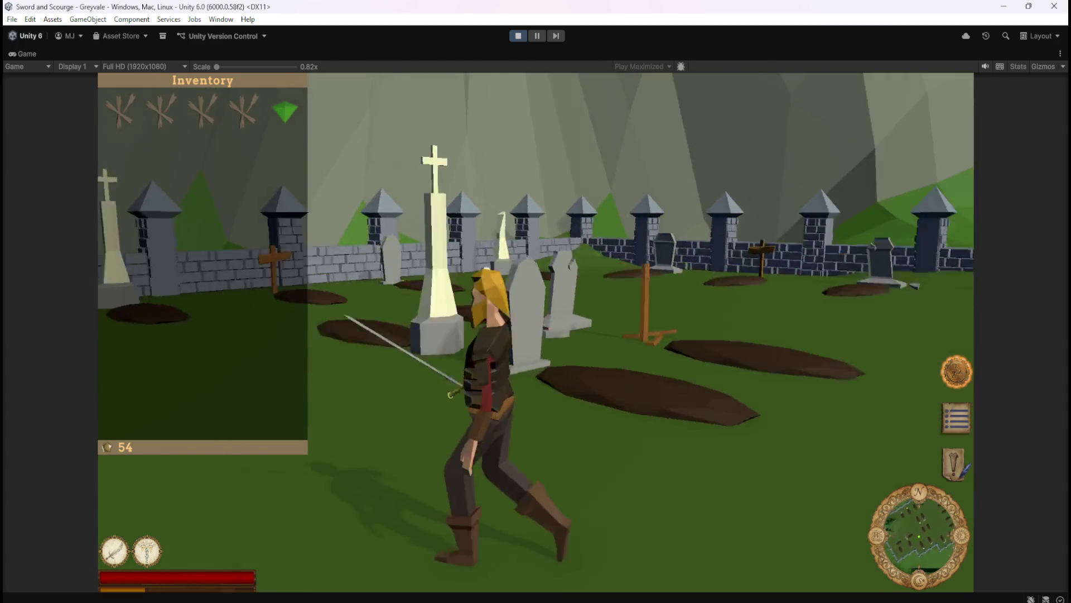
Step: Defeat the nearby skeletons with sword strikes, the sword skill and the whirlwind ability
key(d)
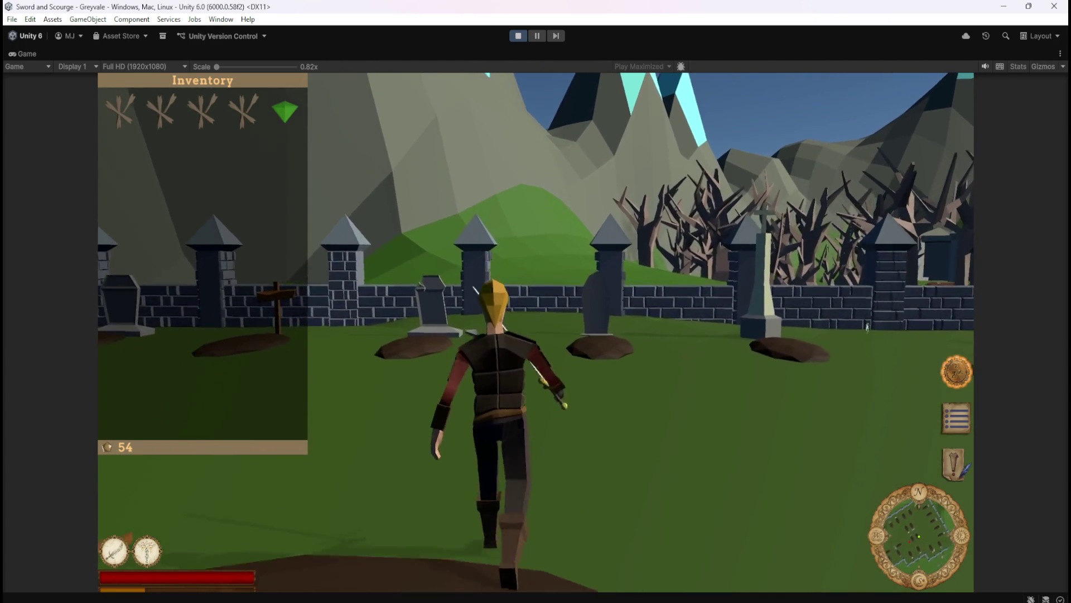
key(a)
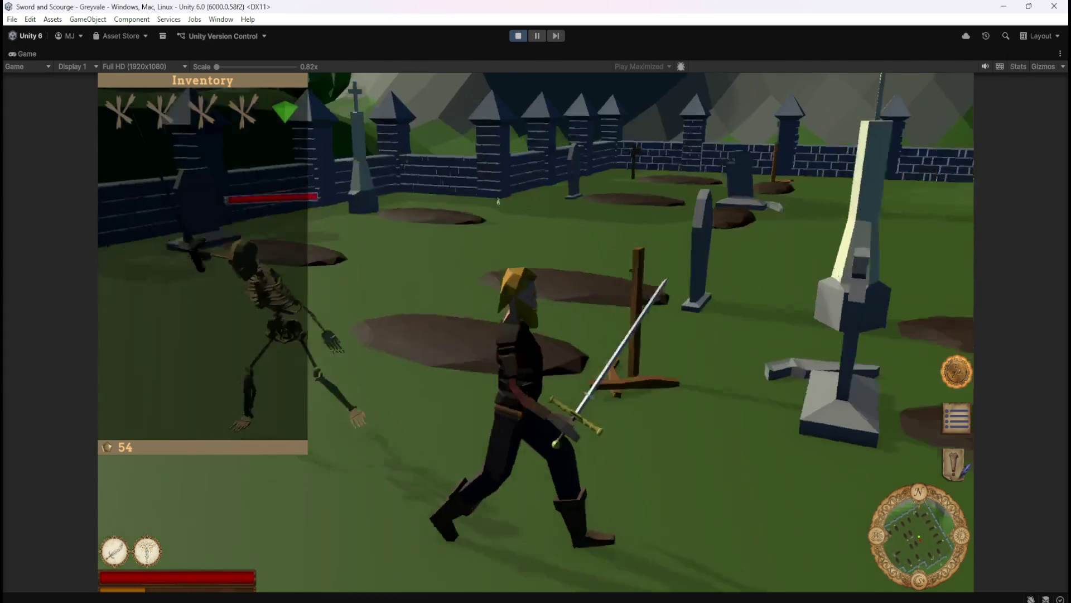
key(w)
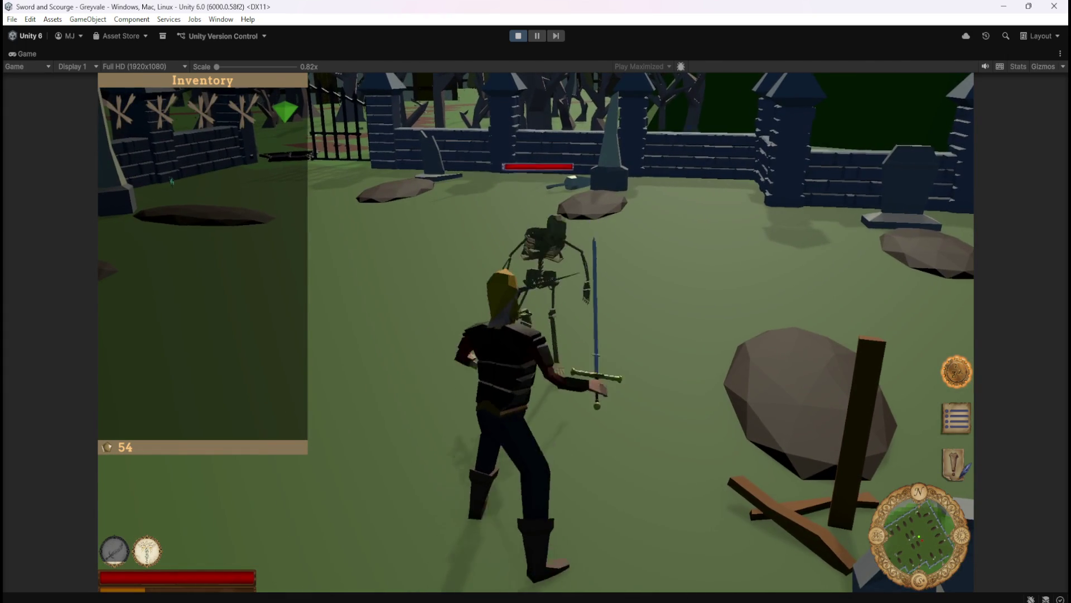
key(d)
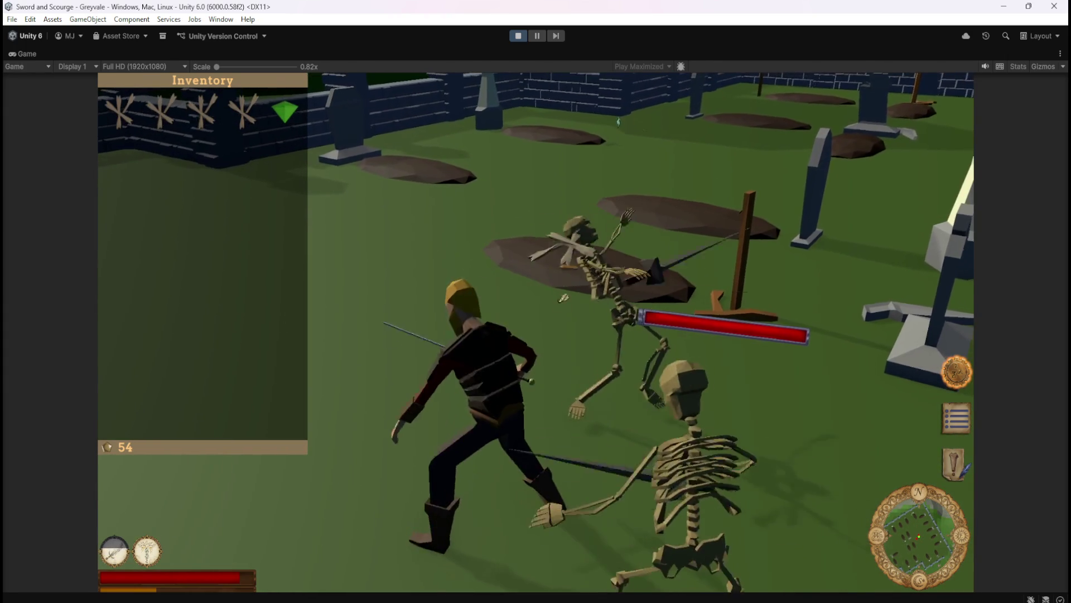
key(a)
key(s)
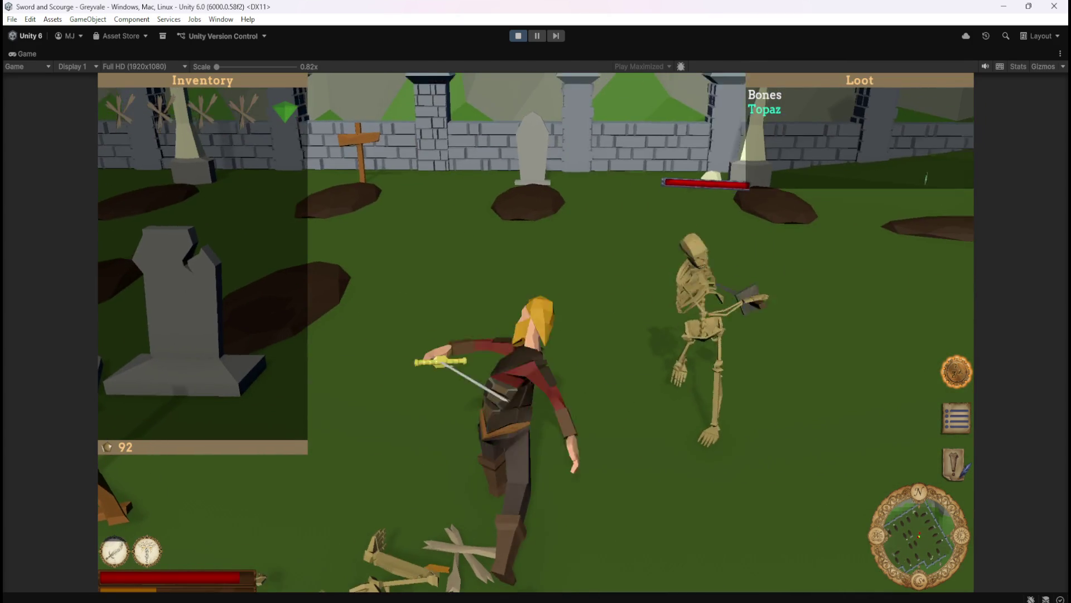
key(w)
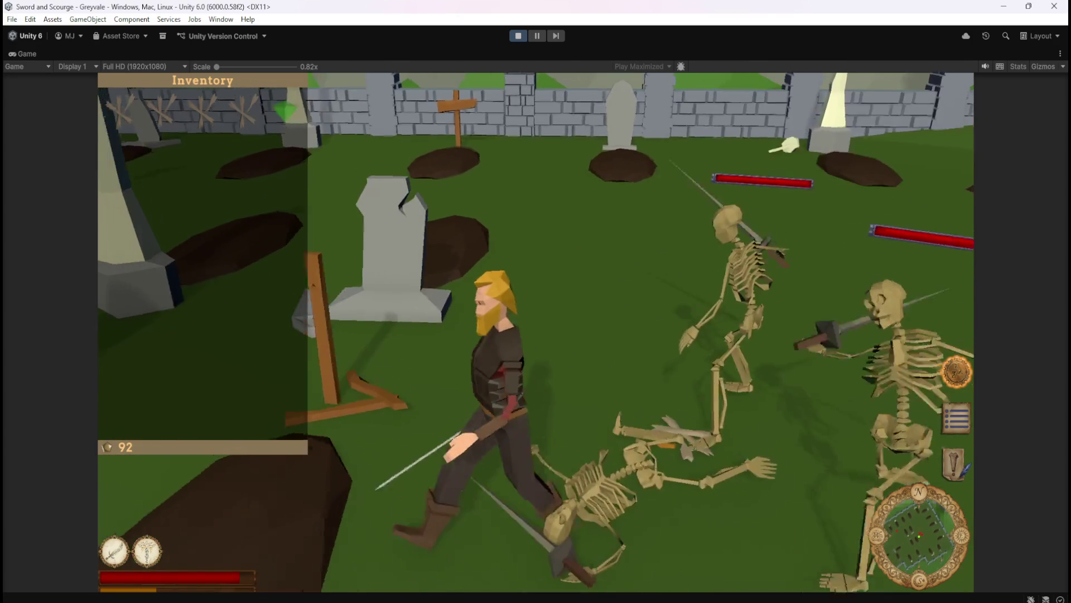
key(w)
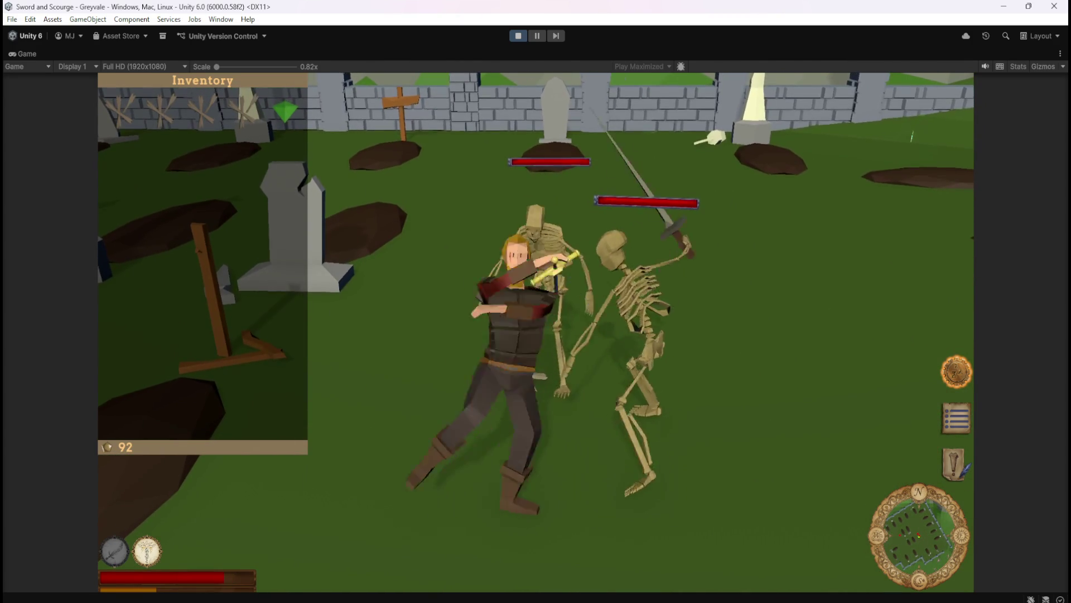
key(w)
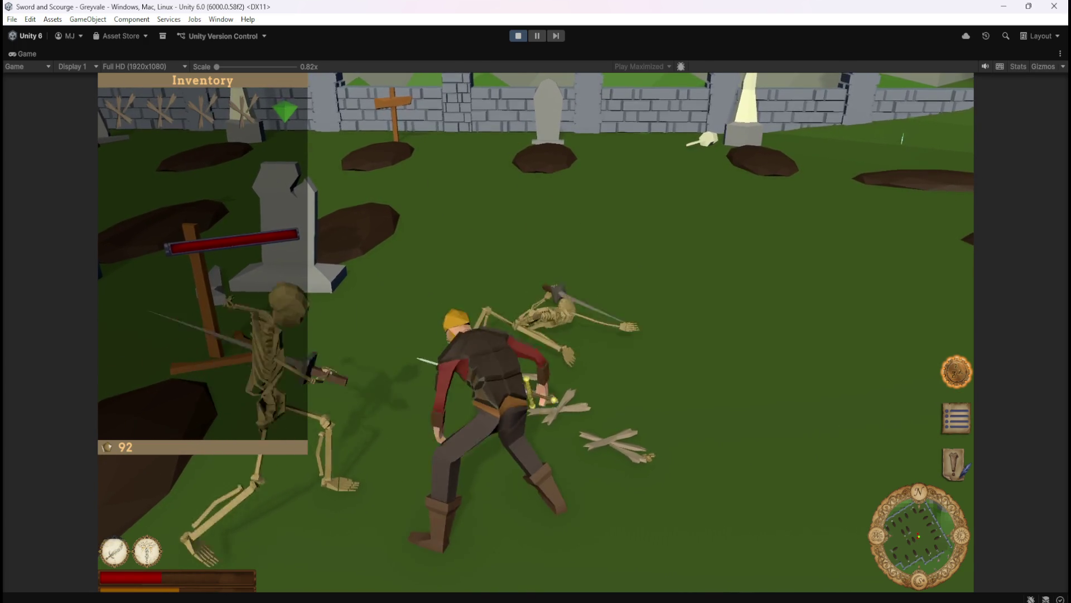
key(2)
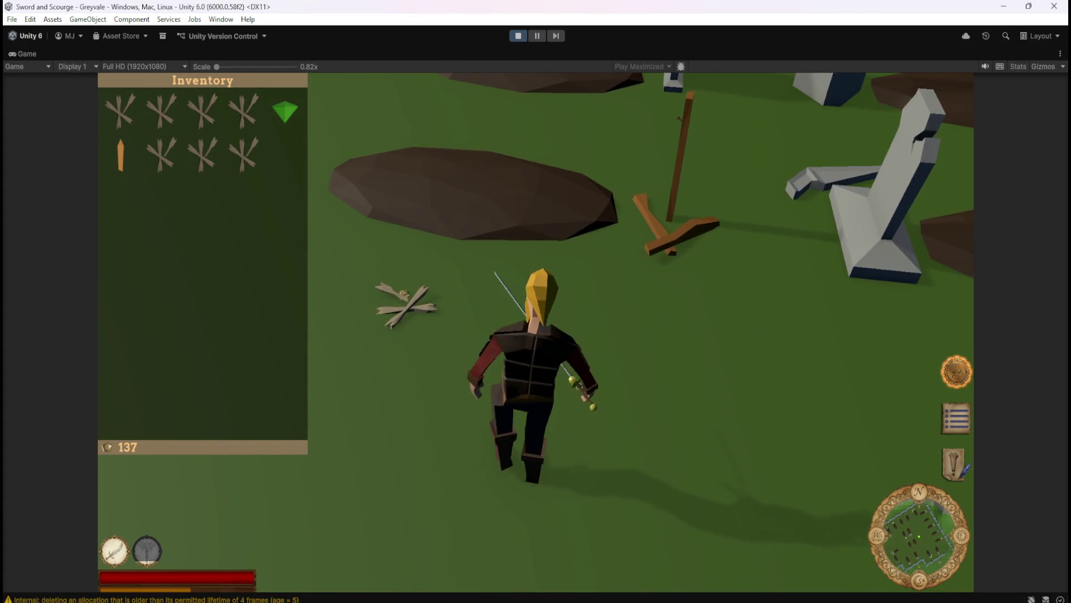
Step: Walk to the skeleton by the large tree, kill it and collect its Bones
key(Left)
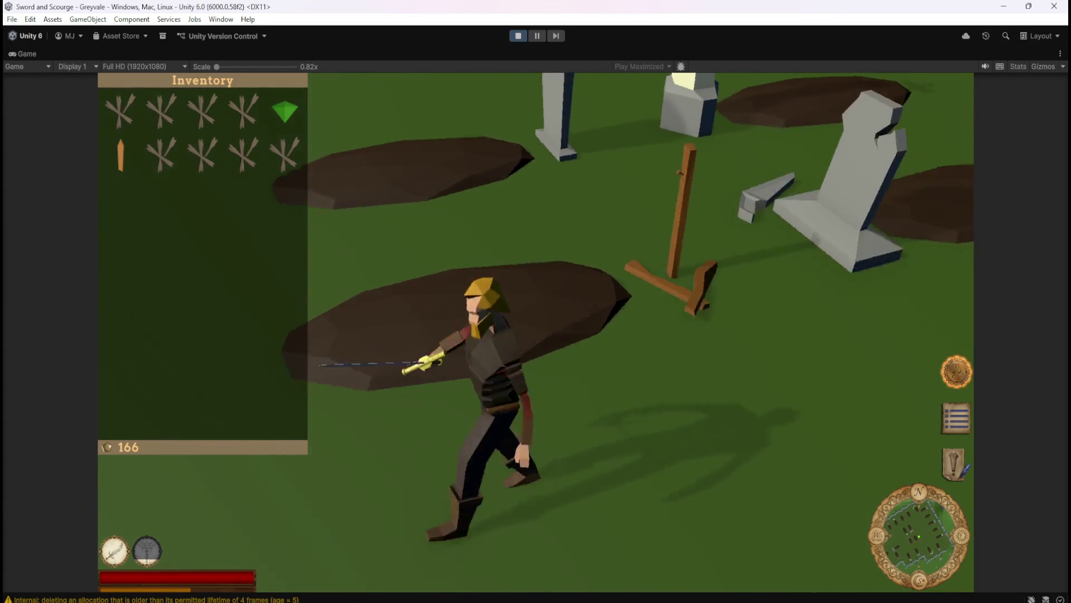
key(Left)
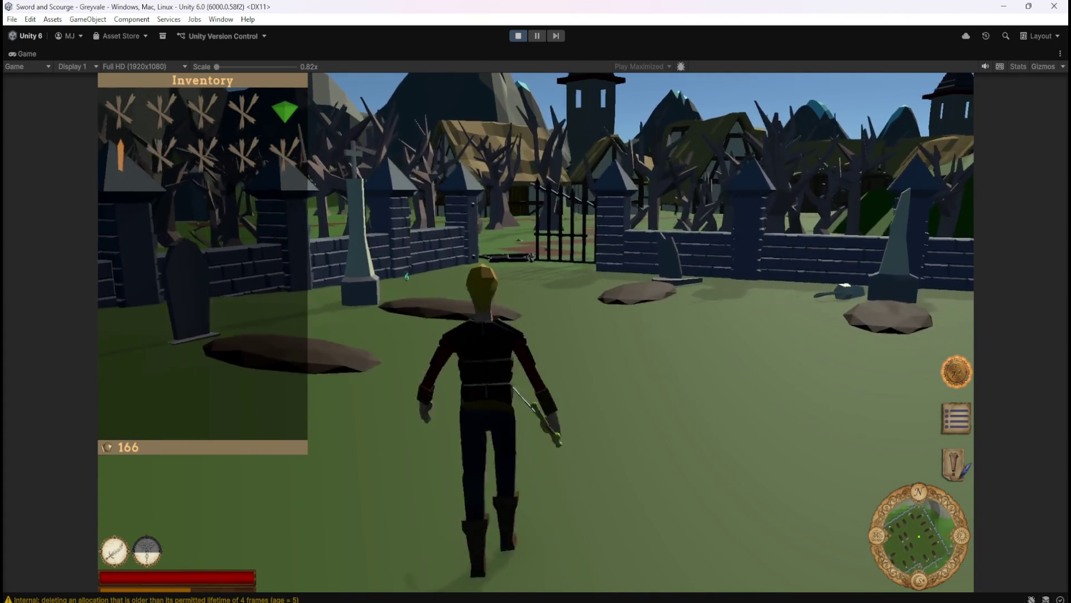
key(Left)
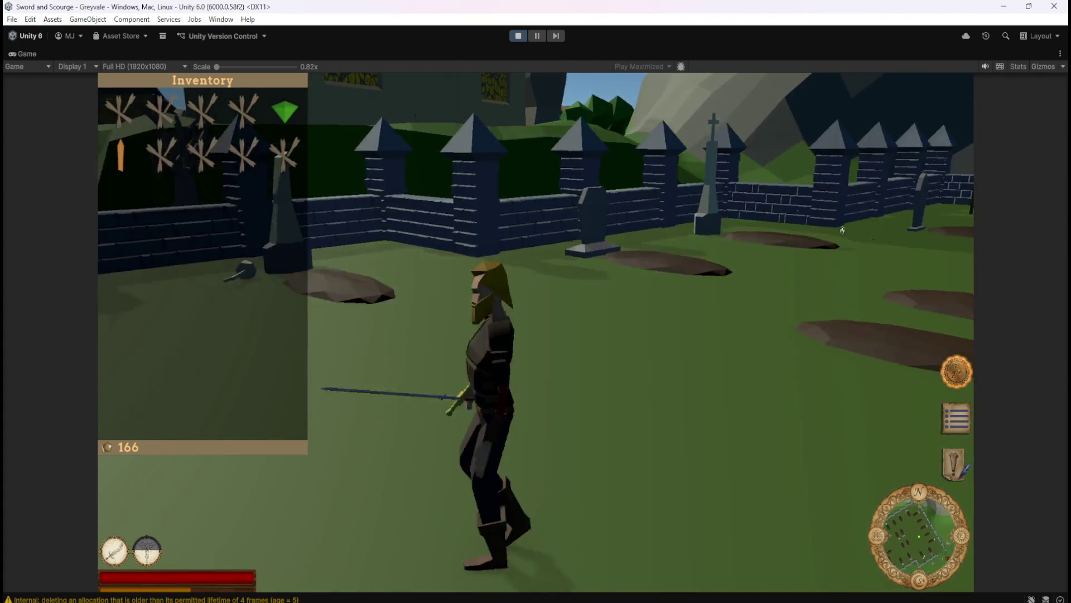
key(Left)
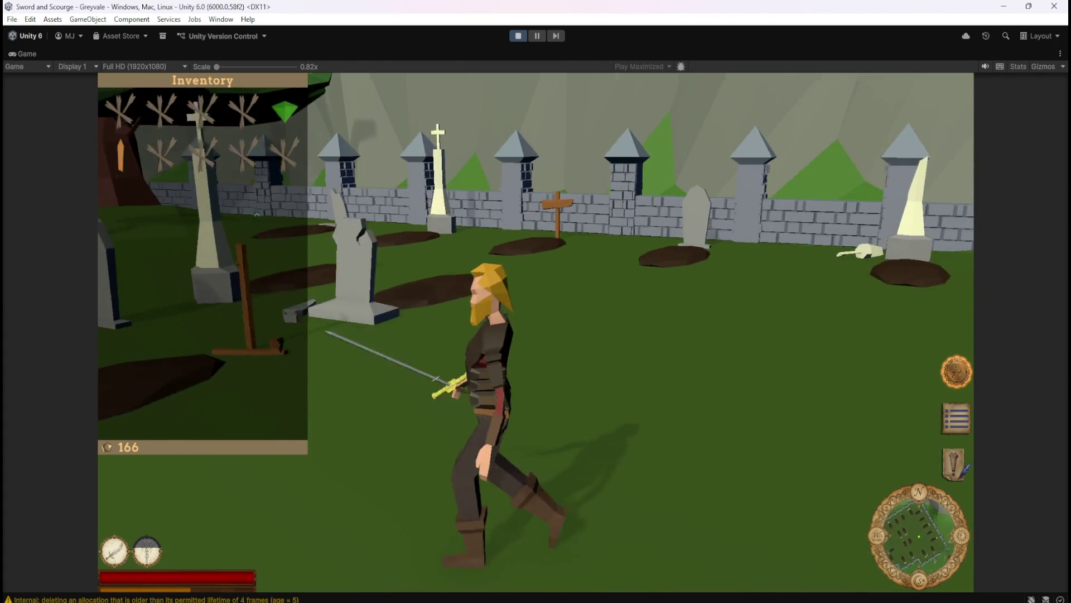
key(Left)
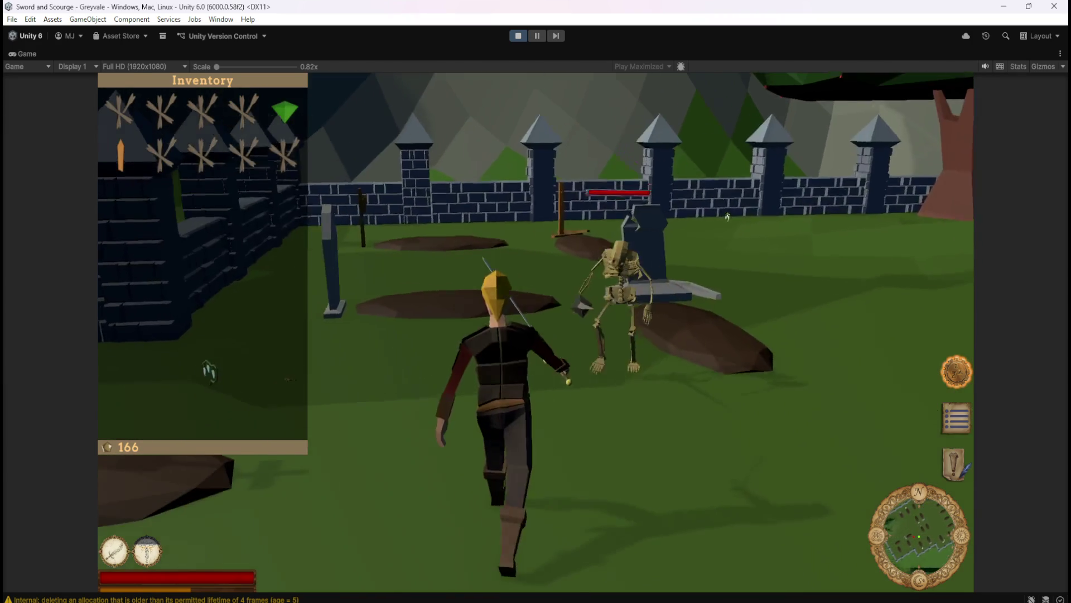
click(208, 371)
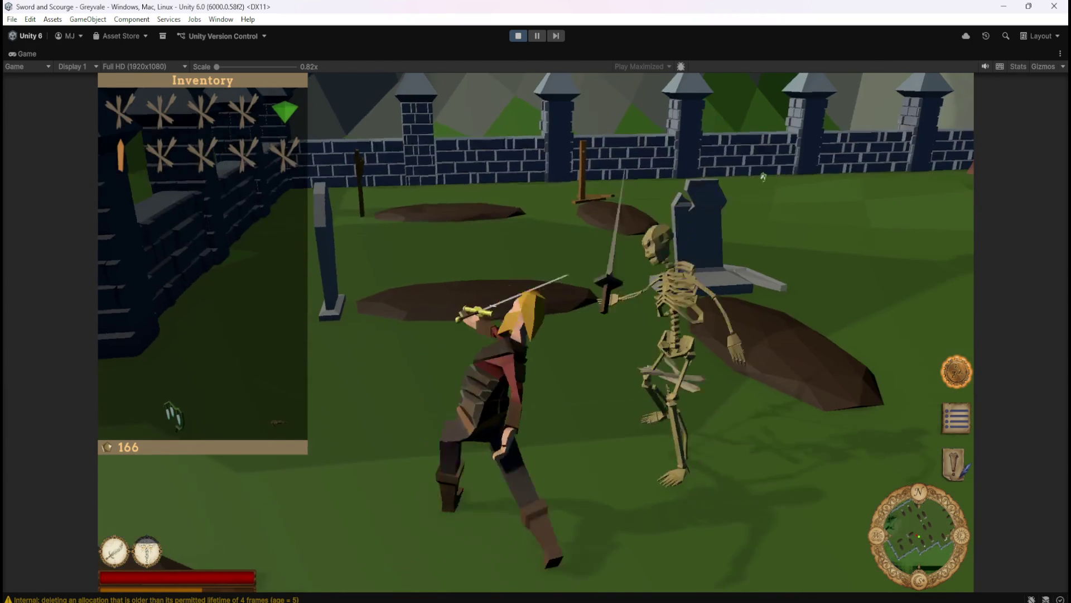
click(763, 178)
click(633, 442)
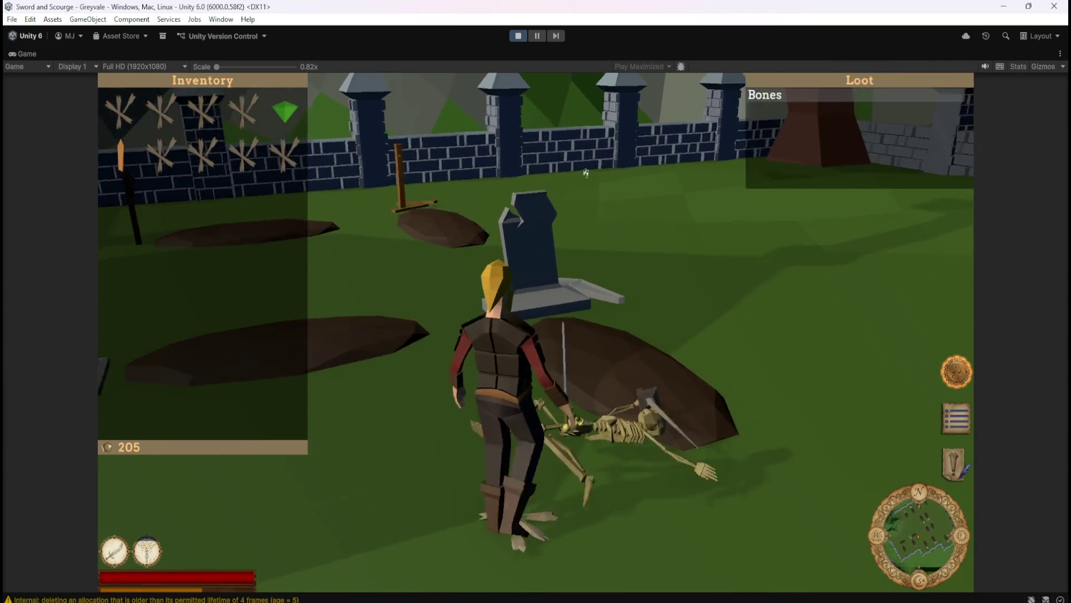
click(765, 91)
Step: Move across the graveyard and kill the next skeletons for their gold
key(Left)
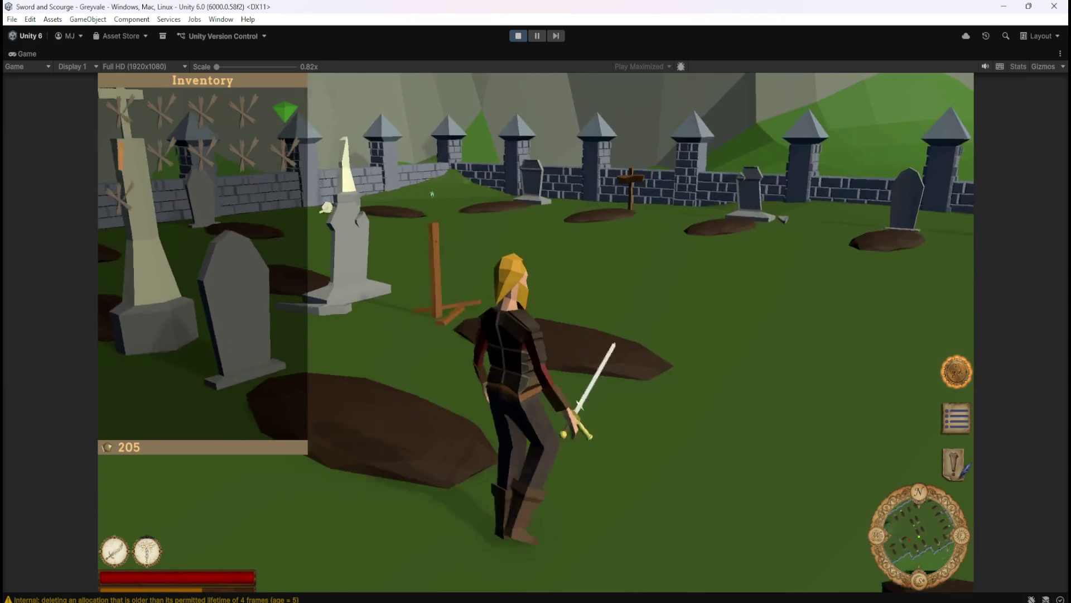
key(Up)
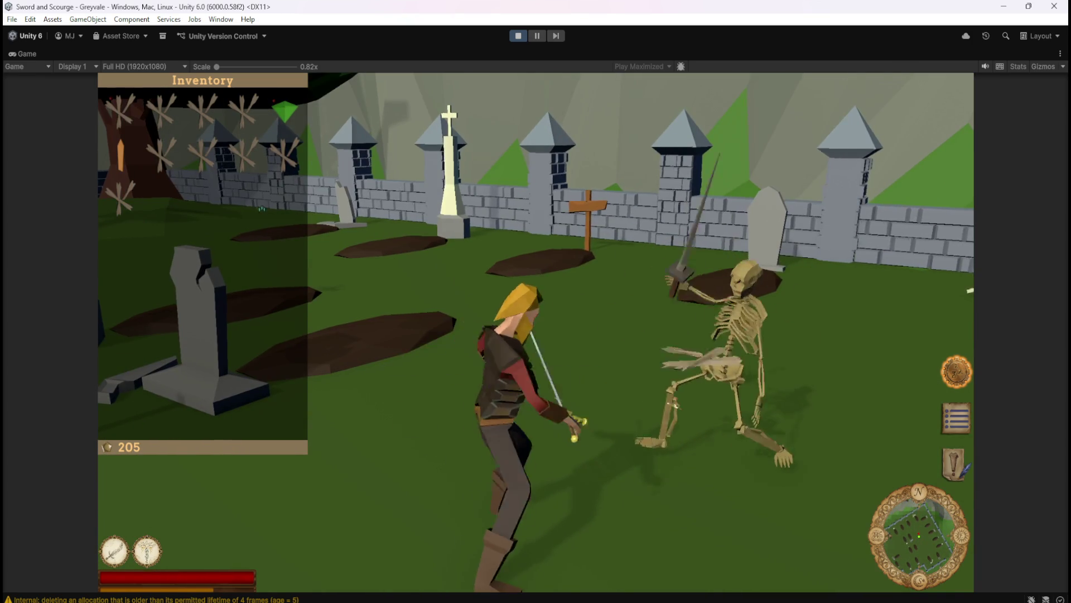
key(Left)
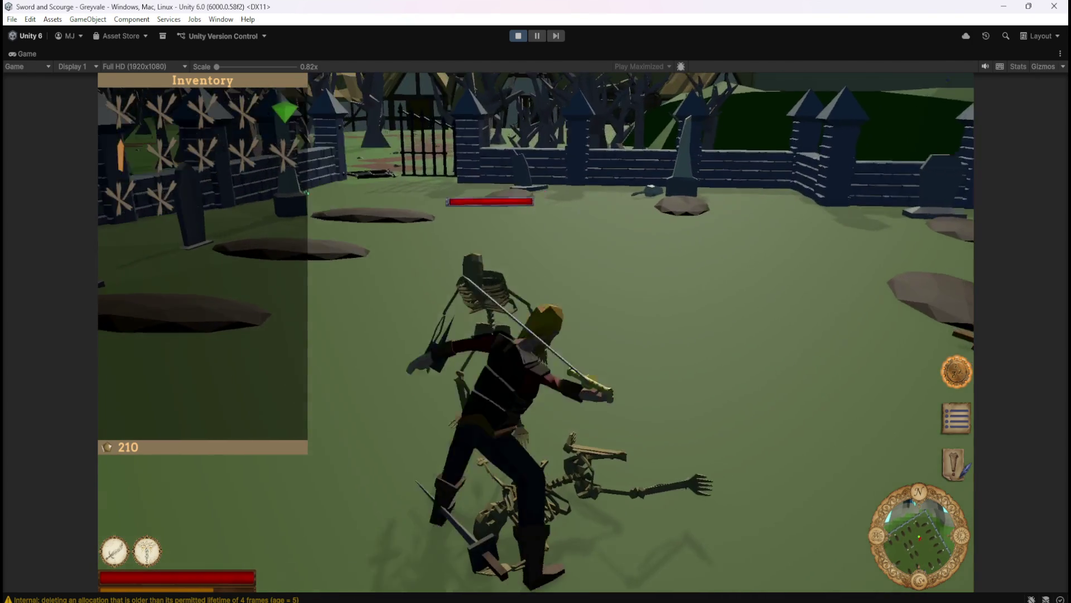
key(Left)
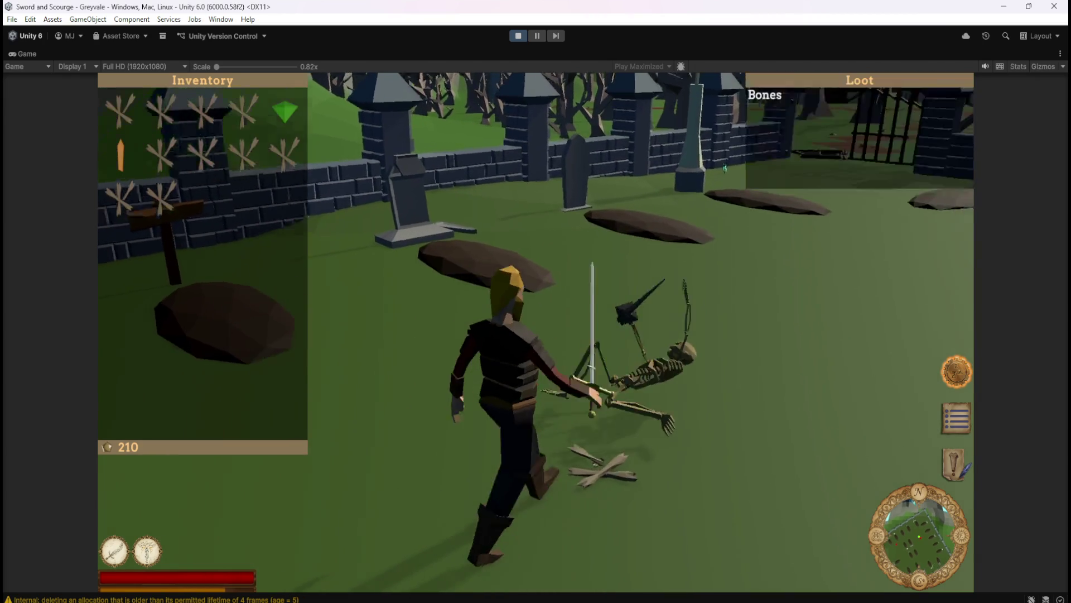
key(Left)
key(Left)
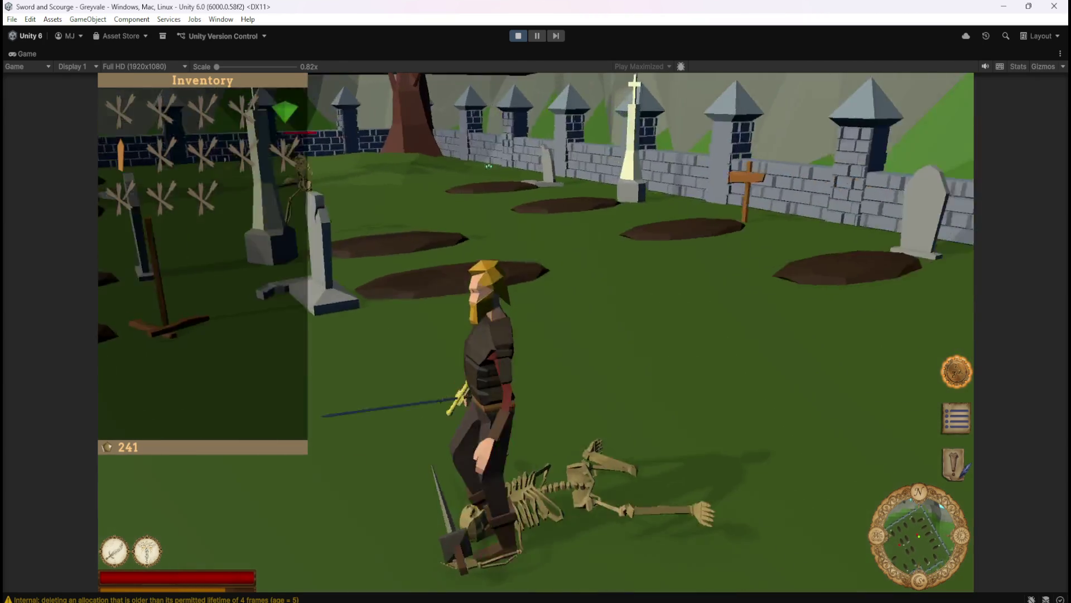
key(w)
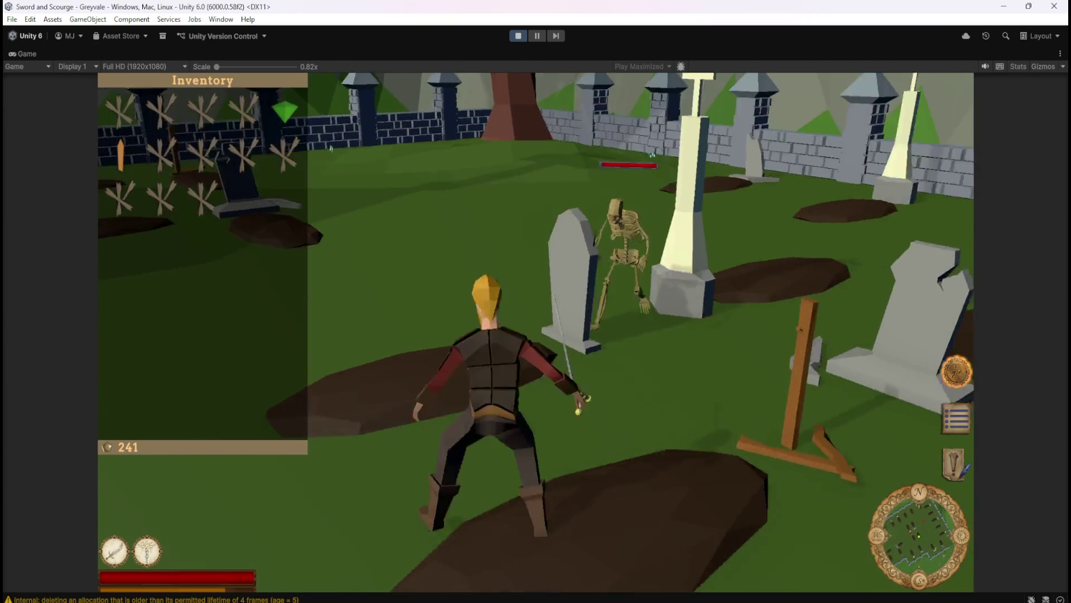
key(Left)
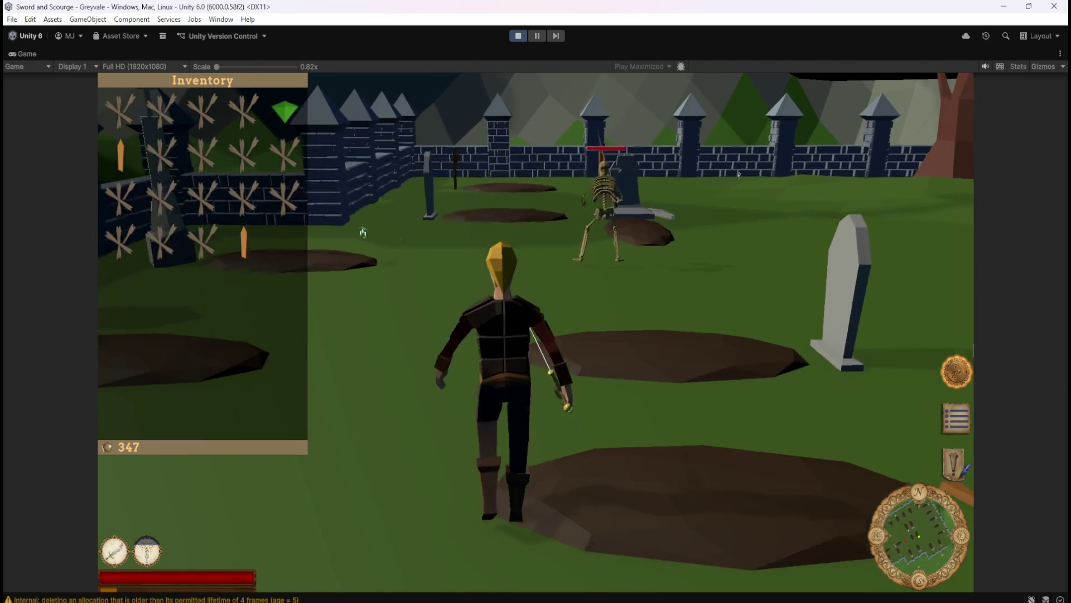
Step: Swing the sword at more skeletons to keep gathering Bones and gold
click(280, 291)
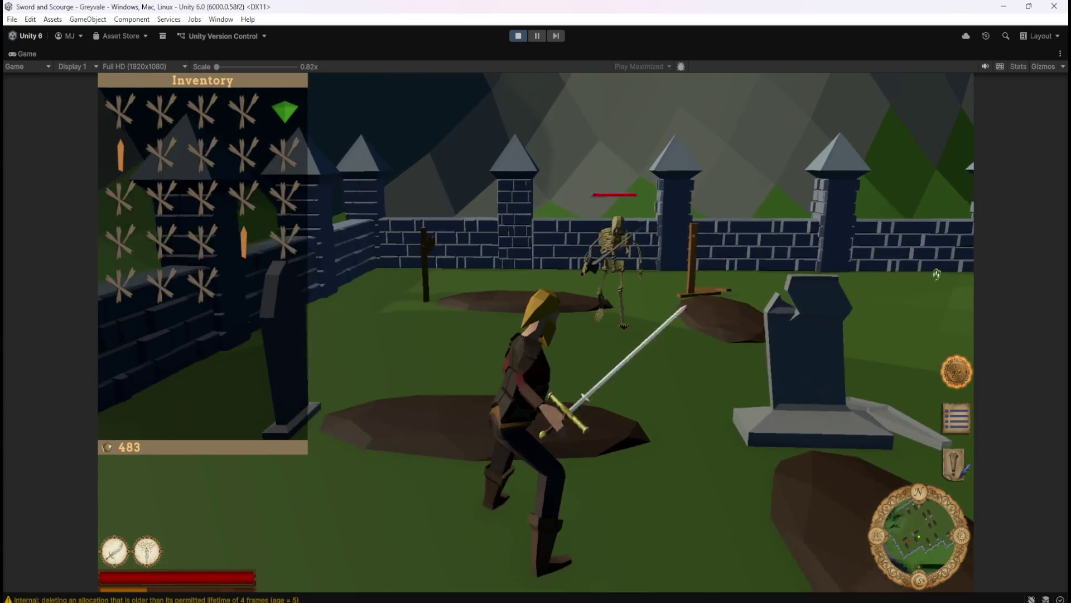
click(937, 274)
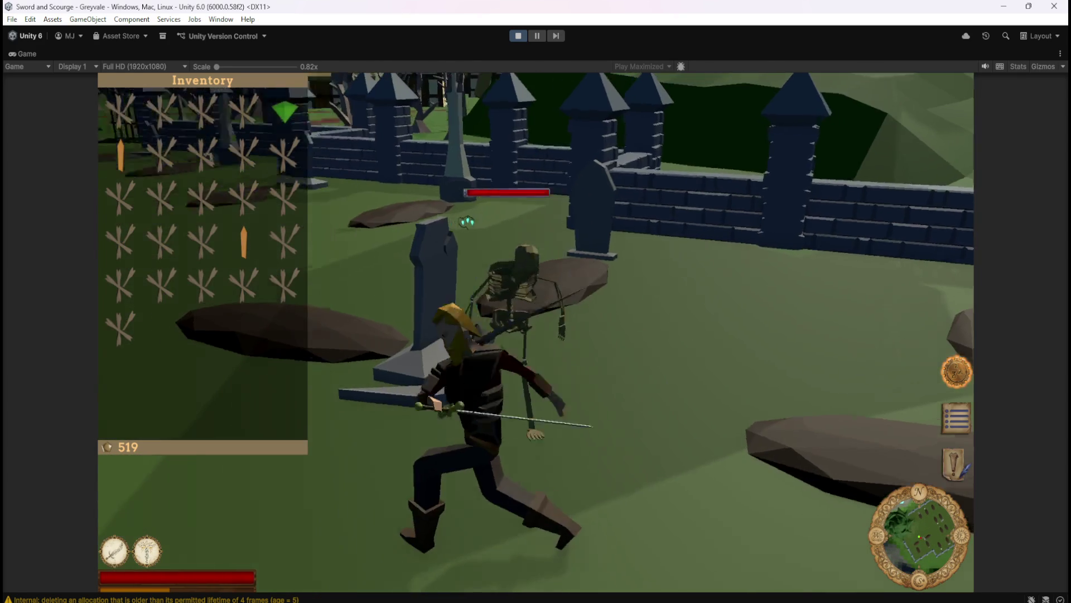
Step: Kill the skeleton with the sword skill and loot bones from the fallen skeletons in the graveyard
key(1)
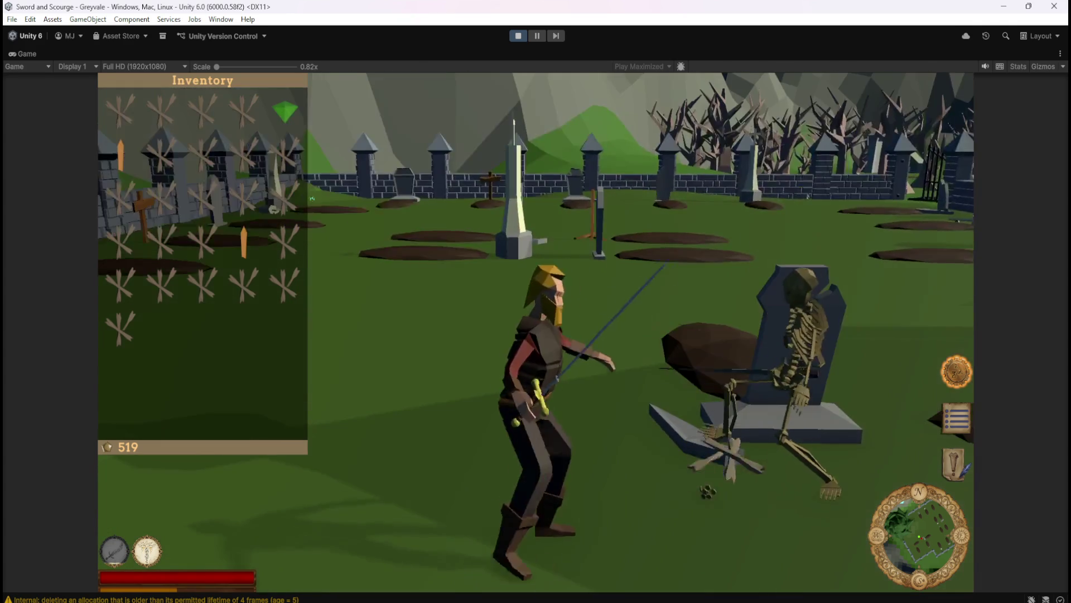
click(660, 497)
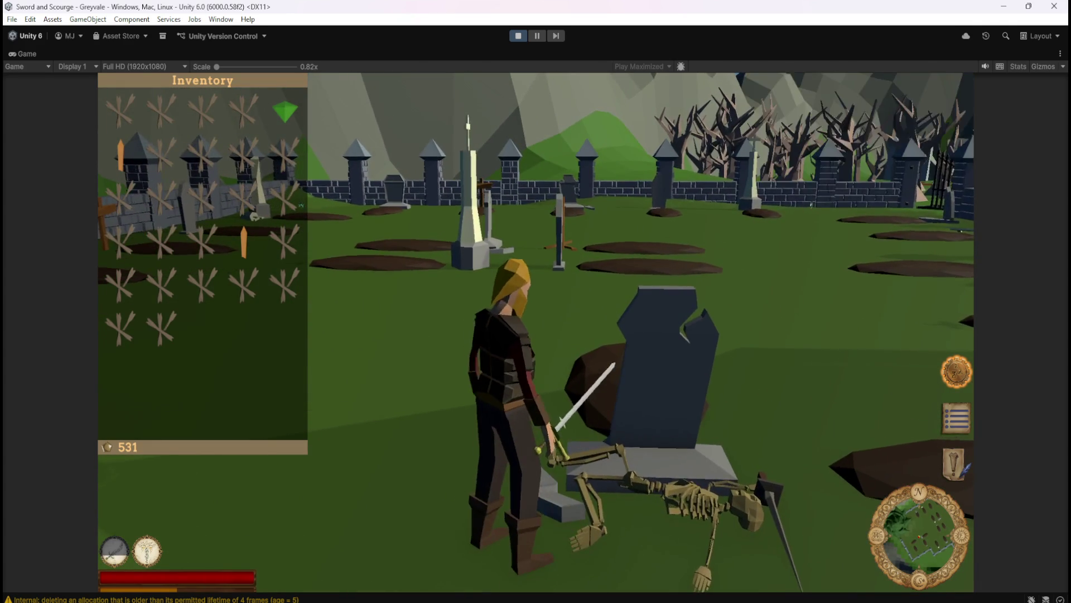
key(w)
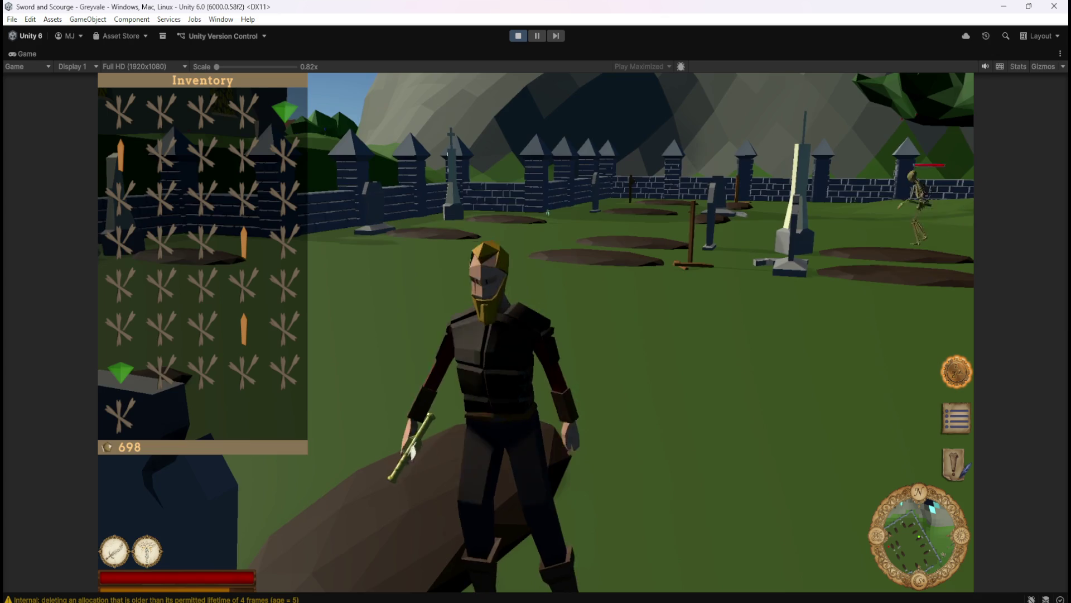
click(548, 212)
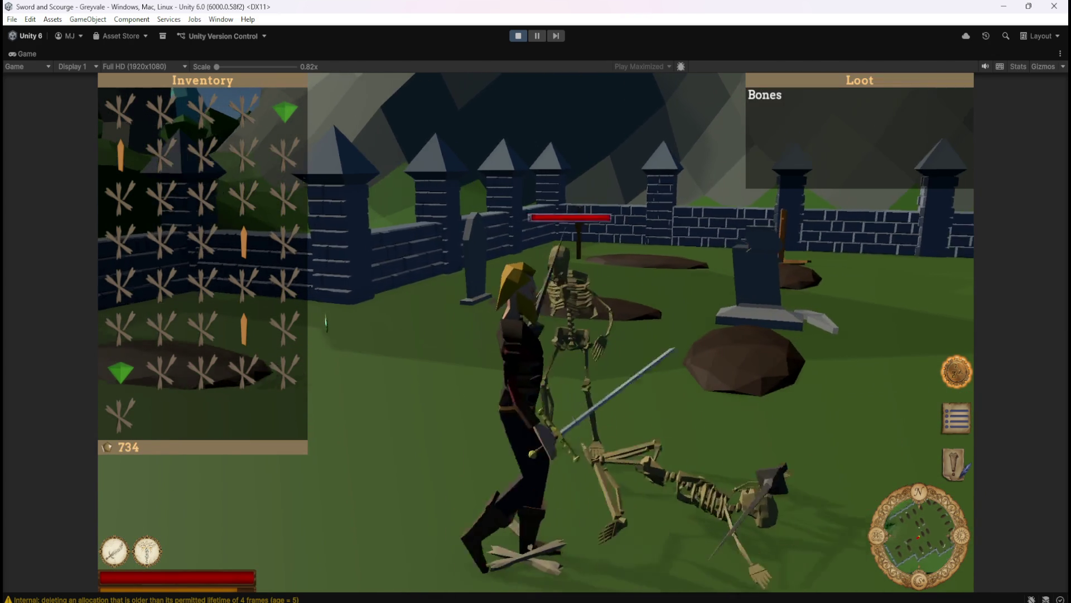
click(327, 323)
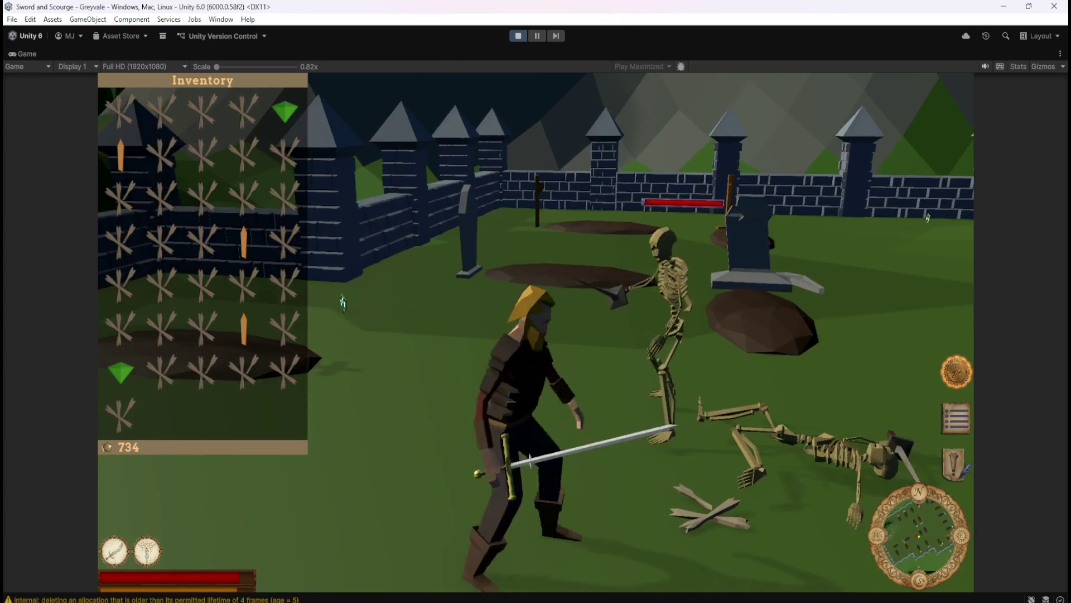
click(789, 442)
click(765, 95)
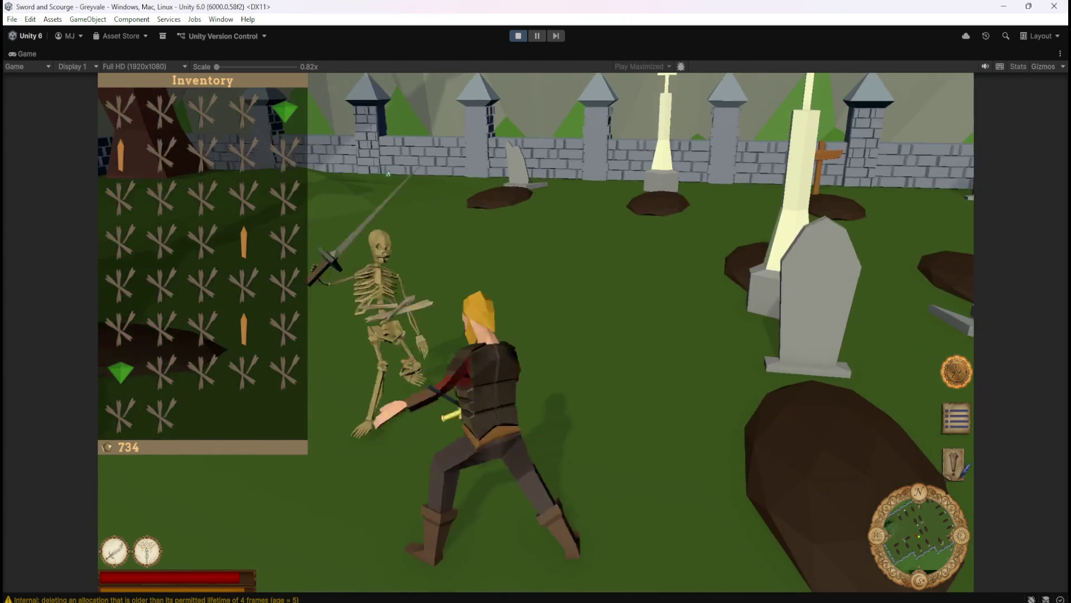
Step: Finish off the next skeleton with the second ability, then pause and leave play mode
click(765, 96)
click(836, 164)
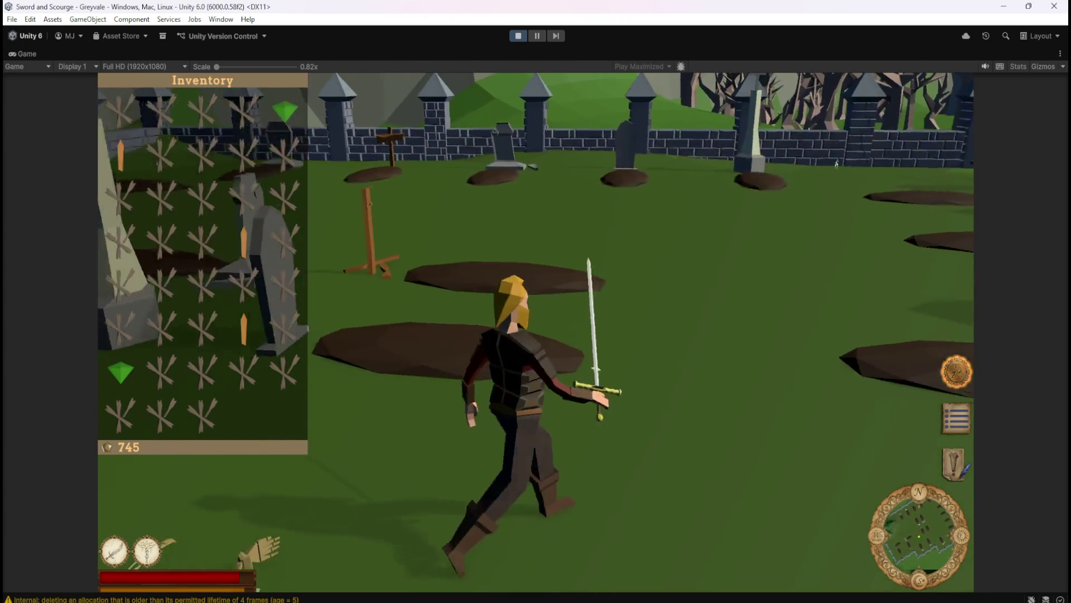
key(2)
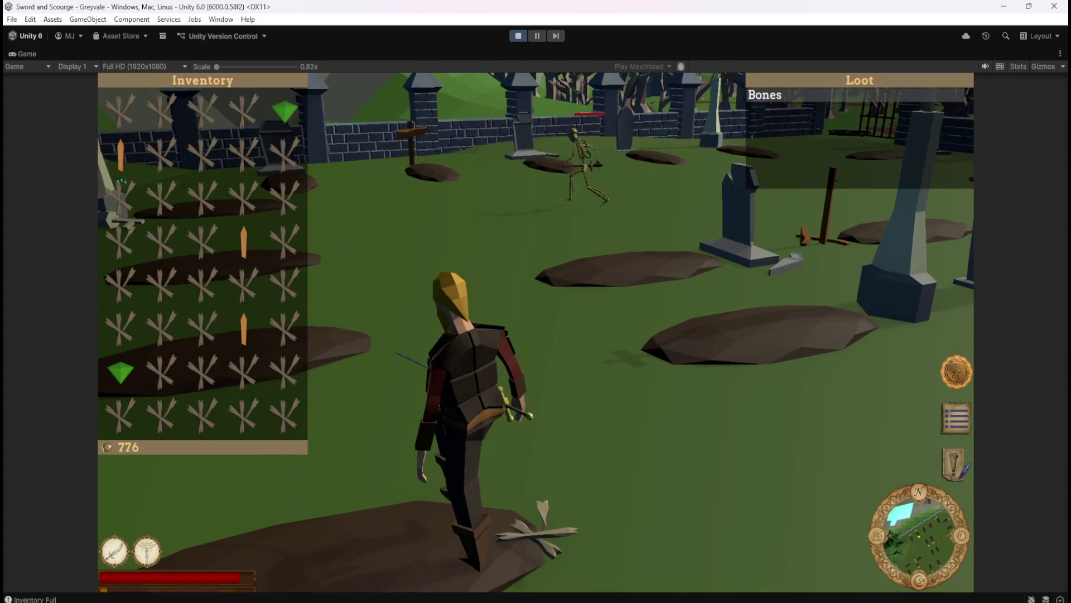
key(Escape)
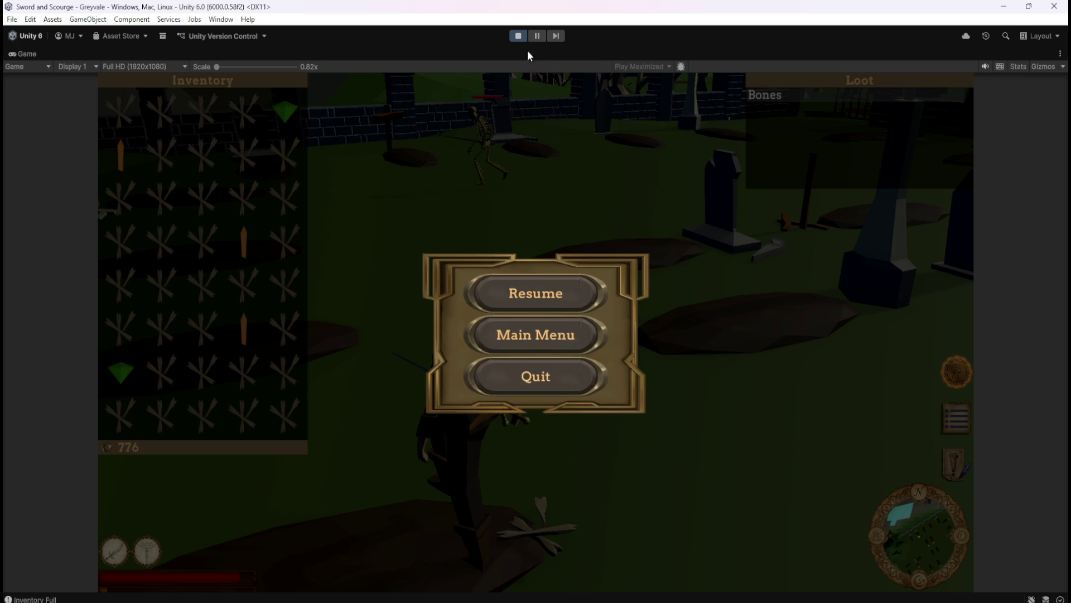
click(517, 35)
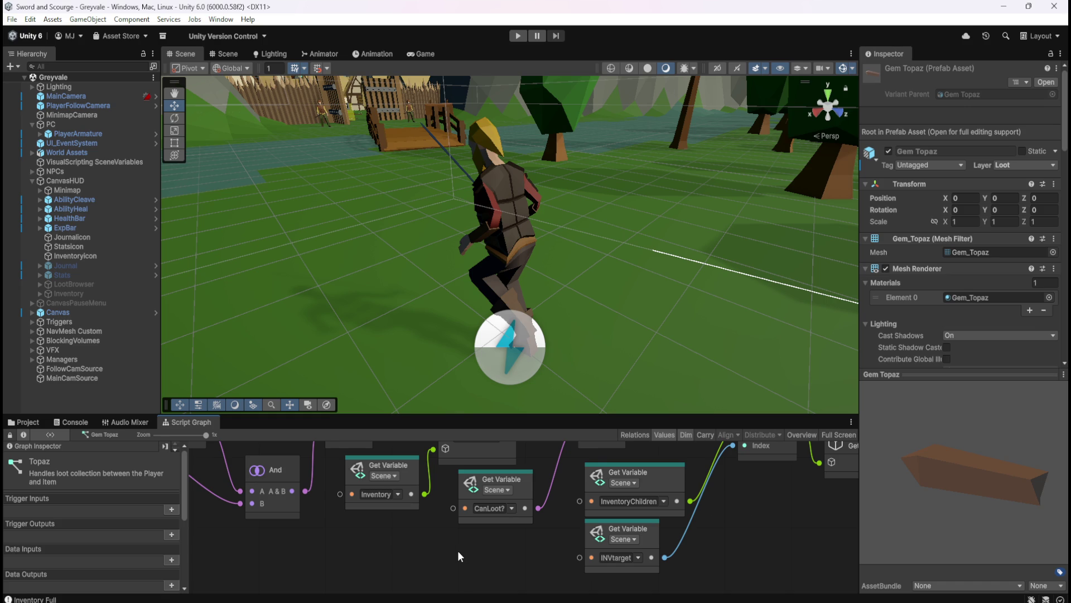
Step: Review Inventory's maximized Script Graph, panning between the player-wealth and game-start inventory groups
click(86, 292)
key(shift+space)
scroll(703, 307, down, 2)
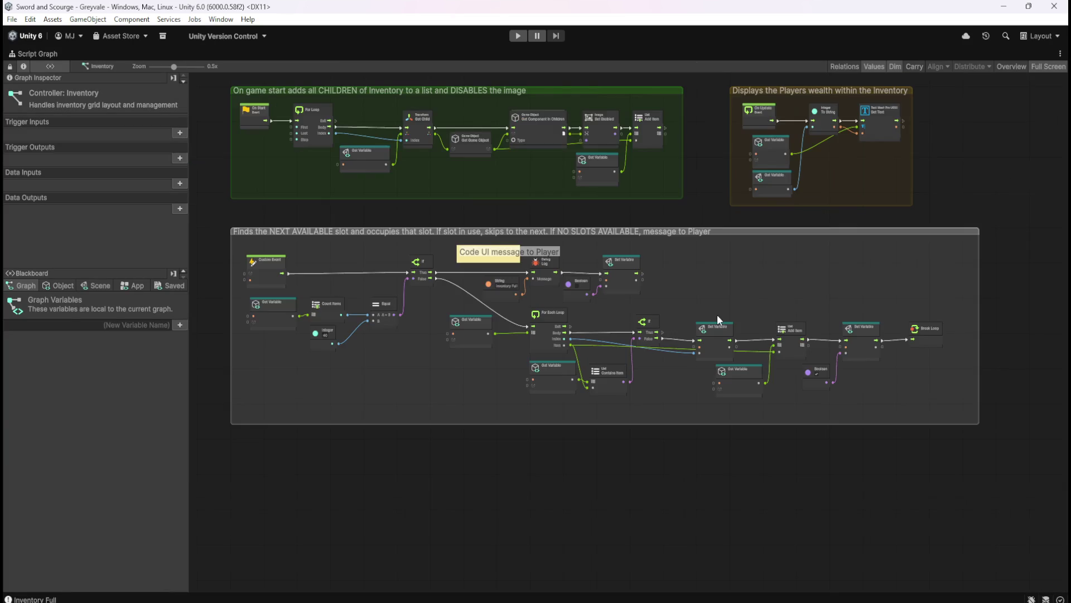
scroll(447, 216, up, 5)
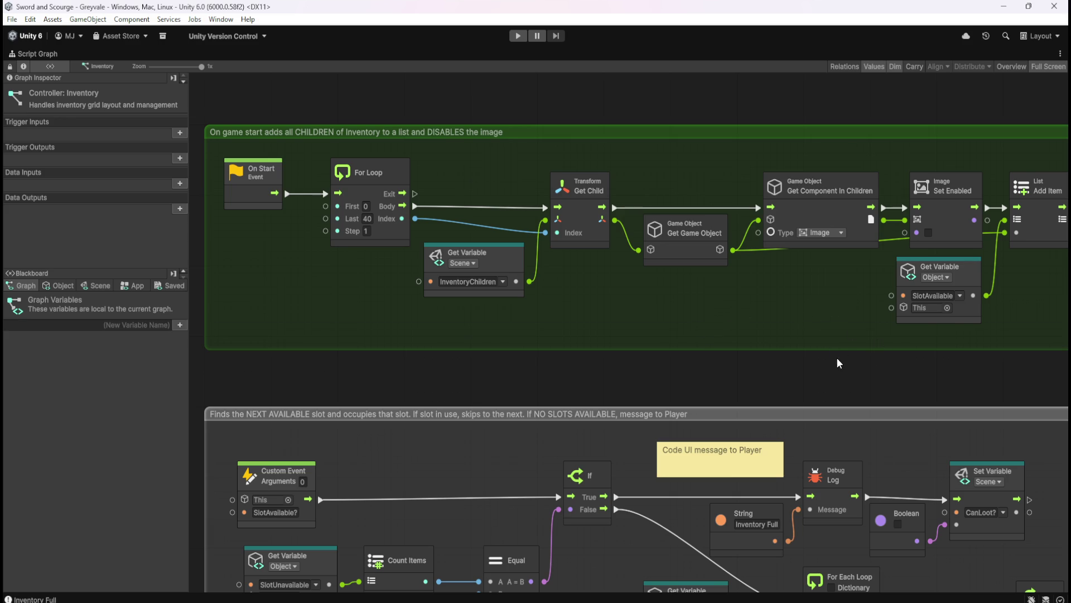
drag(933, 385, 501, 359)
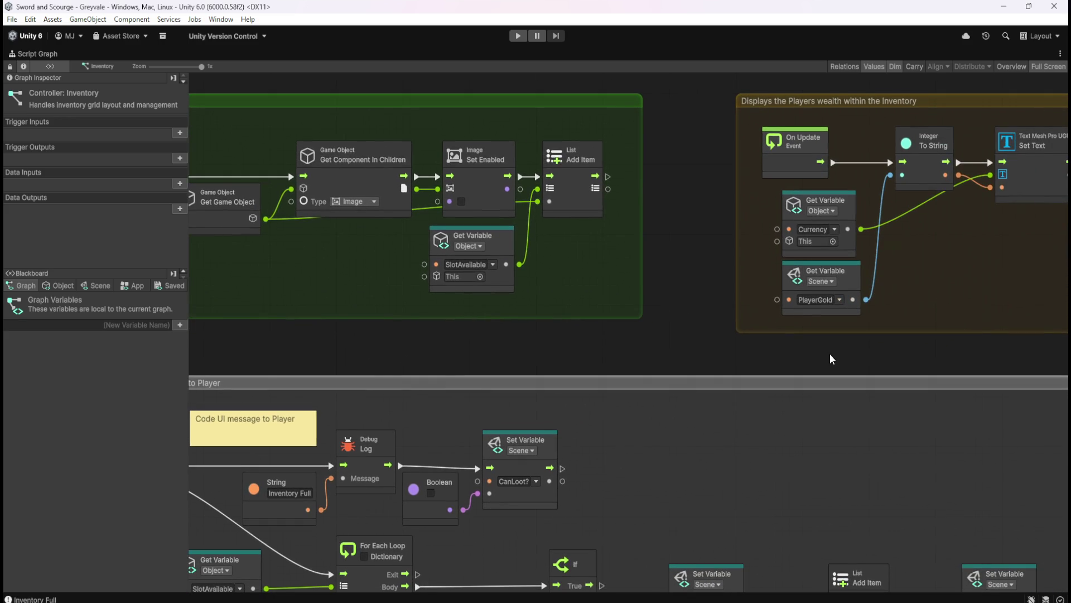
drag(567, 352, 902, 349)
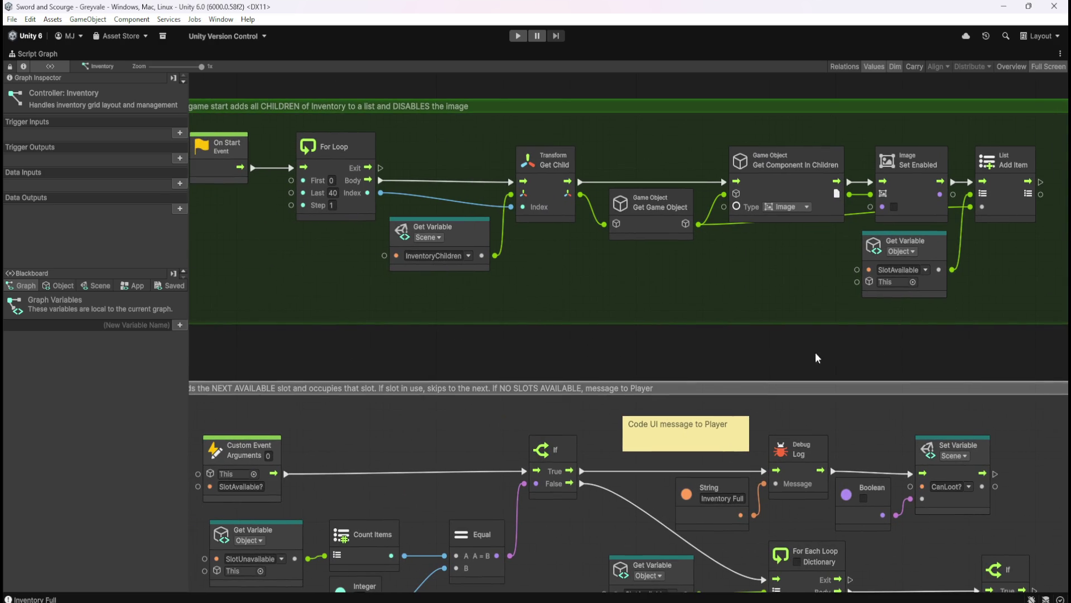
key(shift+space)
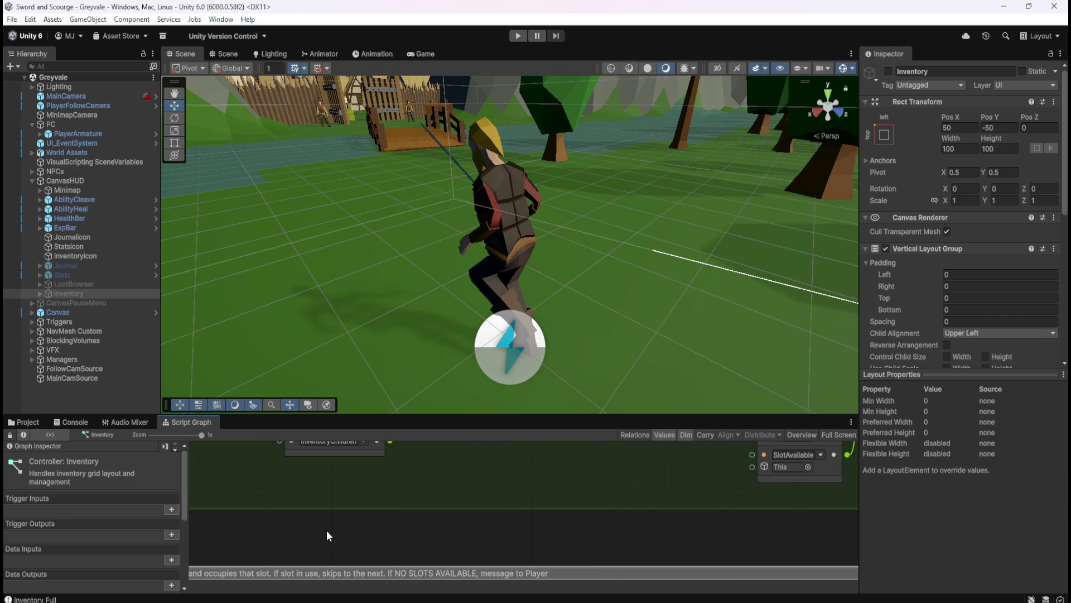
Step: Browse from Assets into Models/Loot to view the five loot models, then return to Models
click(26, 422)
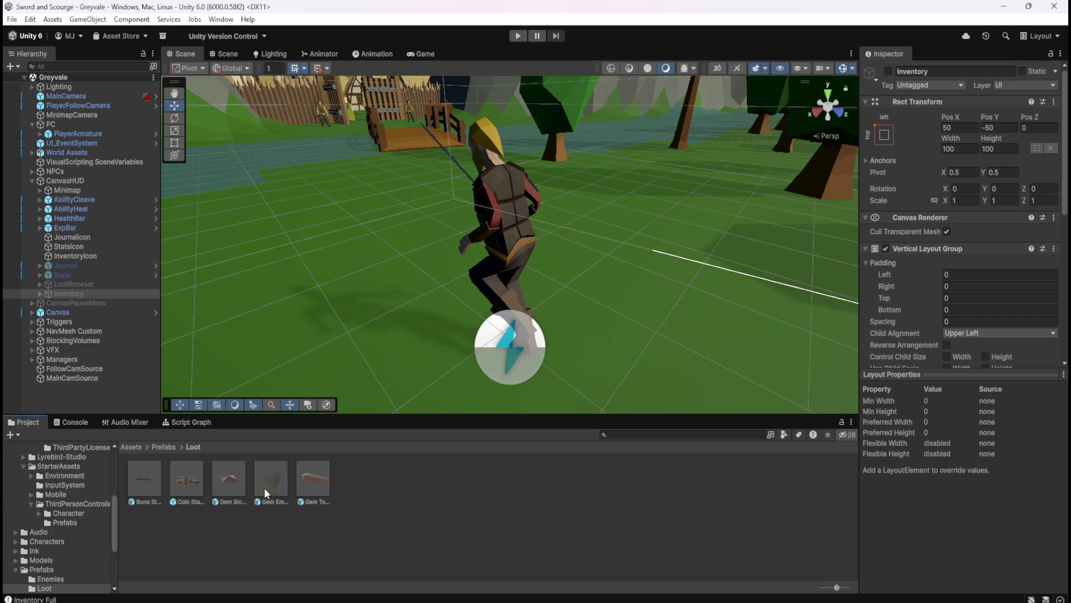
click(131, 447)
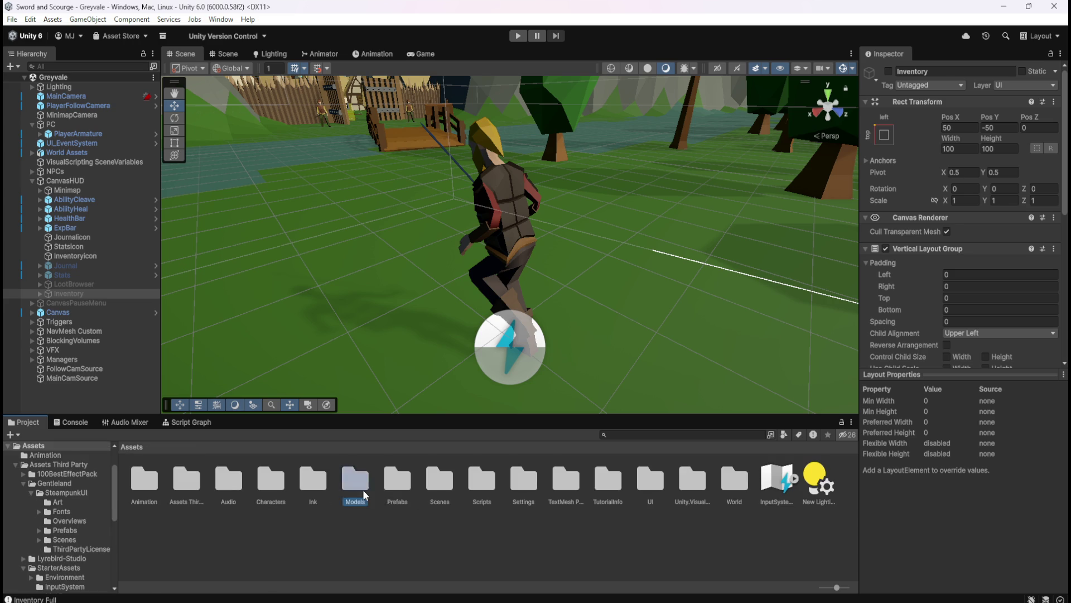
double_click(357, 486)
double_click(155, 488)
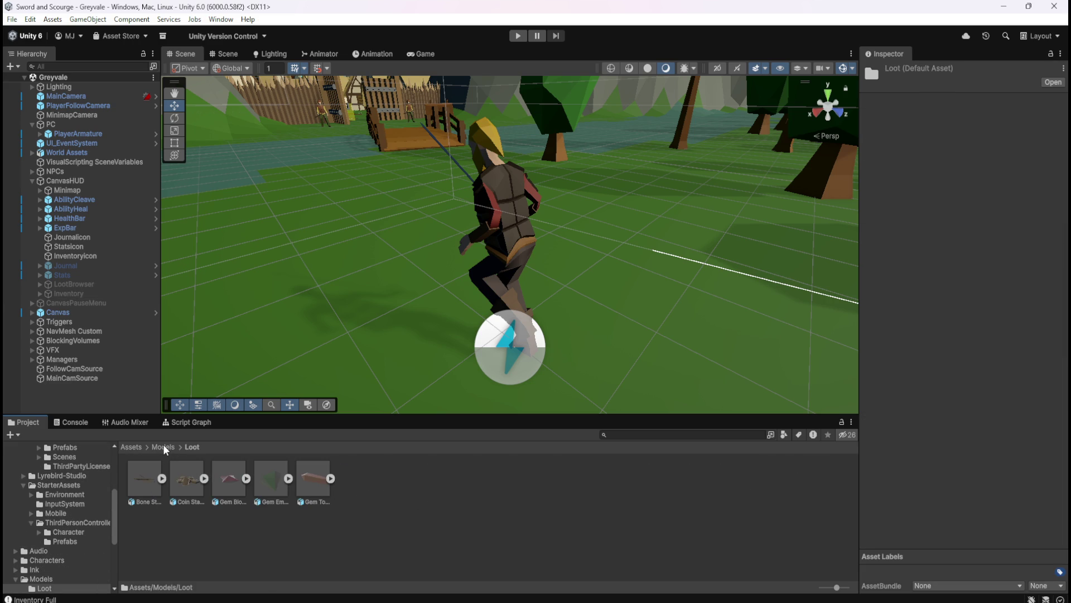
click(163, 446)
double_click(149, 478)
click(168, 446)
Step: Create an 'Interactive' folder in Models, open it, and drag in the Storage Chest model
right_click(219, 493)
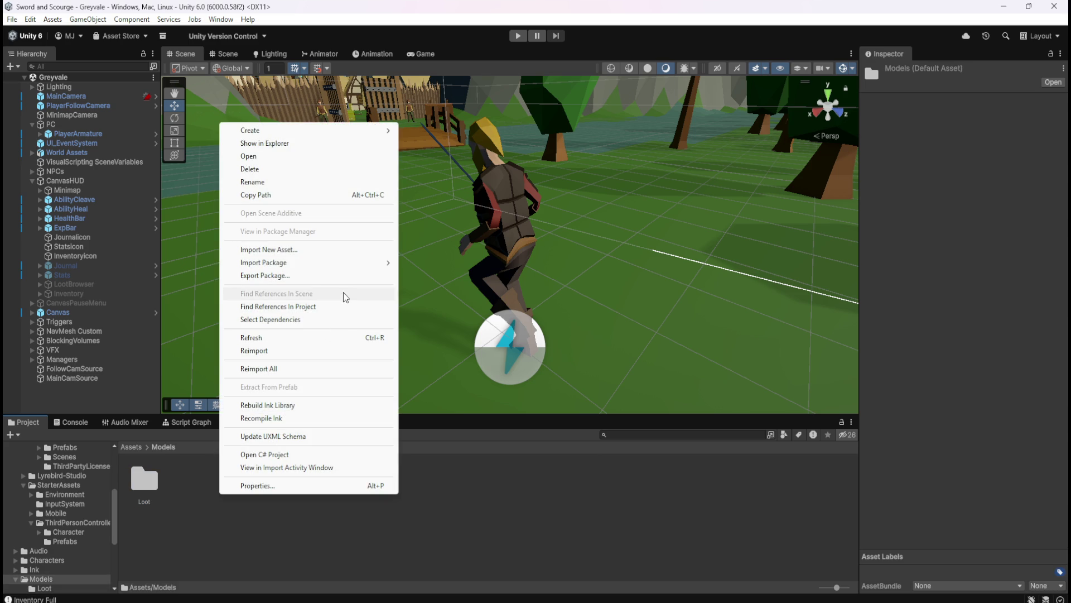
mouse_move(351, 130)
click(458, 133)
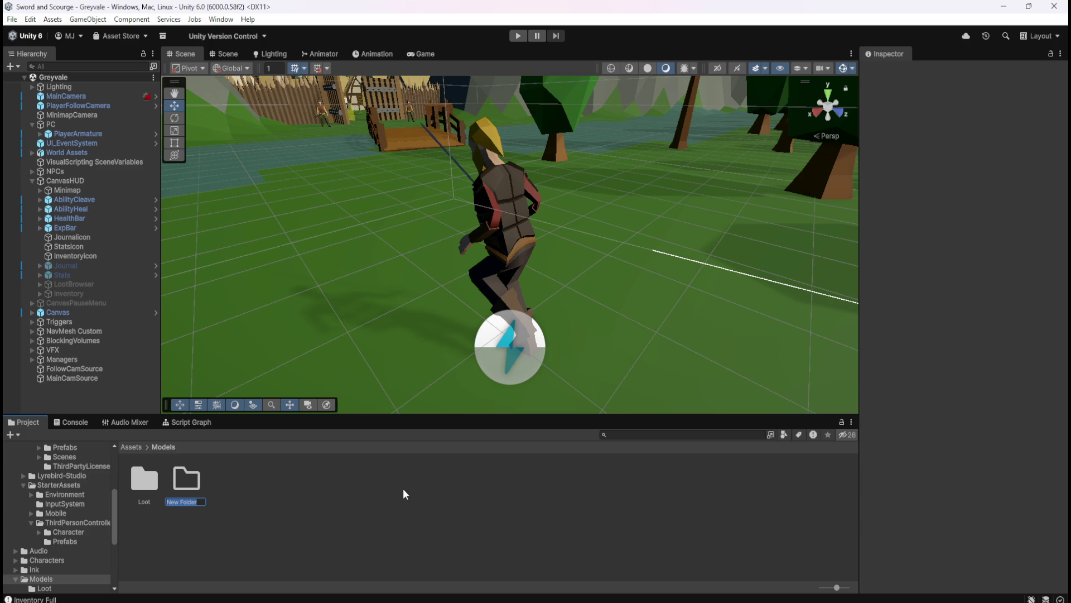
text(Interactive)
key(Return)
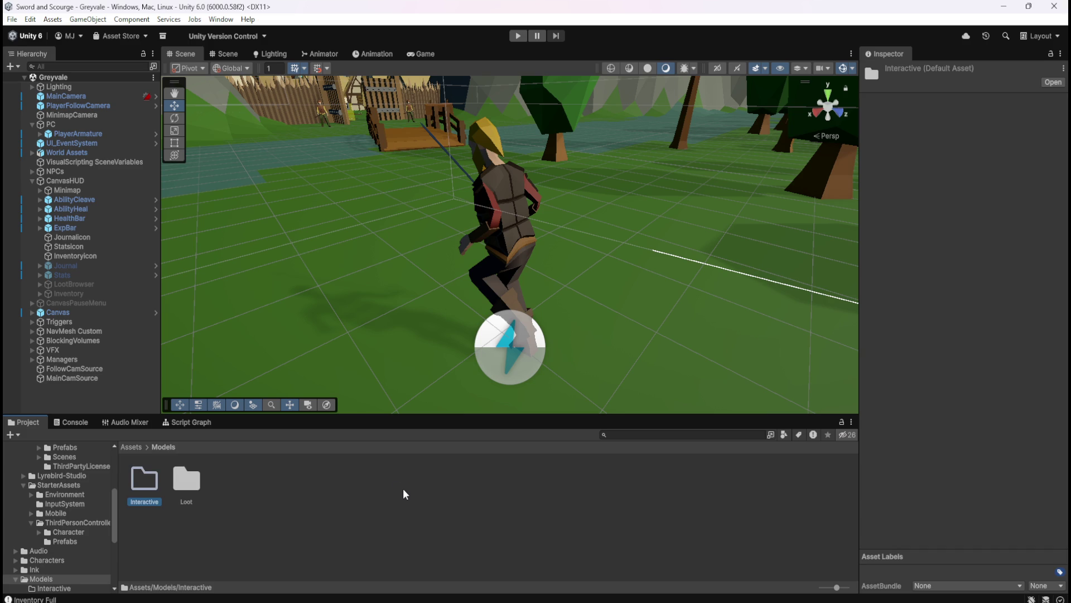
double_click(155, 485)
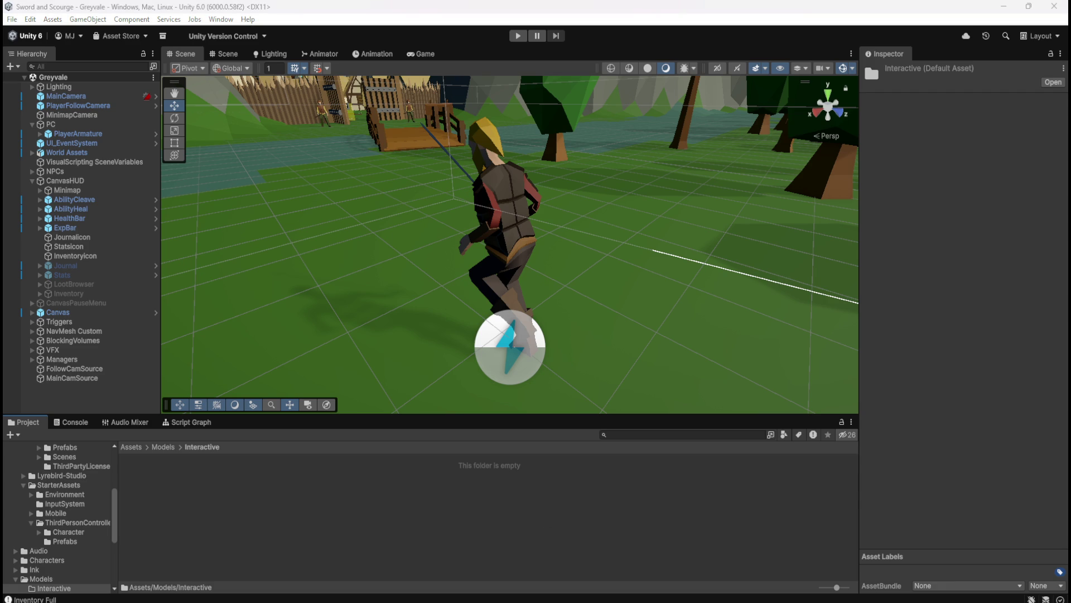
mouse_move(236, 602)
mouse_down()
mouse_move(230, 510)
mouse_move(238, 497)
mouse_up()
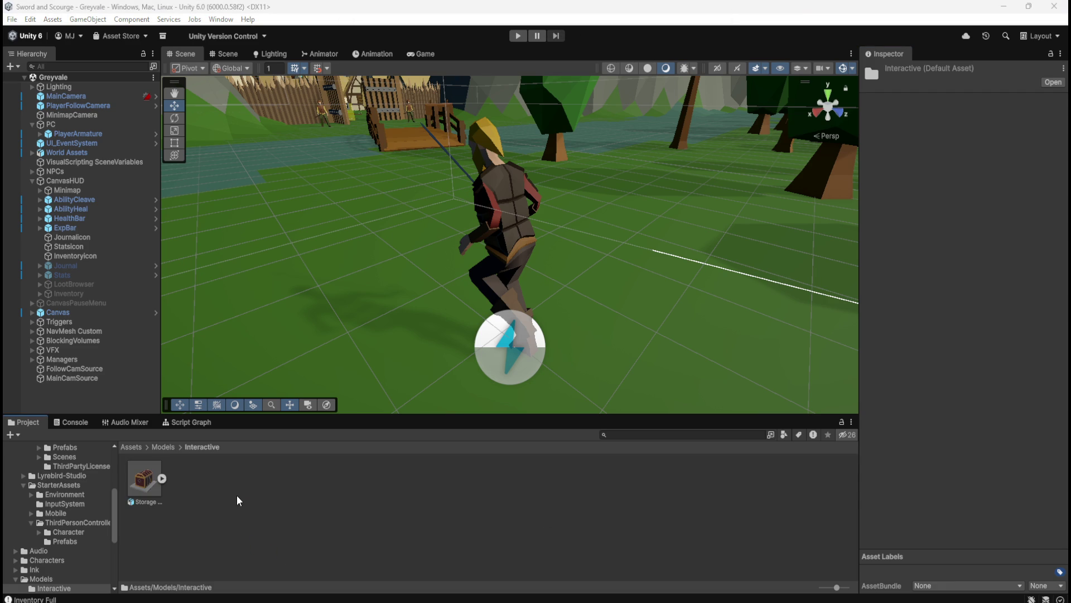
Step: Select Storage Chest to view its Import Settings and expand its embedded sub-assets
click(145, 481)
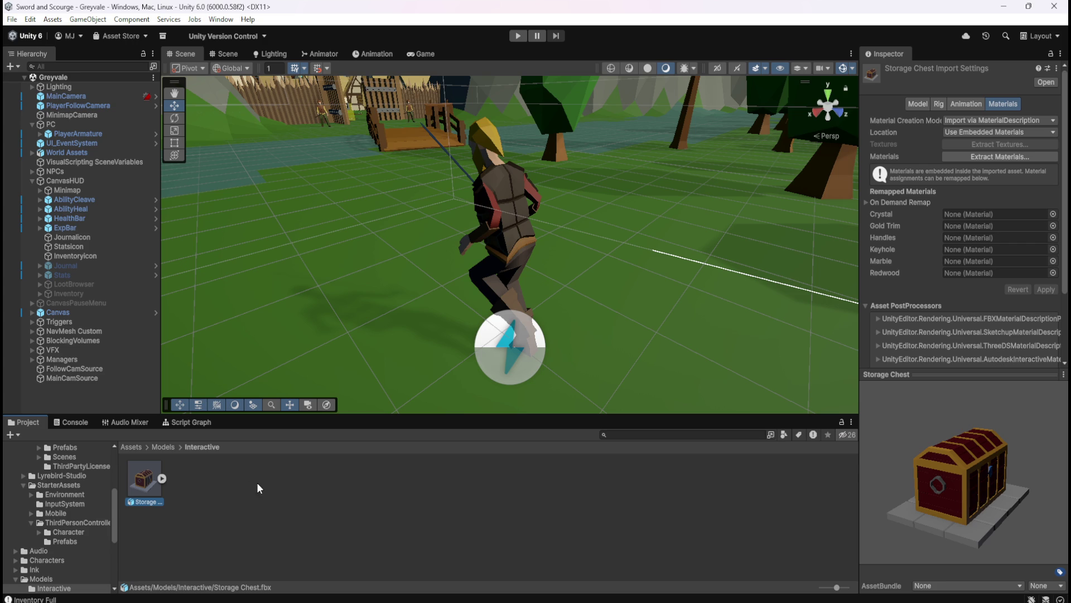
scroll(935, 310, down, 3)
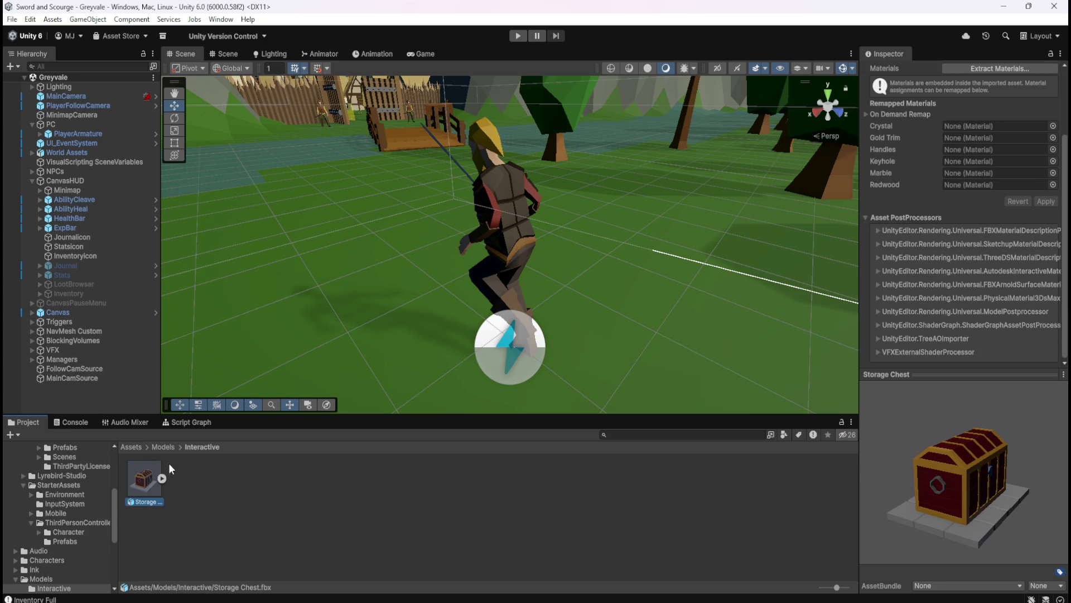
click(162, 478)
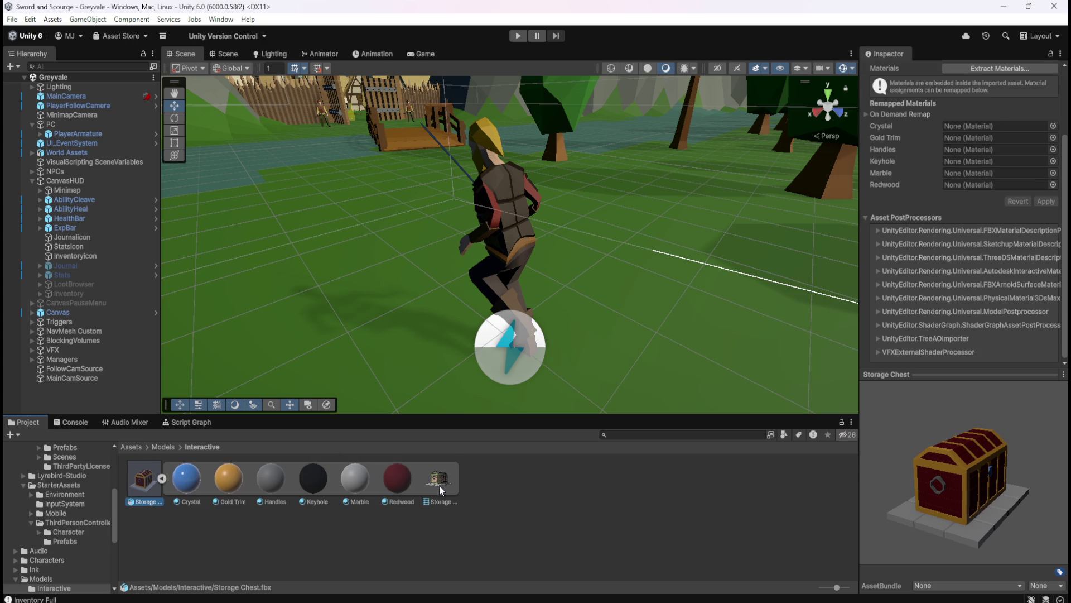
Step: Preview the Crystal, Gold Trim, Handles, Keyhole, Marble and Redwood materials, then the chest mesh
click(233, 490)
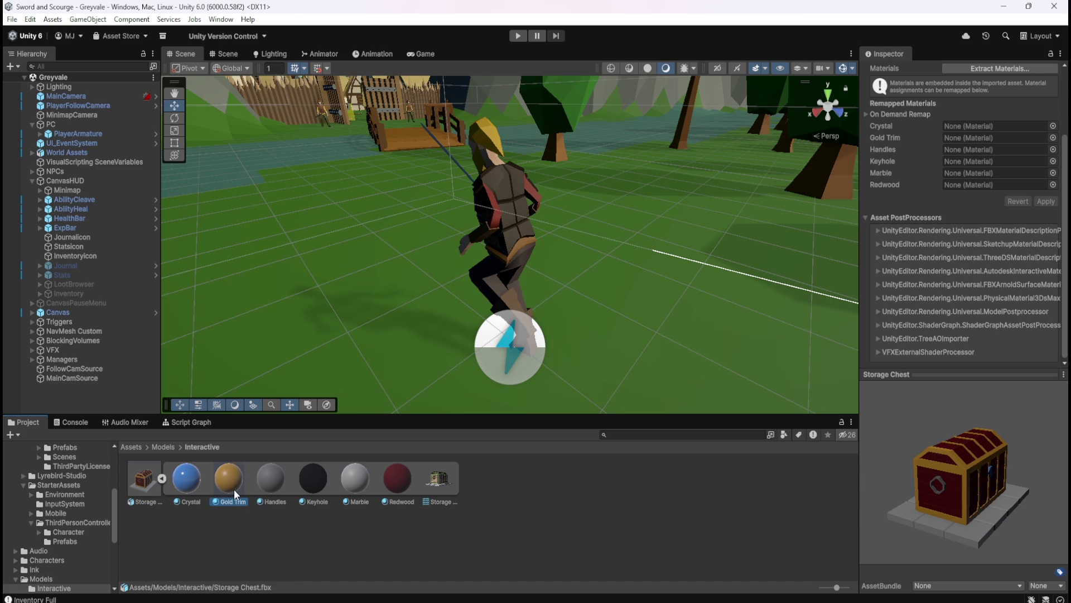
click(192, 482)
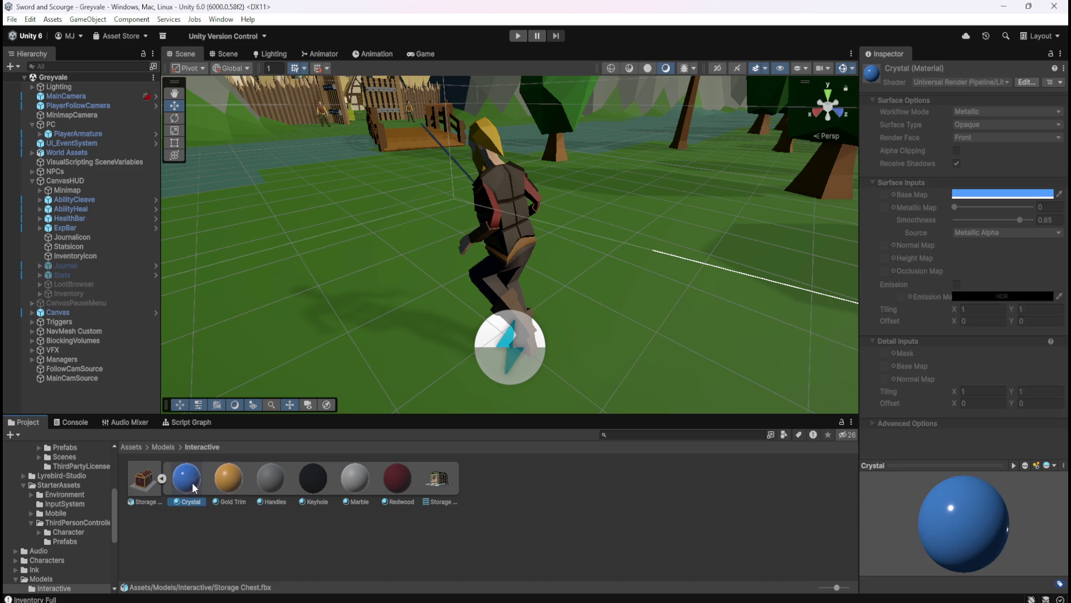
click(237, 479)
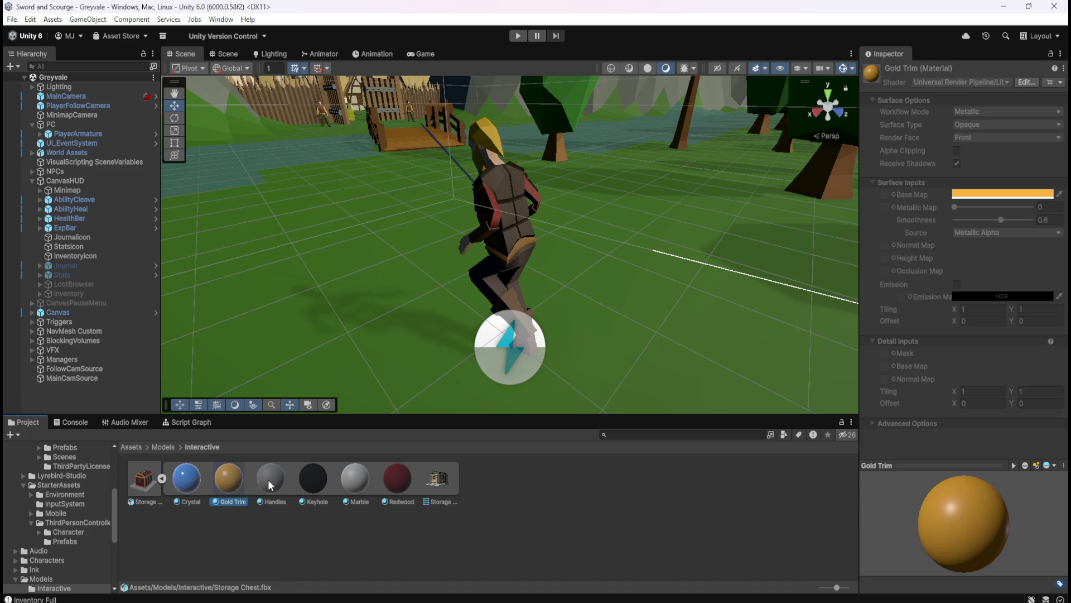
click(200, 481)
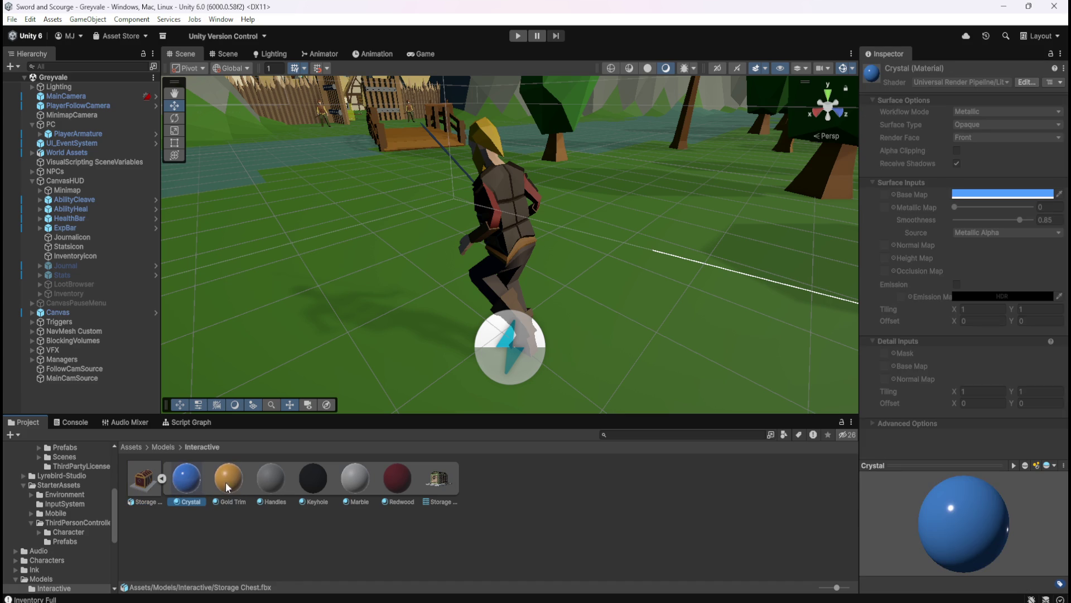
click(282, 482)
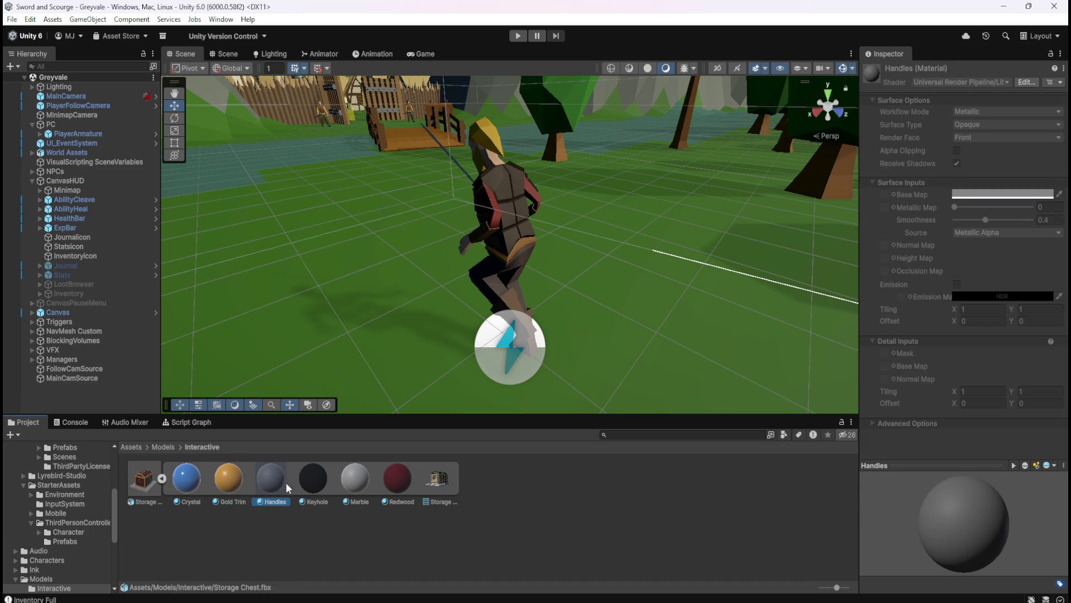
click(232, 483)
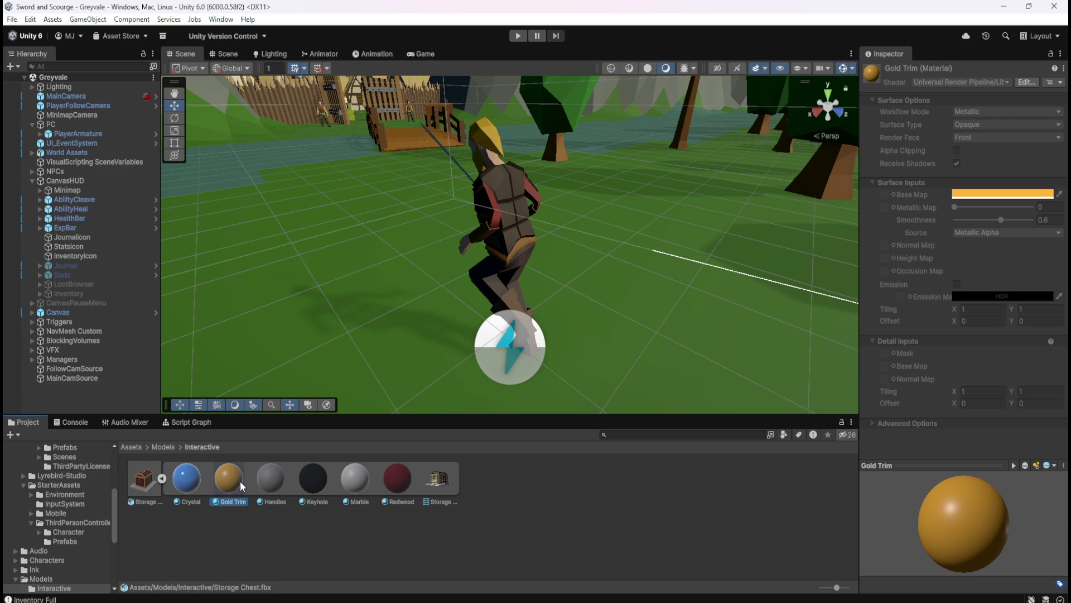
click(275, 479)
click(319, 480)
click(364, 477)
click(404, 480)
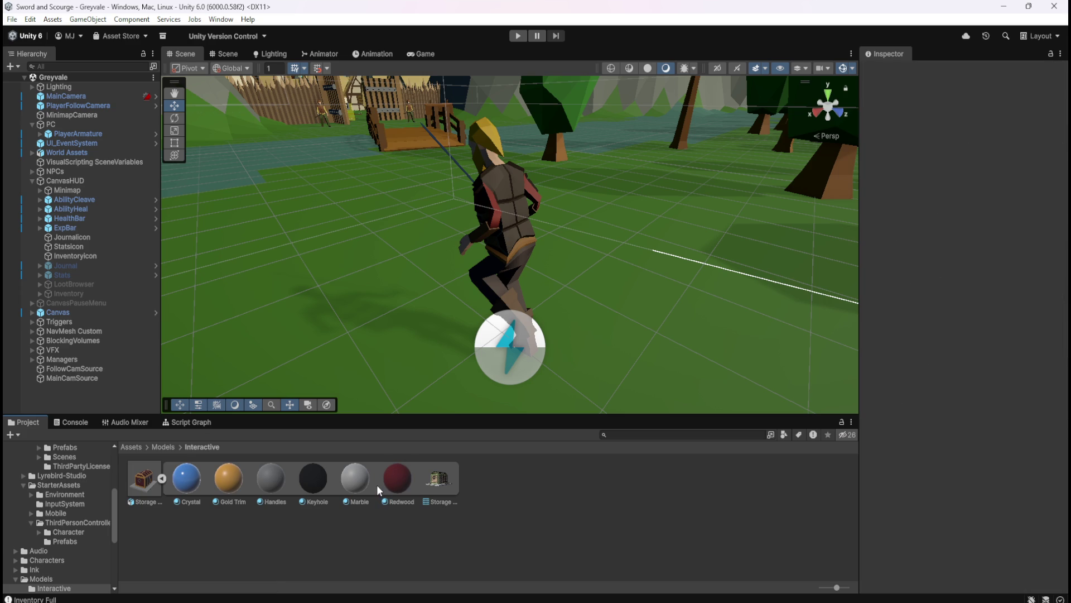
click(350, 480)
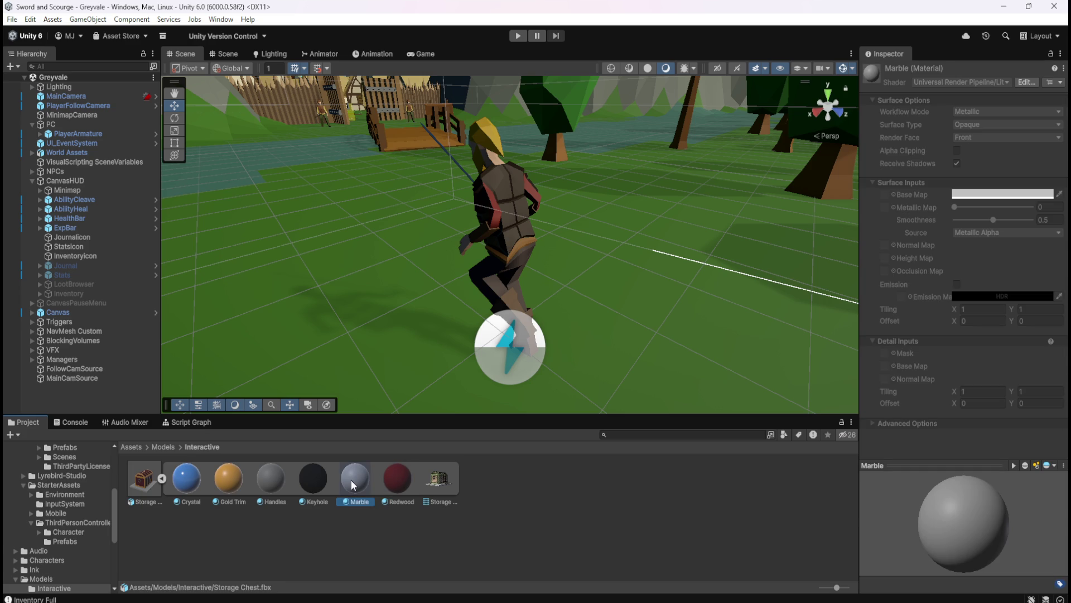
click(431, 477)
mouse_move(876, 507)
mouse_down()
mouse_move(1006, 481)
mouse_move(964, 508)
mouse_move(990, 464)
mouse_move(1005, 527)
mouse_move(992, 492)
mouse_move(953, 475)
mouse_move(946, 442)
mouse_move(894, 419)
mouse_move(930, 419)
mouse_move(880, 476)
mouse_move(956, 528)
mouse_move(1031, 504)
mouse_move(994, 477)
mouse_move(1026, 408)
mouse_move(895, 514)
mouse_move(886, 435)
mouse_move(936, 407)
mouse_move(893, 427)
mouse_move(896, 503)
mouse_move(1000, 541)
mouse_move(1033, 524)
mouse_move(1001, 533)
mouse_move(923, 515)
mouse_move(898, 451)
mouse_move(949, 427)
mouse_move(901, 470)
mouse_move(993, 520)
mouse_move(1030, 442)
mouse_move(923, 440)
mouse_move(1003, 453)
mouse_move(1036, 426)
mouse_move(967, 459)
mouse_move(1024, 459)
mouse_up()
Step: Rotate the chest mesh preview to see its front, lid and handle, and check shading modes
mouse_move(909, 436)
mouse_down()
mouse_move(923, 458)
mouse_move(1015, 500)
mouse_move(1033, 468)
mouse_move(1033, 420)
mouse_up()
mouse_move(936, 524)
mouse_down()
mouse_move(969, 530)
mouse_move(982, 497)
mouse_move(927, 494)
mouse_move(976, 516)
mouse_move(1020, 490)
mouse_move(1030, 464)
mouse_move(867, 474)
mouse_up()
scroll(983, 497, up, 5)
mouse_move(989, 438)
mouse_down()
mouse_move(923, 477)
mouse_move(937, 447)
mouse_move(992, 405)
mouse_move(909, 414)
mouse_up()
click(990, 372)
click(1001, 370)
click(1001, 370)
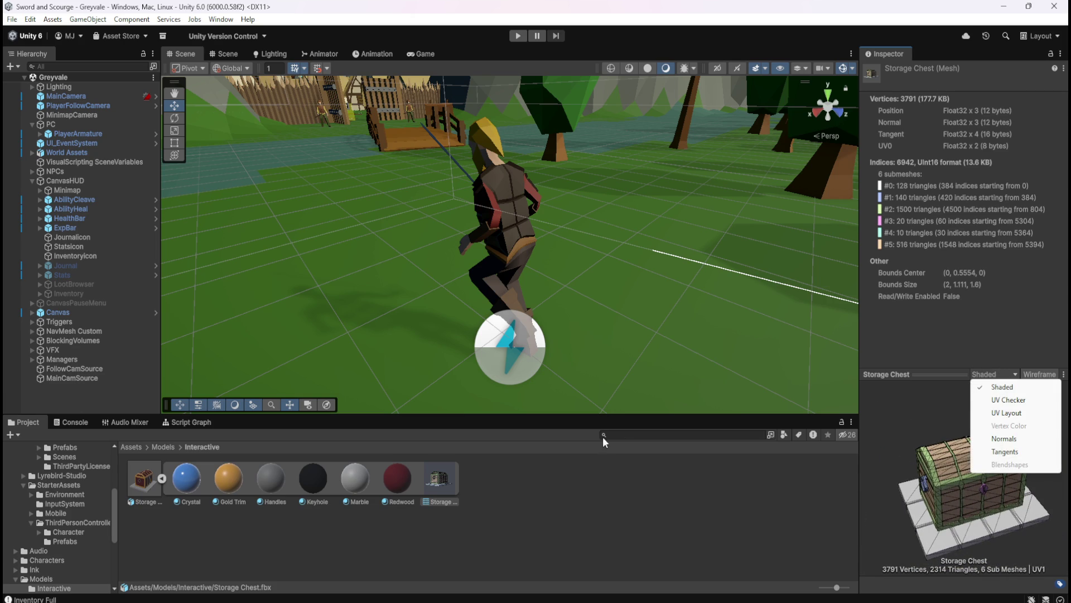
Step: Collapse the chest's sub-assets, orbit the scene to the village, and frame the Town Well
click(561, 482)
click(162, 478)
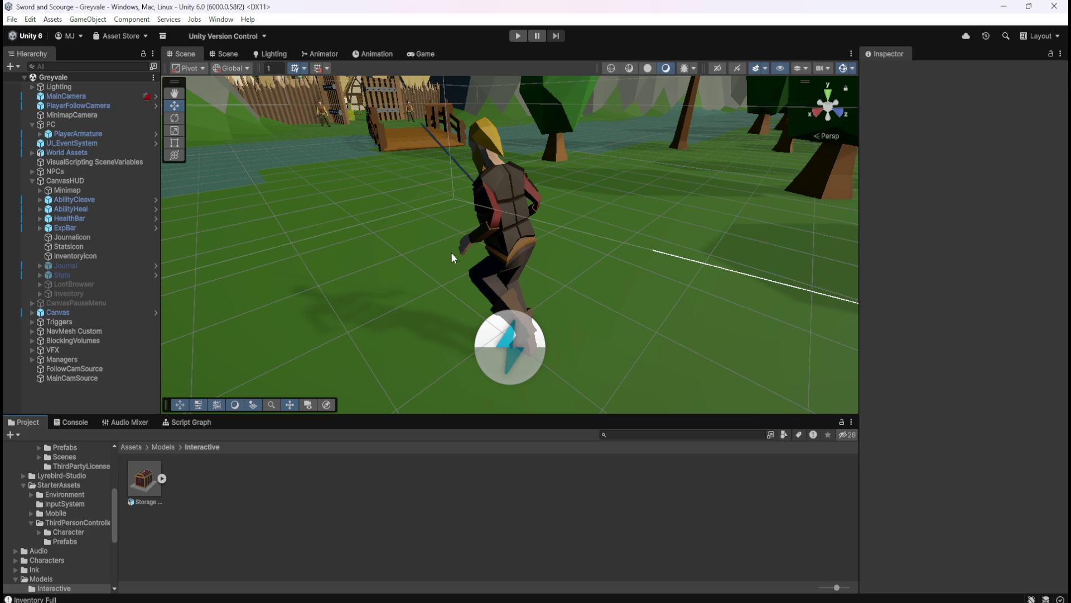
scroll(464, 260, down, 6)
scroll(465, 260, down, 3)
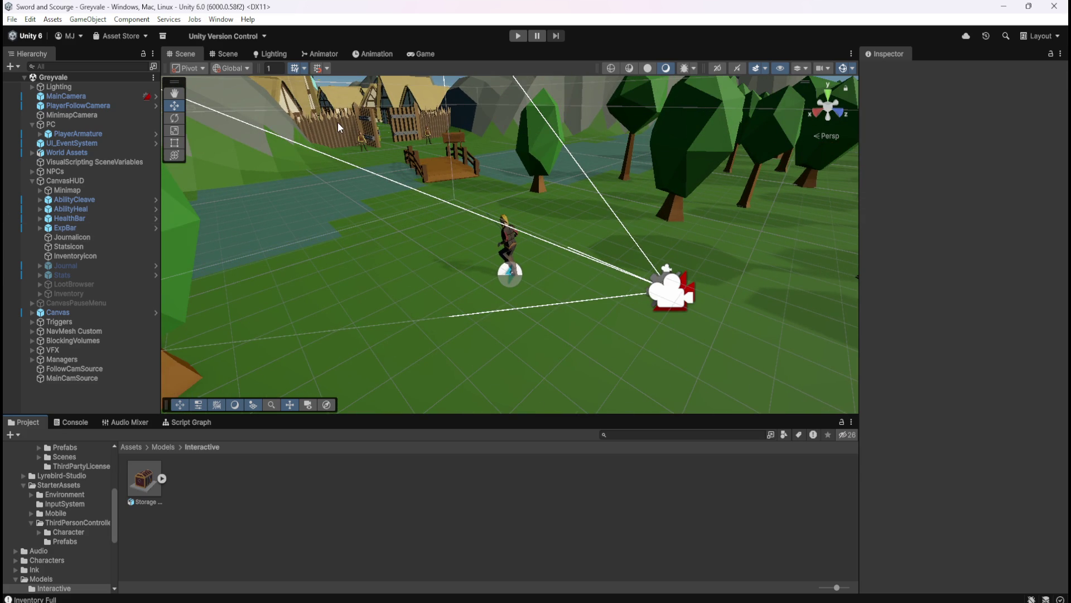
mouse_move(310, 142)
mouse_down()
mouse_move(494, 310)
mouse_move(461, 173)
mouse_move(363, 234)
mouse_move(196, 279)
mouse_move(590, 337)
mouse_move(458, 353)
mouse_up()
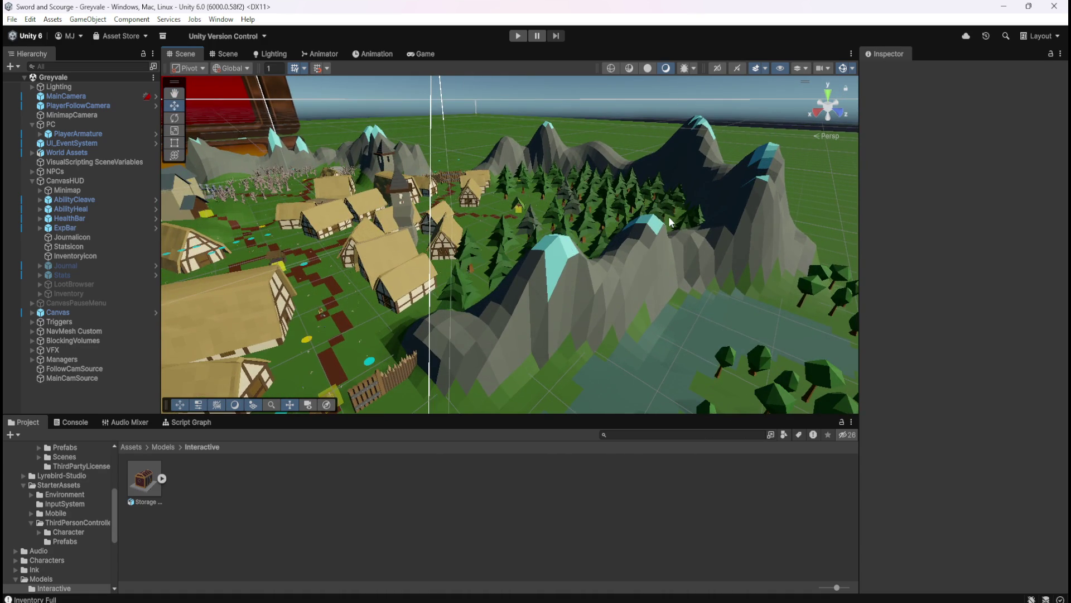
scroll(668, 216, down, 4)
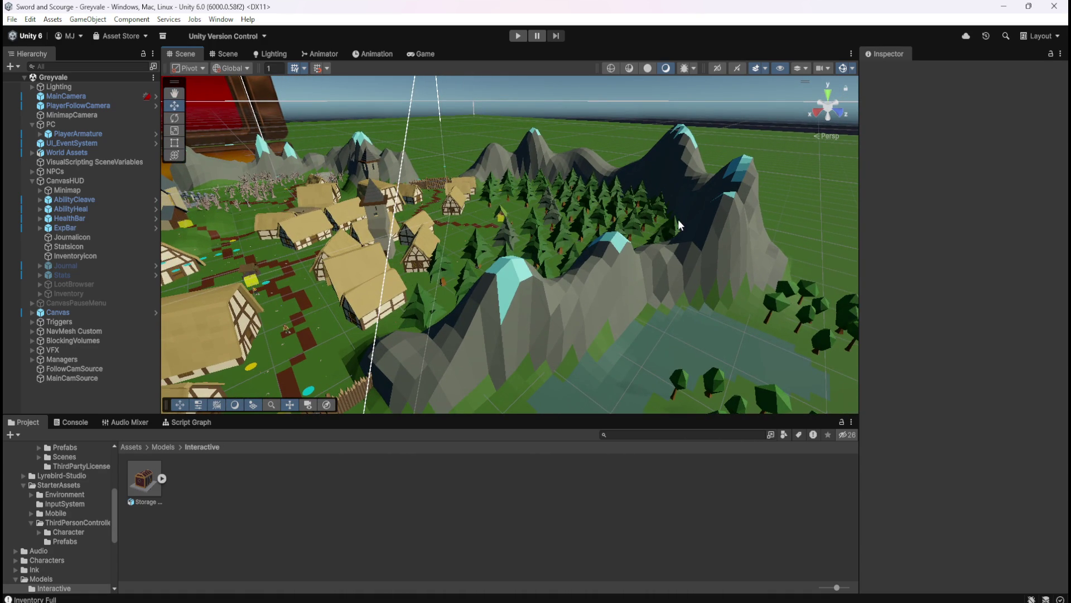
drag(680, 225, 441, 210)
click(471, 212)
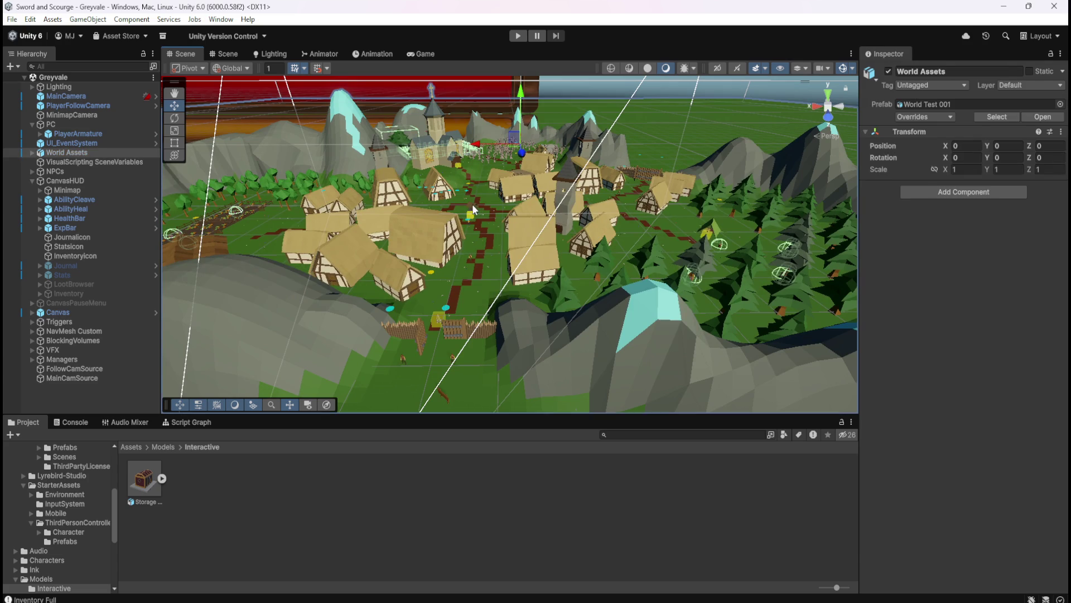
click(472, 206)
key(f)
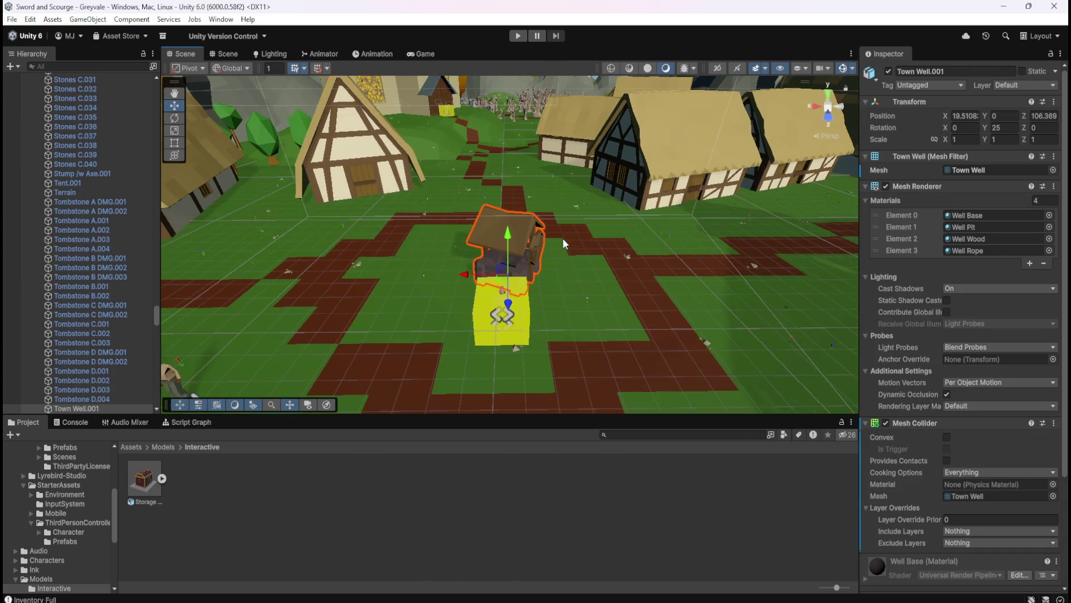
scroll(563, 238, down, 2)
mouse_move(623, 224)
mouse_down()
mouse_move(556, 266)
mouse_move(429, 273)
mouse_move(321, 261)
mouse_move(782, 174)
mouse_move(584, 229)
mouse_move(549, 324)
mouse_move(570, 276)
mouse_move(555, 288)
mouse_move(491, 282)
mouse_move(539, 223)
mouse_up()
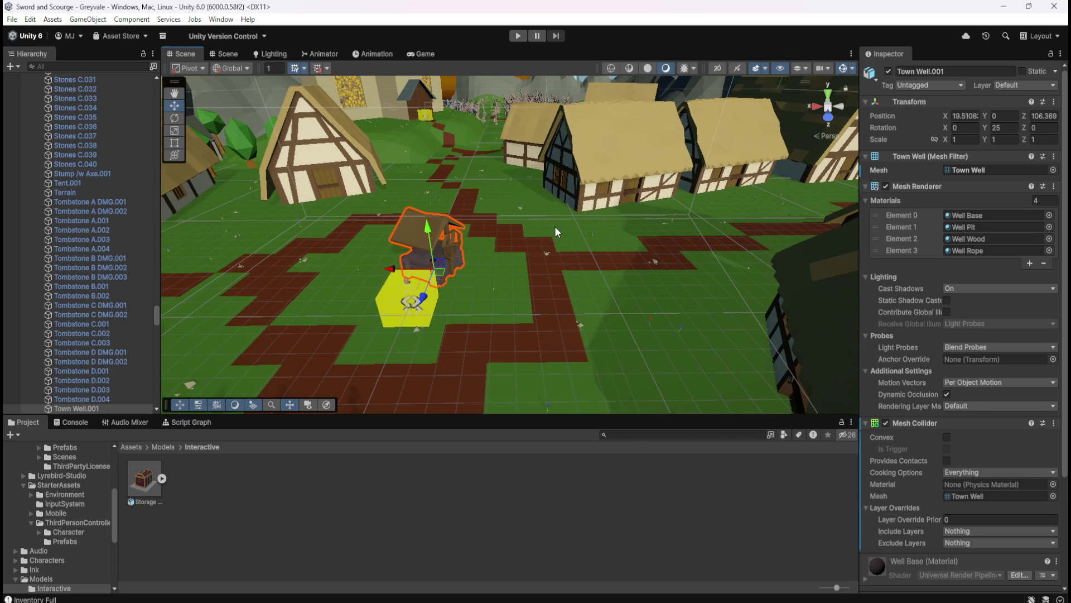
scroll(534, 234, up, 5)
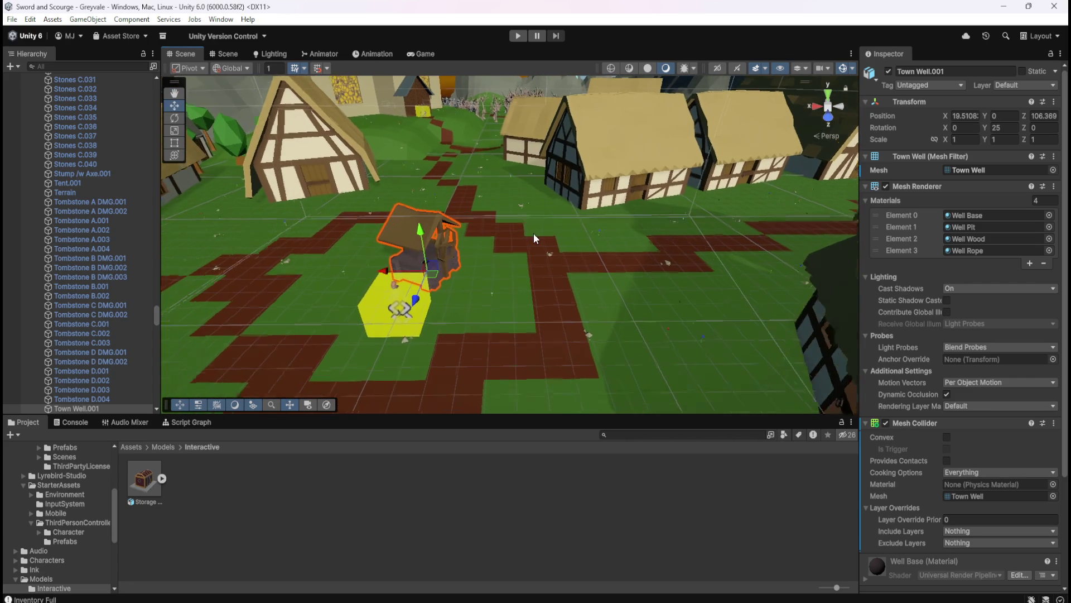
key(Up)
key(Left)
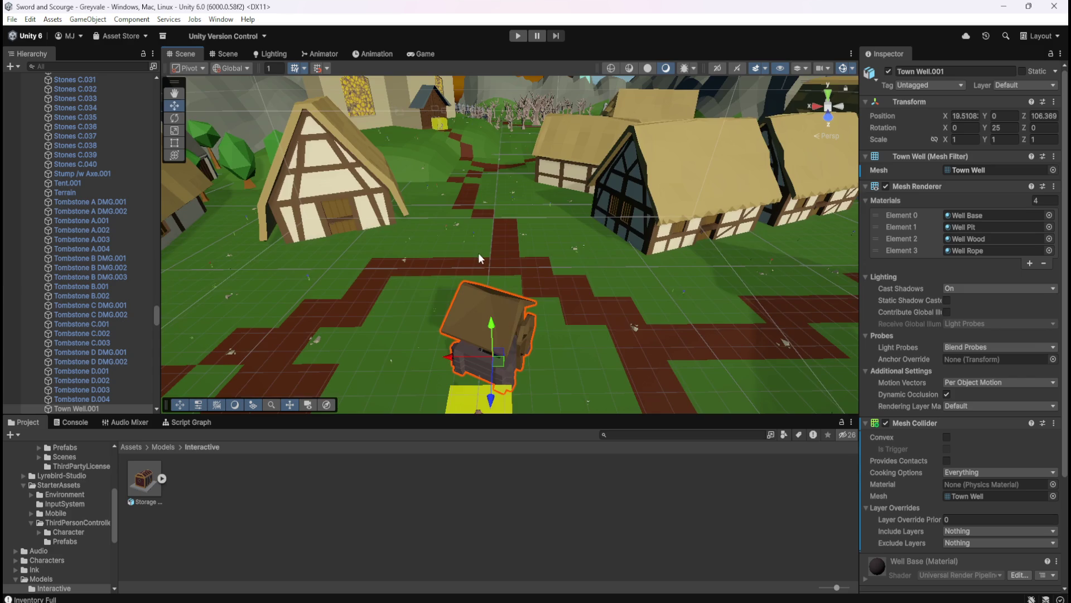
mouse_move(471, 222)
mouse_down()
mouse_move(664, 214)
mouse_move(525, 212)
mouse_move(384, 277)
mouse_move(390, 234)
mouse_move(352, 195)
mouse_up()
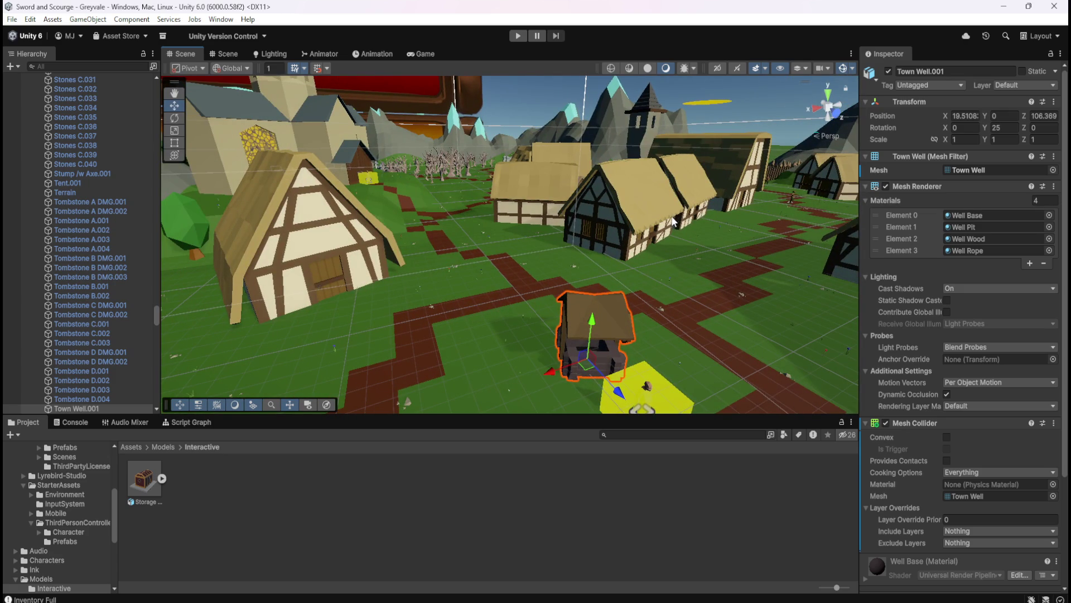
mouse_move(690, 224)
mouse_down()
mouse_move(746, 225)
mouse_move(719, 243)
mouse_move(471, 222)
mouse_move(435, 237)
mouse_up()
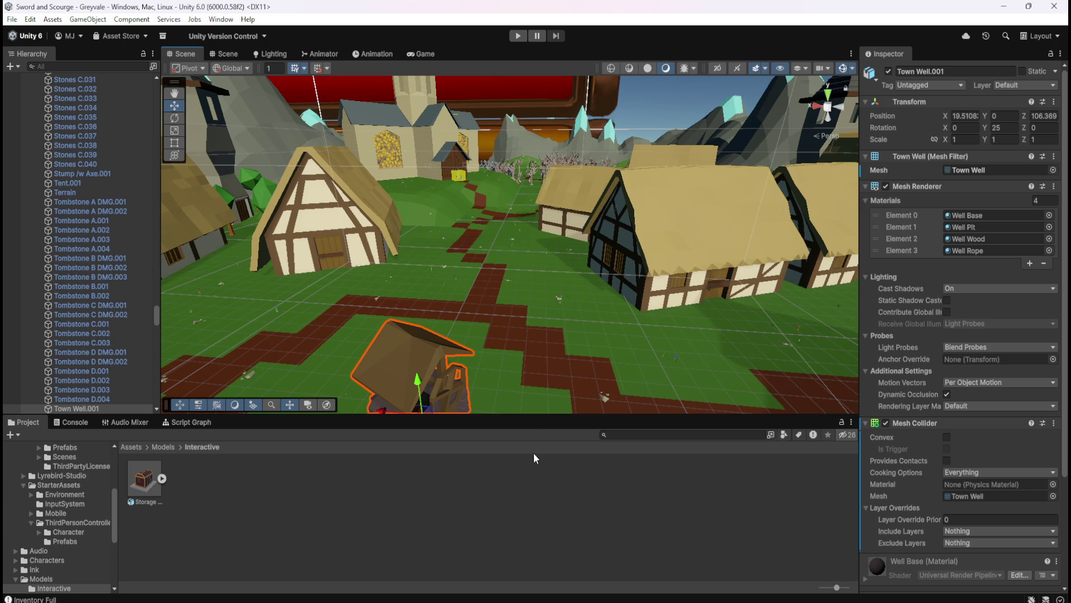
mouse_move(562, 333)
mouse_down()
mouse_move(528, 209)
mouse_move(617, 349)
mouse_move(438, 373)
mouse_move(555, 290)
mouse_move(585, 293)
mouse_move(625, 258)
mouse_move(639, 239)
mouse_move(628, 179)
mouse_move(548, 208)
mouse_move(363, 220)
mouse_move(428, 254)
mouse_move(423, 291)
mouse_move(716, 227)
mouse_move(433, 246)
mouse_move(319, 270)
mouse_move(340, 265)
mouse_up()
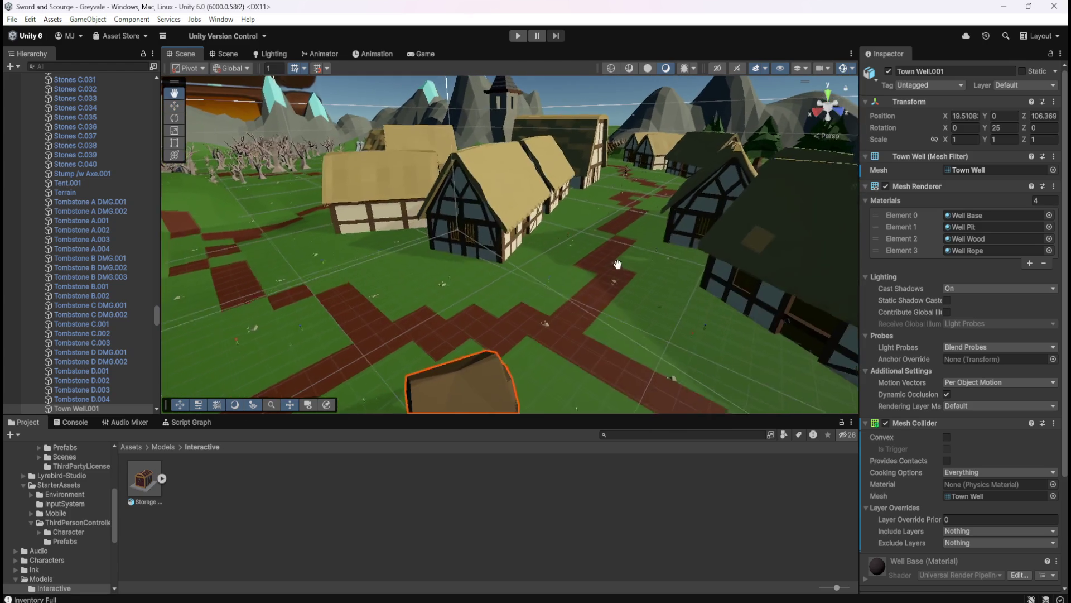
Step: Frame the Town Well and move the view forward past it toward the houses
key(f)
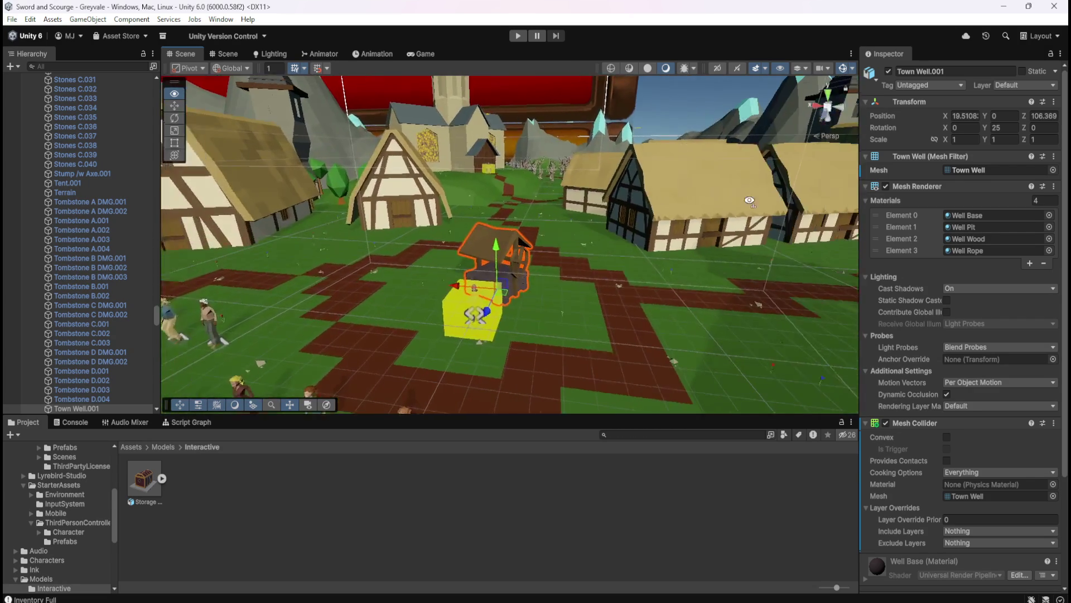
key(Up)
key(Up)
key(Up)
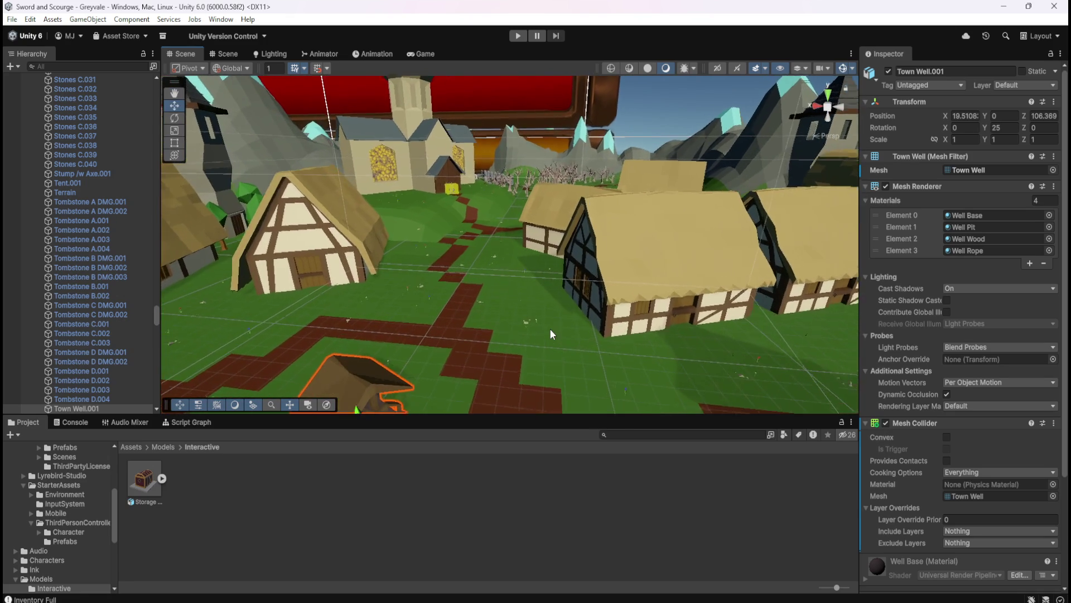
key(Up)
key(Up)
key(Up)
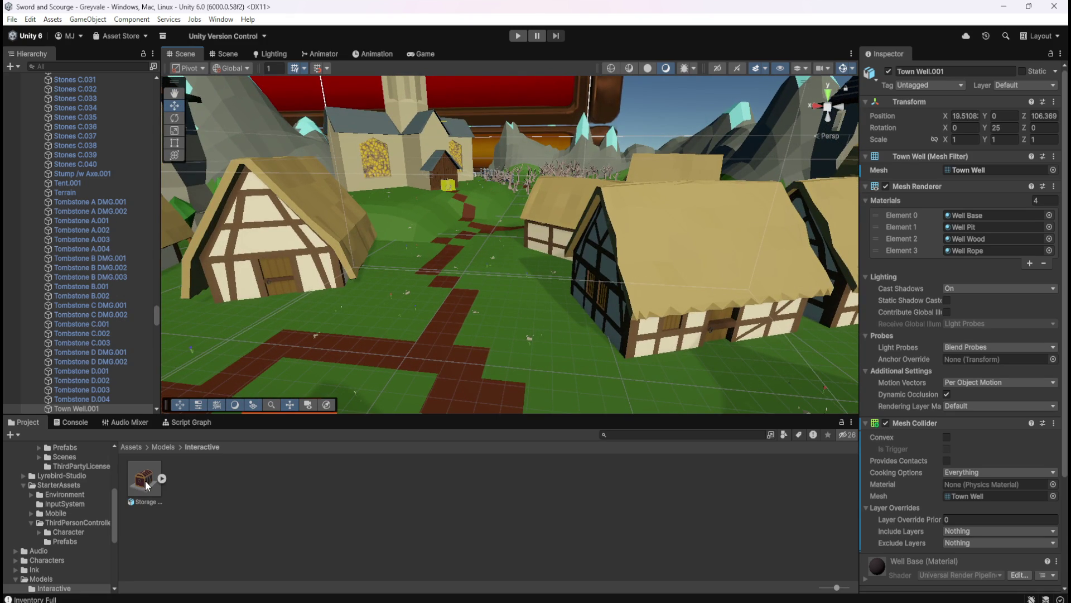
Step: Drag the Storage Chest from Models/Interactive onto the grass beside the house and frame it
click(169, 447)
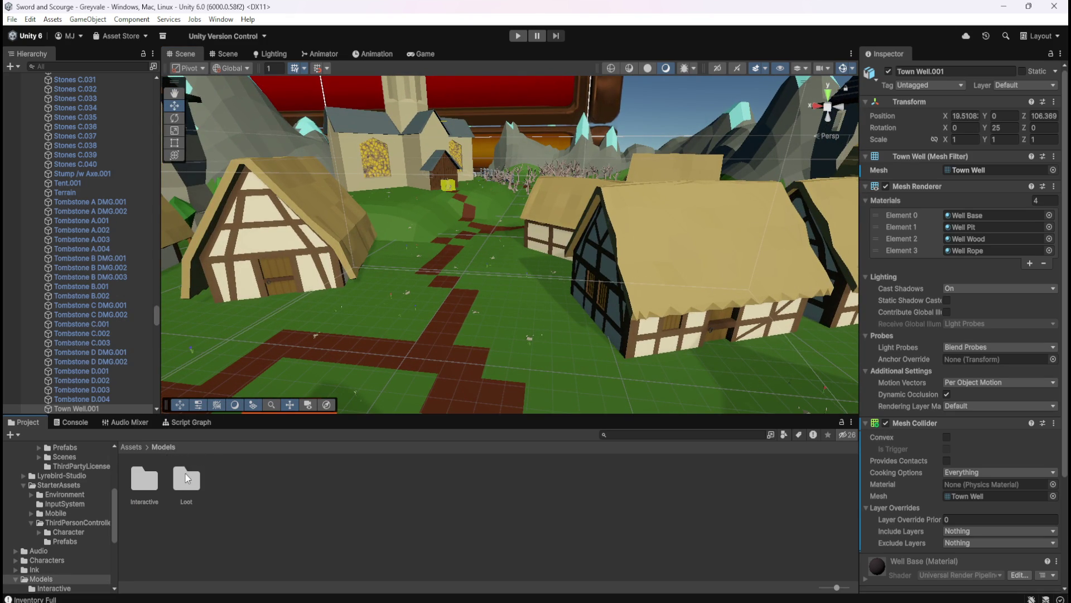
double_click(145, 480)
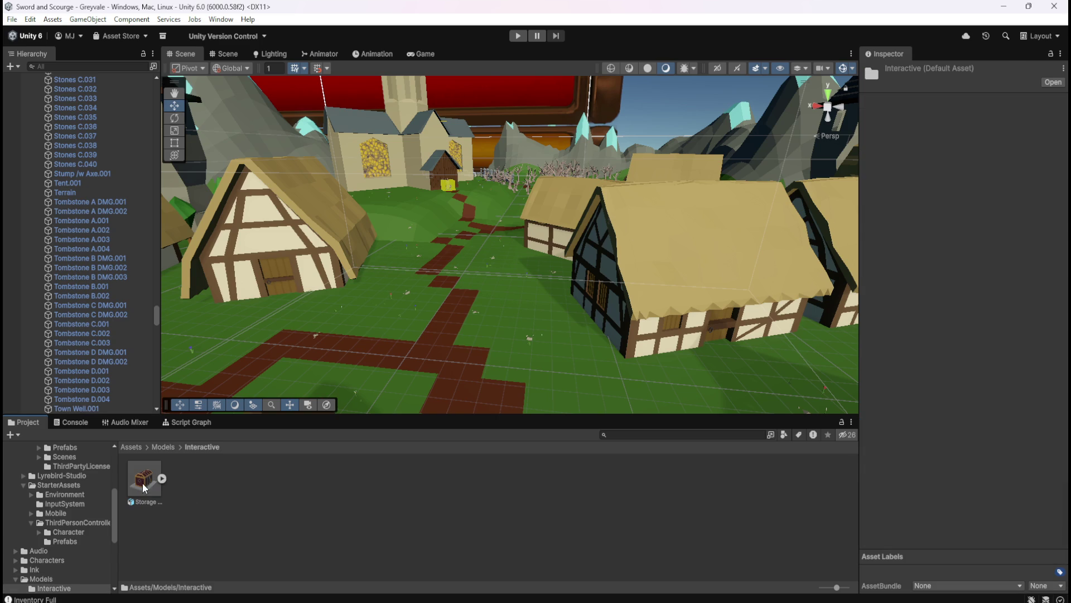
mouse_move(142, 480)
mouse_down()
mouse_move(480, 329)
mouse_move(544, 315)
mouse_up()
drag(534, 319, 534, 319)
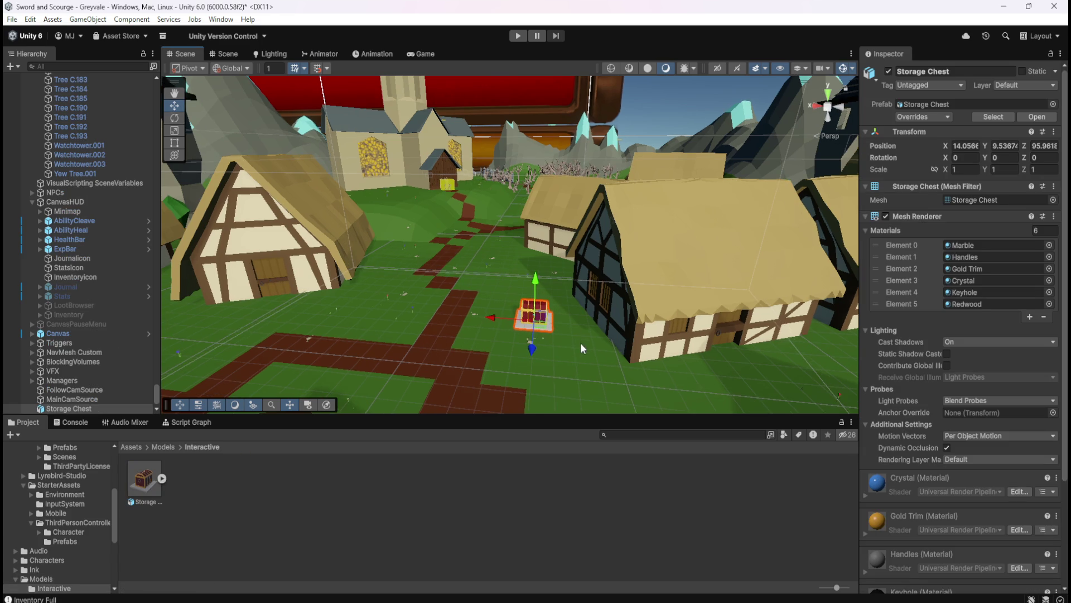
key(f)
mouse_move(344, 235)
mouse_down()
mouse_move(704, 261)
mouse_move(511, 246)
mouse_up()
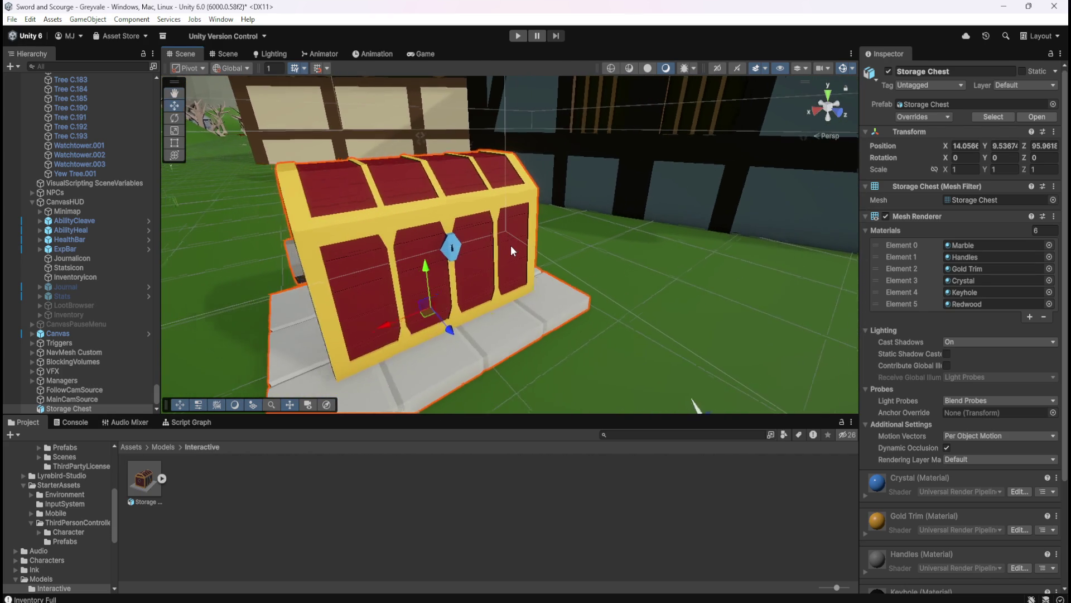
scroll(511, 246, down, 10)
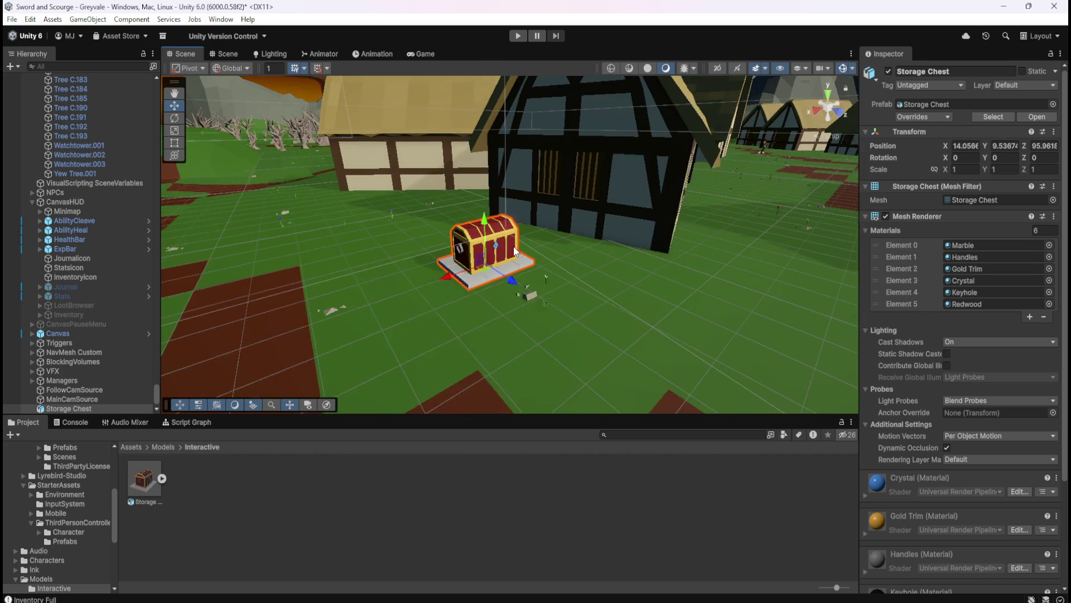
scroll(514, 250, down, 2)
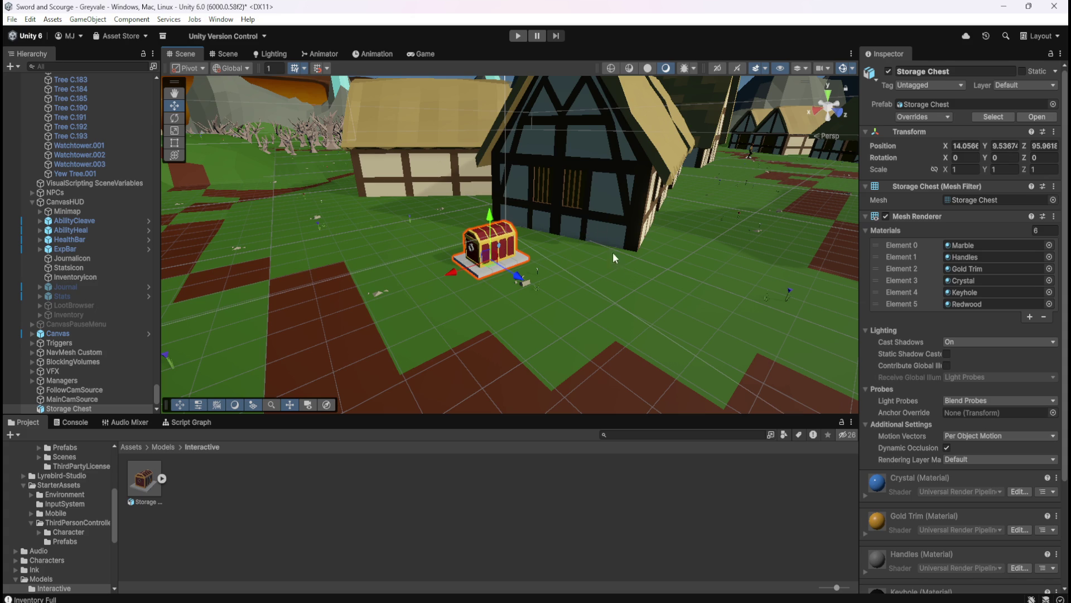
Step: Reselect the placed Storage Chest, save the scene with Ctrl+S, and enter Play mode
mouse_move(625, 279)
mouse_down()
mouse_move(652, 247)
mouse_move(542, 249)
mouse_move(662, 267)
mouse_move(624, 254)
mouse_move(632, 259)
mouse_up()
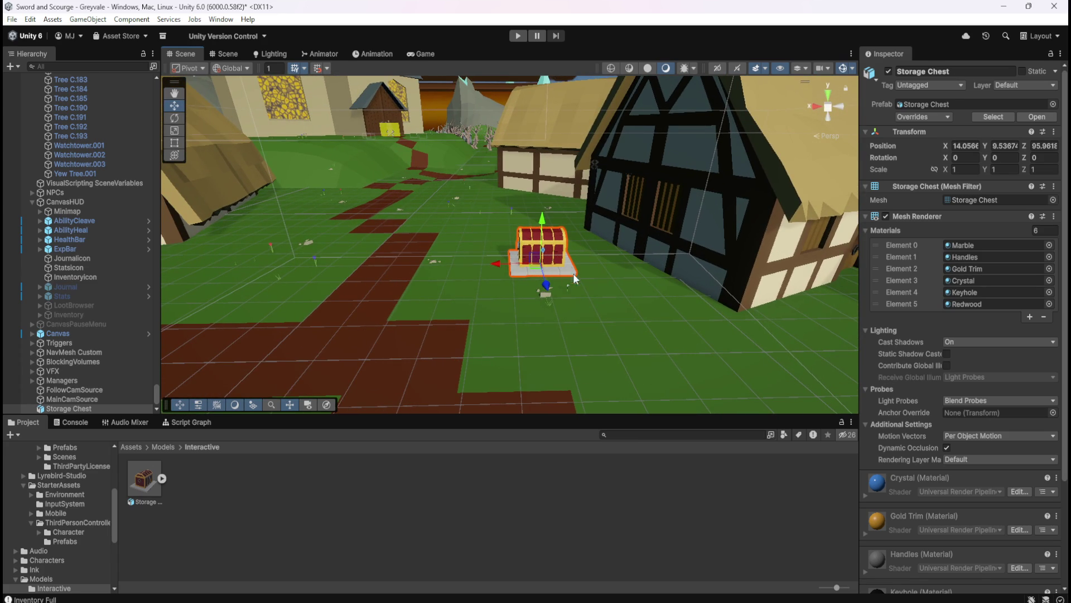
drag(594, 268, 633, 272)
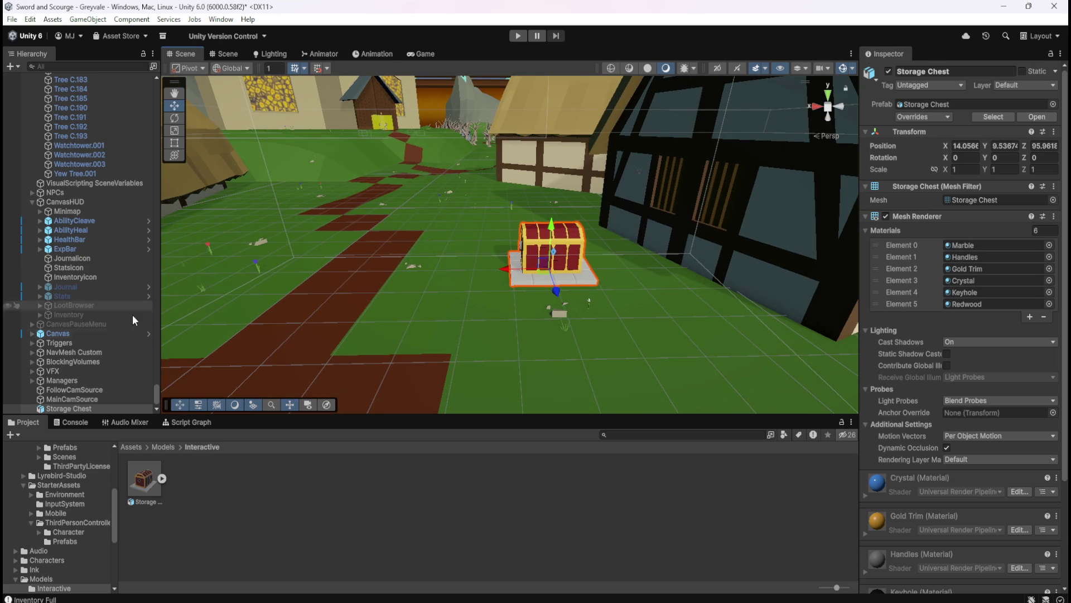
click(90, 398)
click(84, 409)
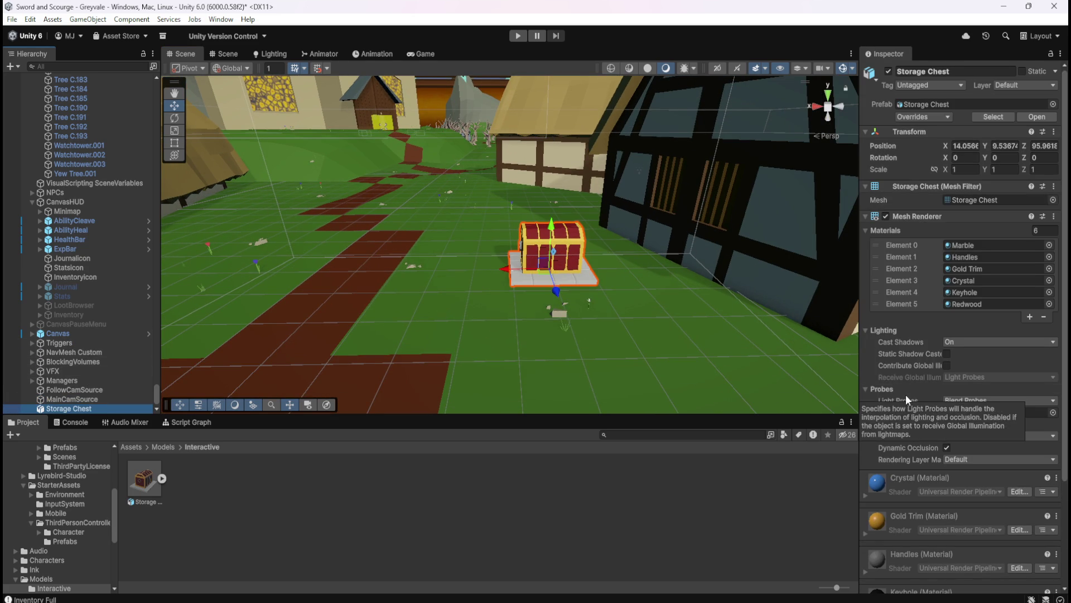
key(ctrl+s)
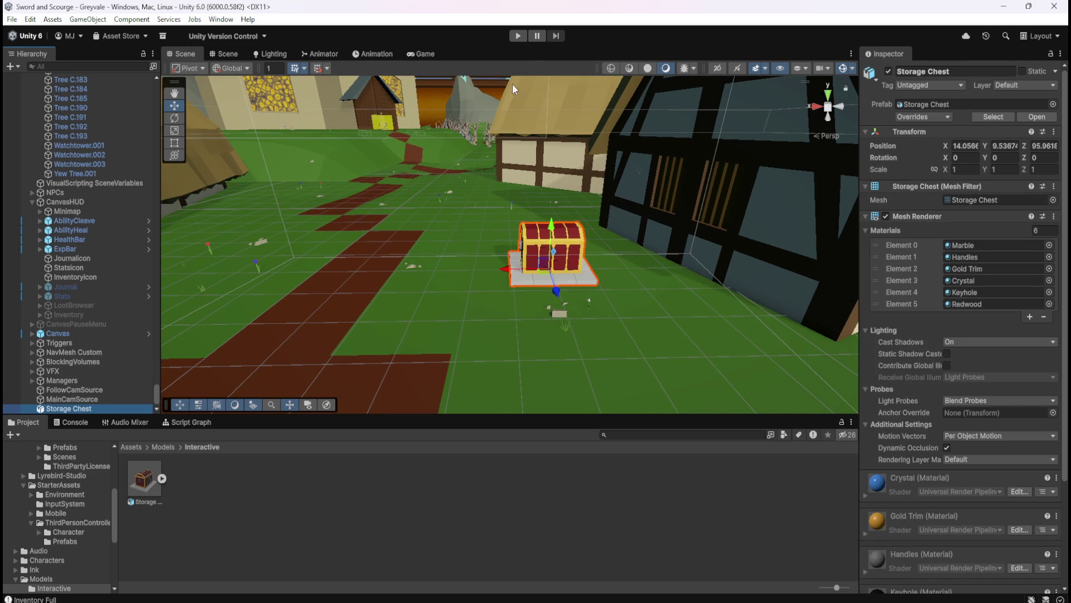
click(518, 37)
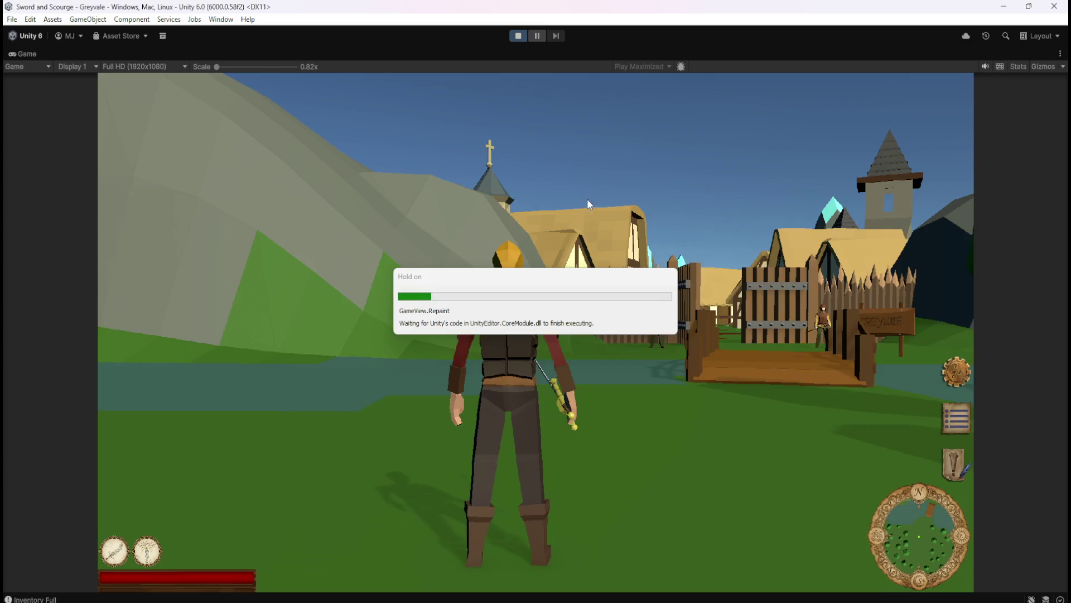
Step: Run the character over the bridge, through the village gate and up to the red chest
key(w)
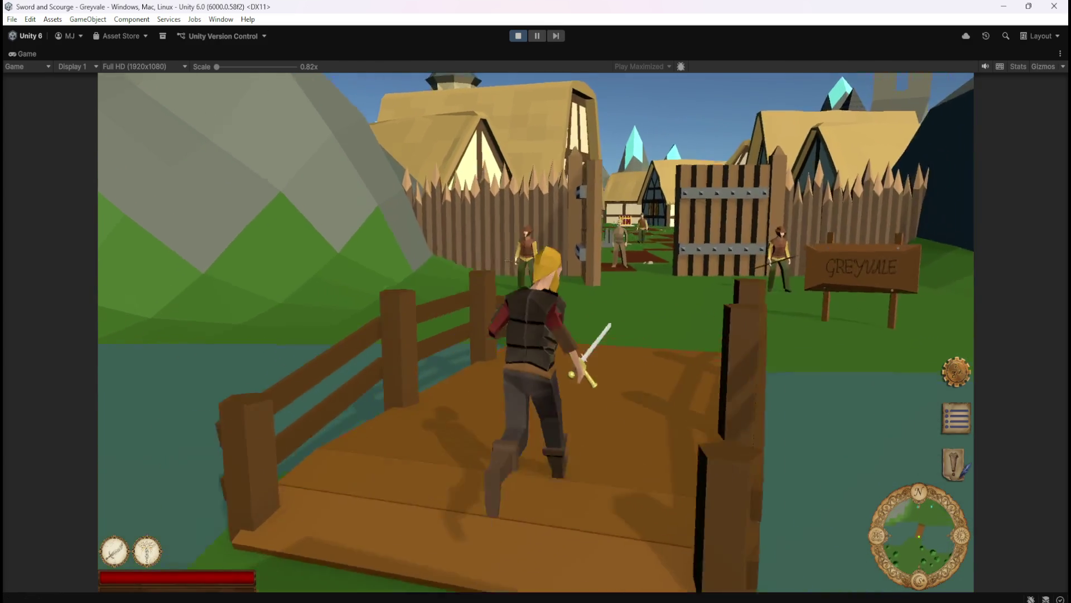
key(w)
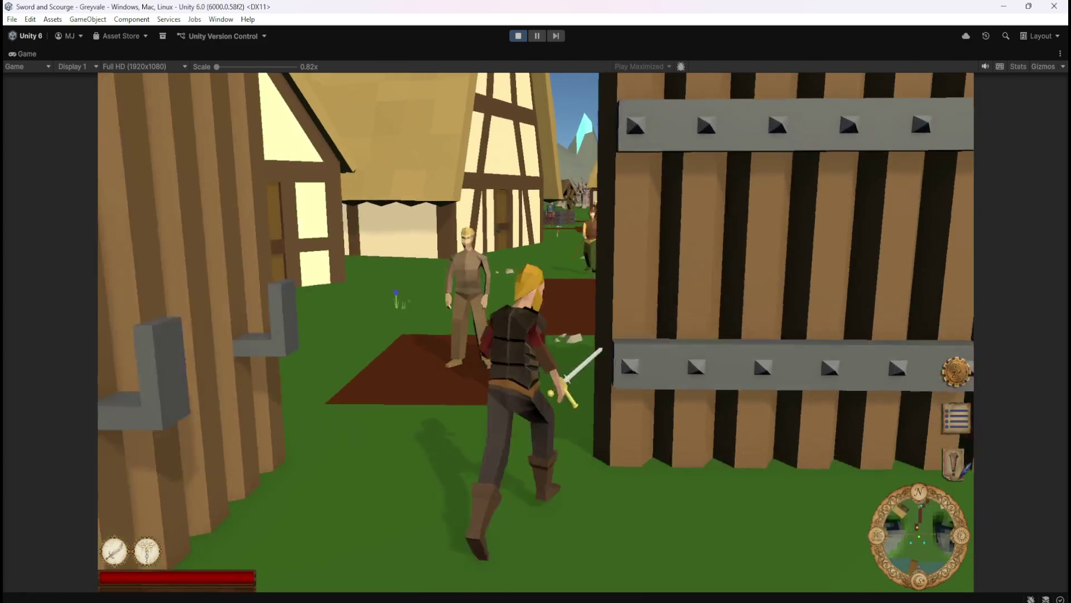
key(w)
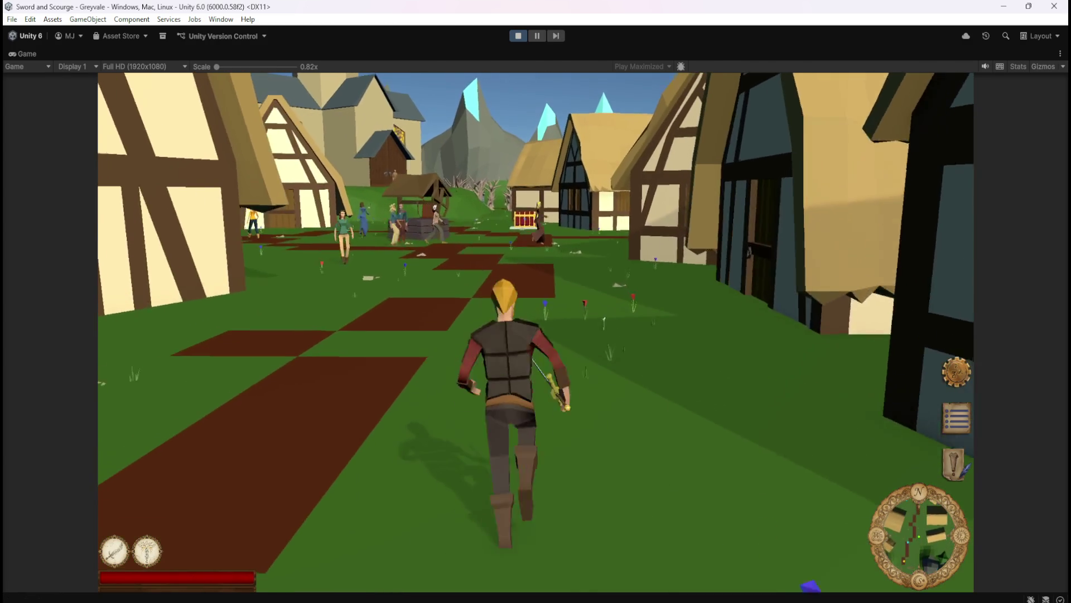
key(w)
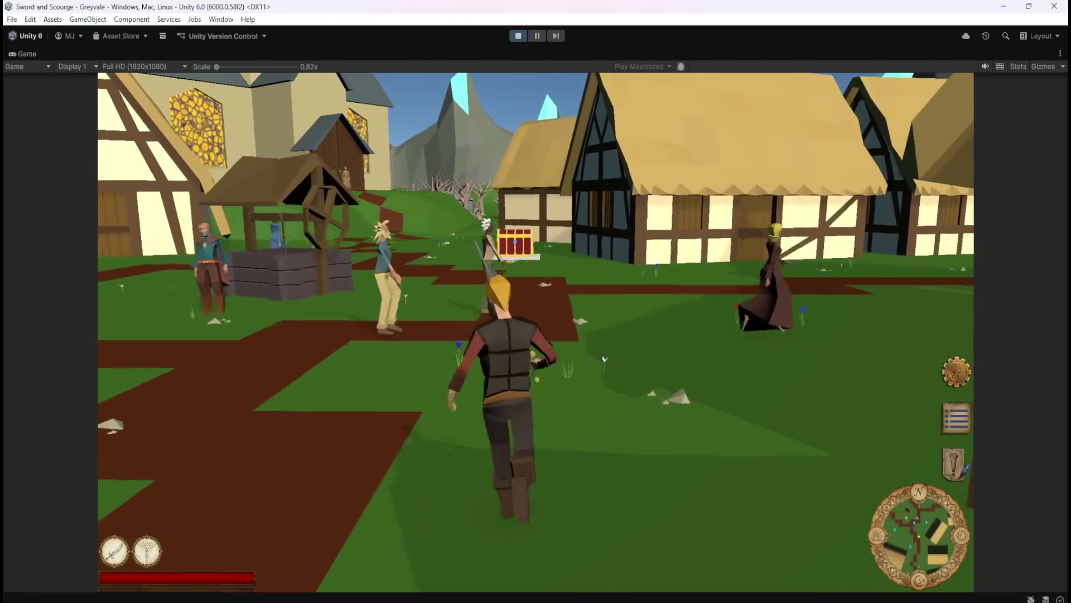
key(w)
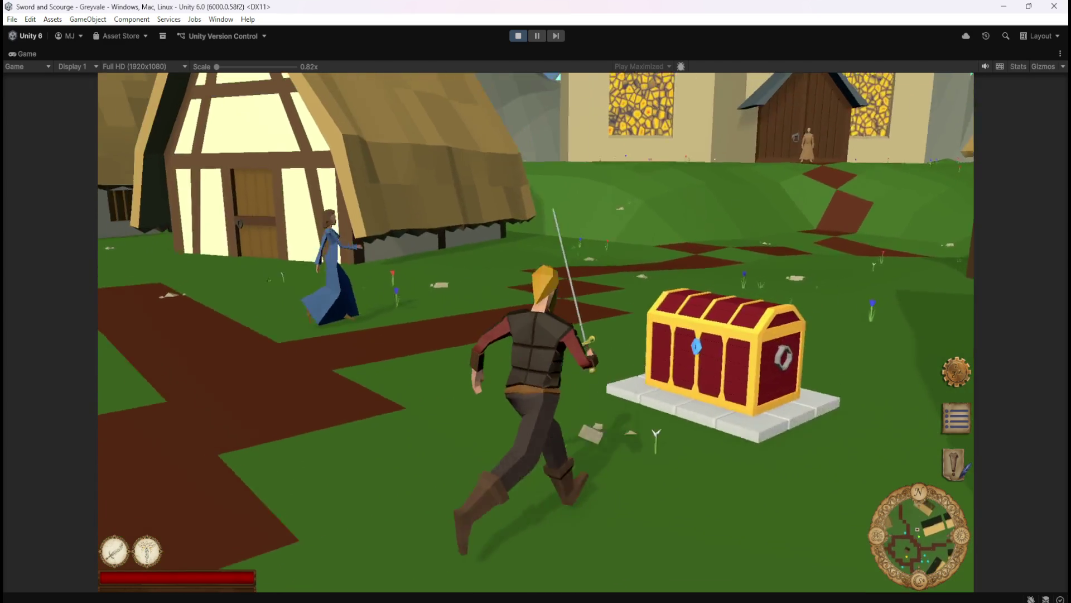
key(w)
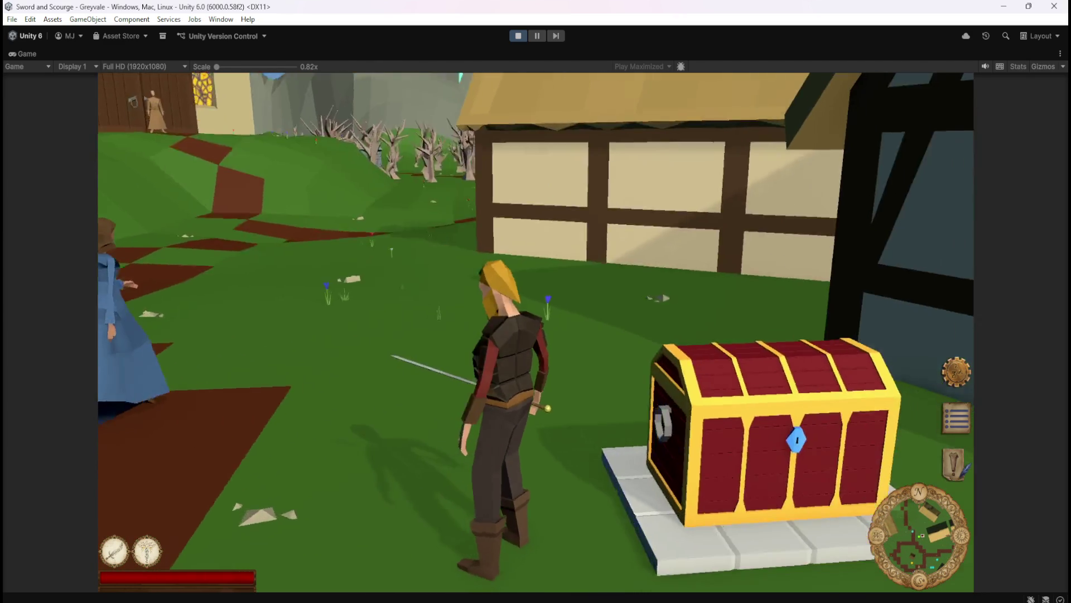
Step: Walk around the chest, draw the sword, then pause the game and exit Play mode
key(w)
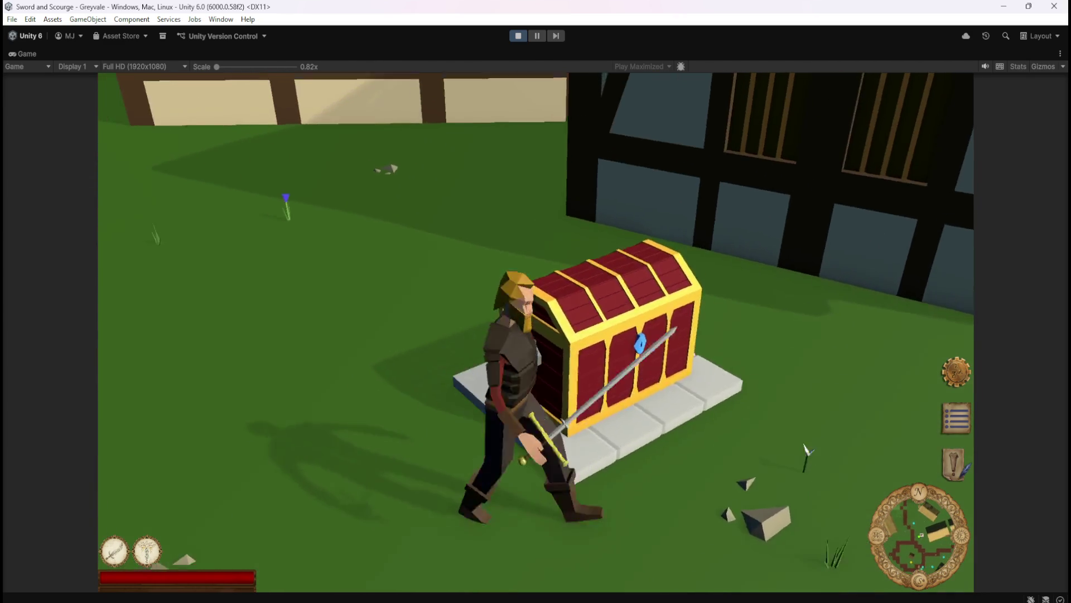
key(s)
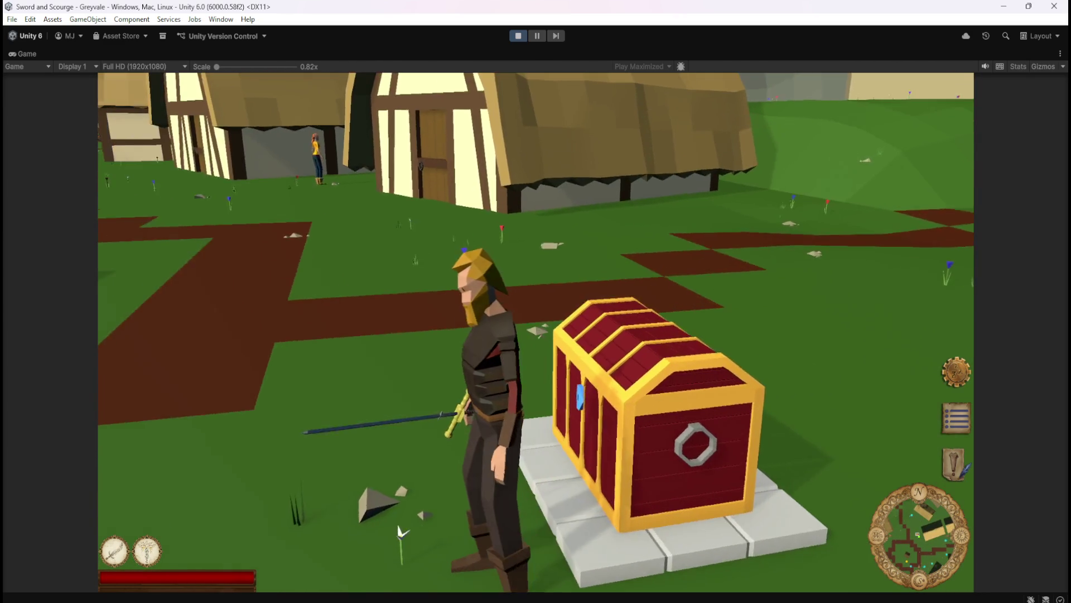
key(w)
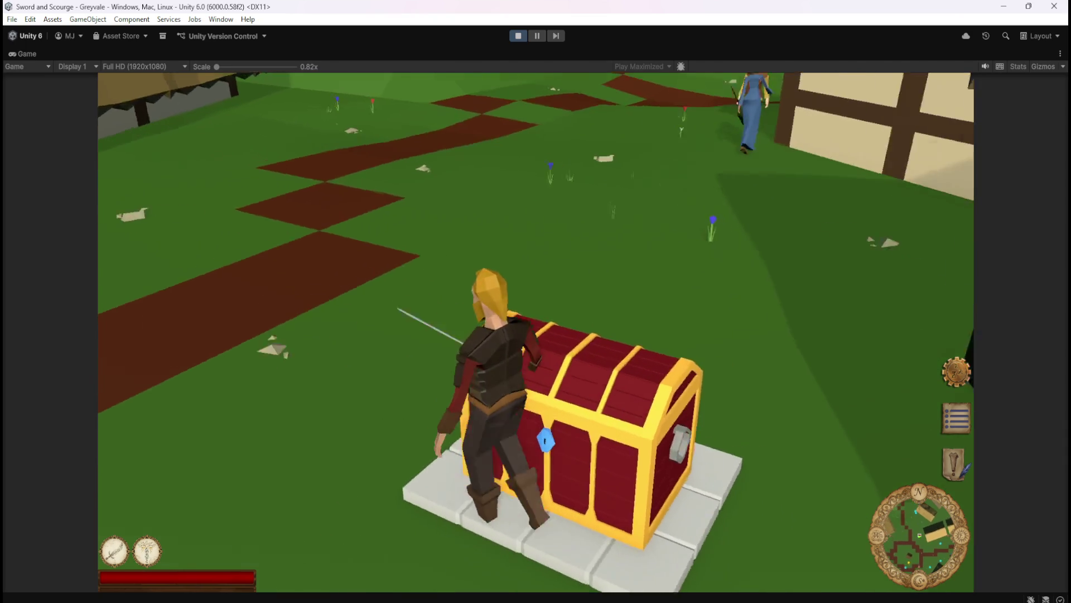
key(d)
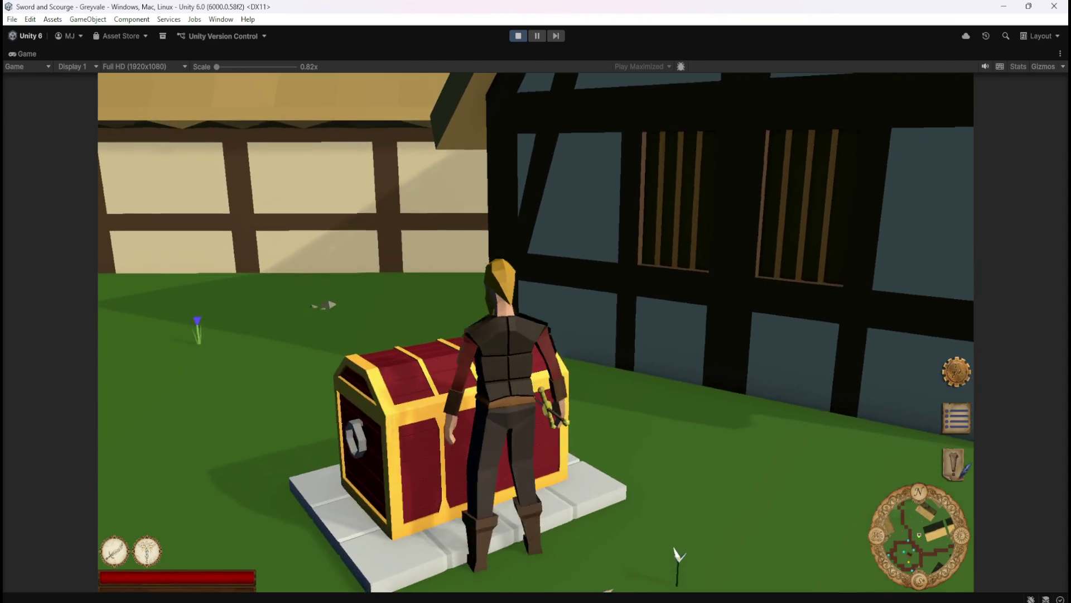
key(1)
key(1)
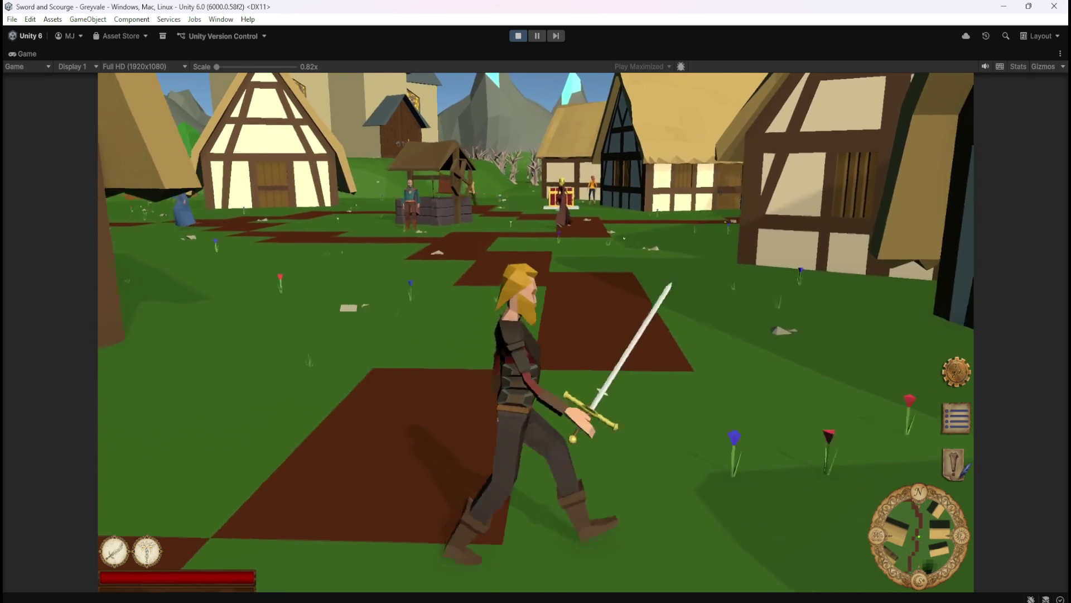
key(Escape)
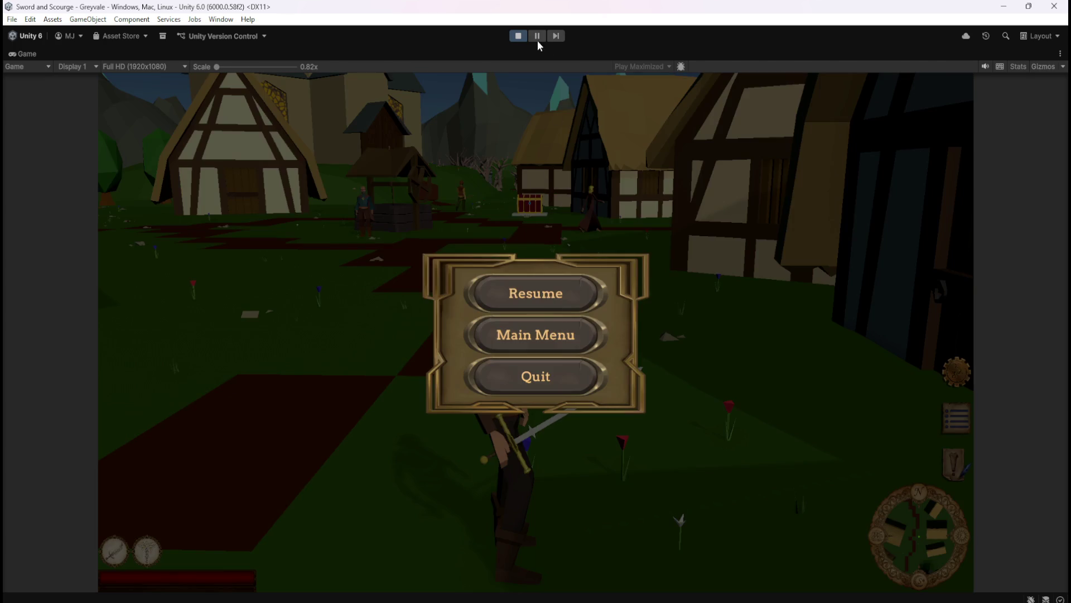
click(518, 36)
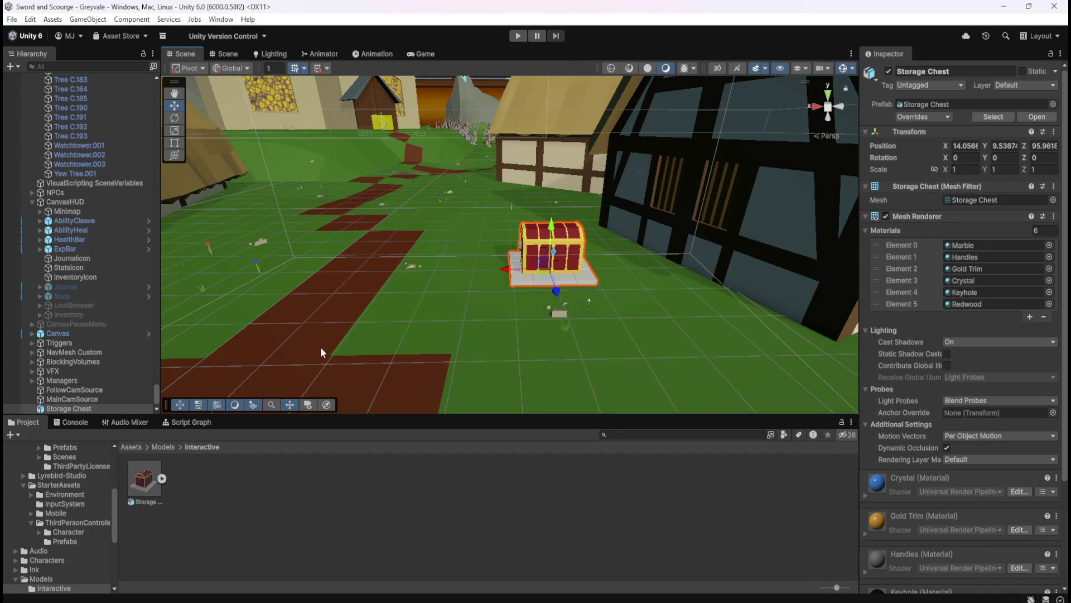
Step: Select the Storage Chest and set its Transform Rotation Y to 45
click(87, 405)
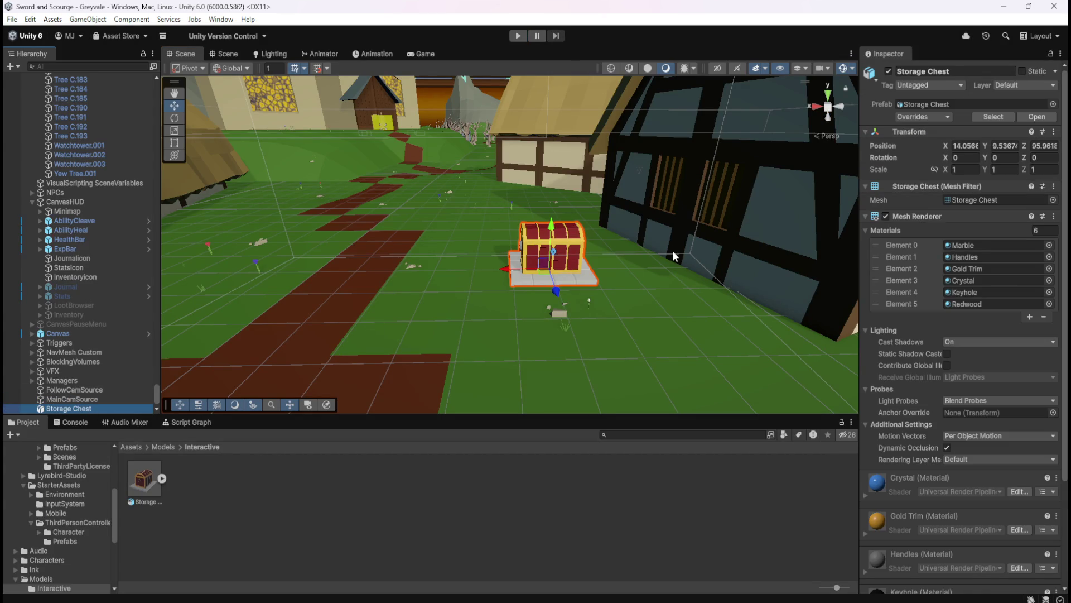
click(995, 158)
double_click(1002, 157)
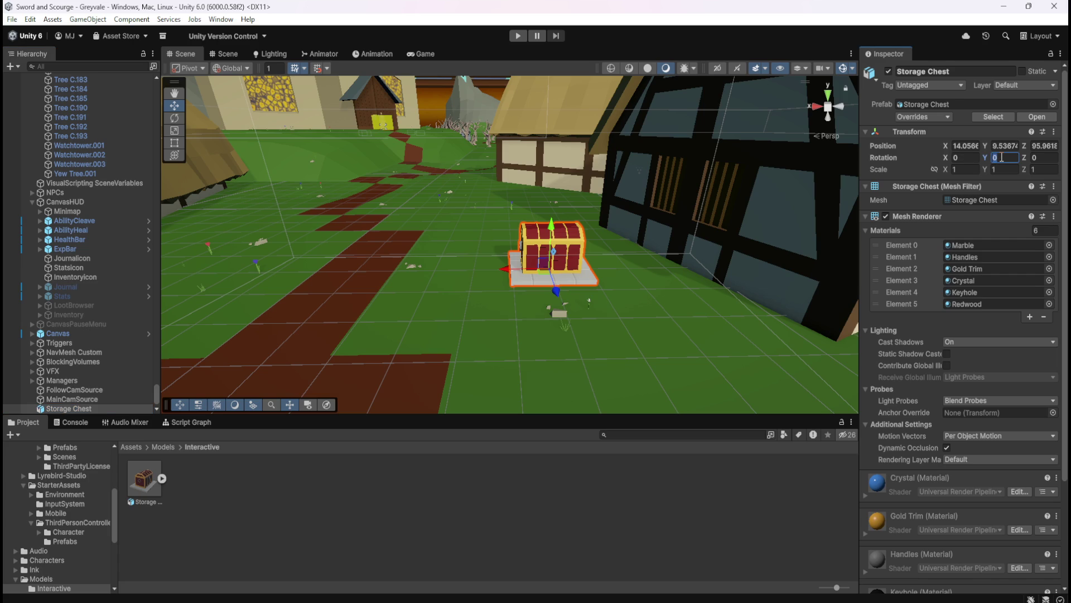
text(45)
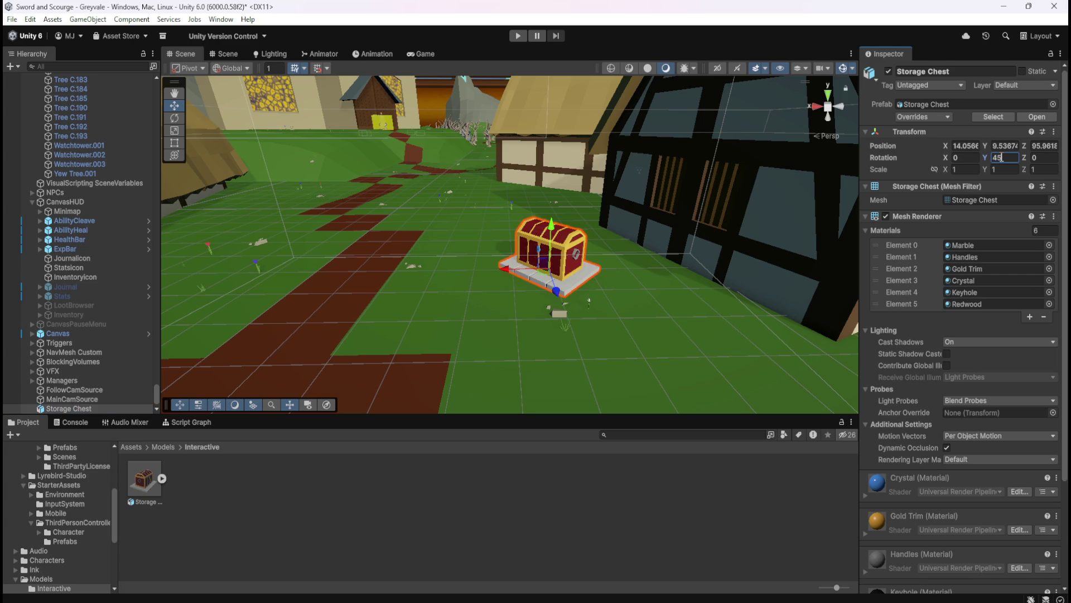
Step: Drag the chest up toward the house wall
scroll(438, 319, down, 10)
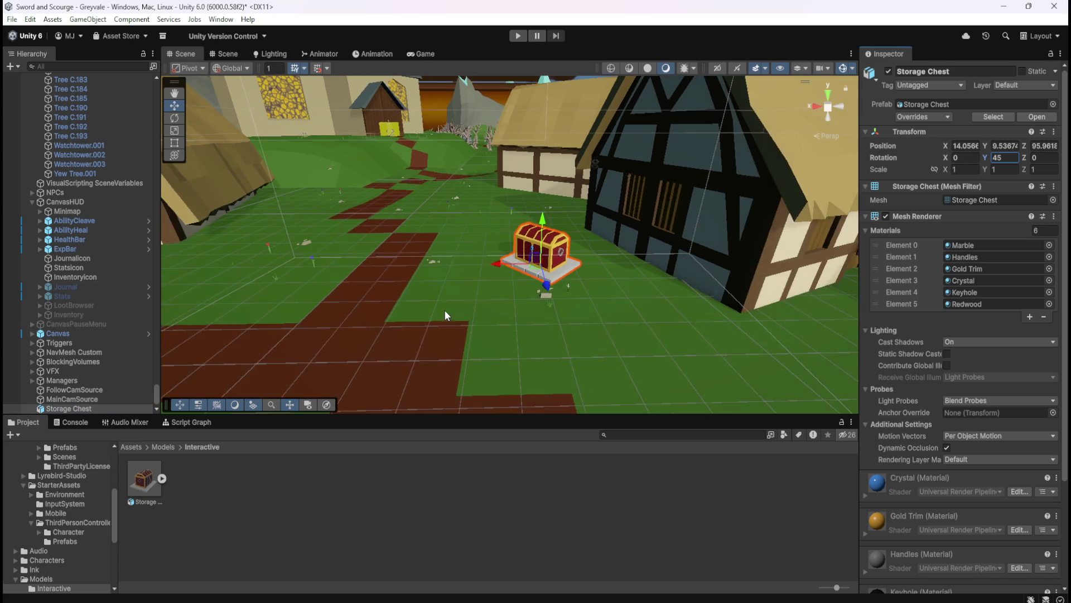
scroll(491, 287, up, 5)
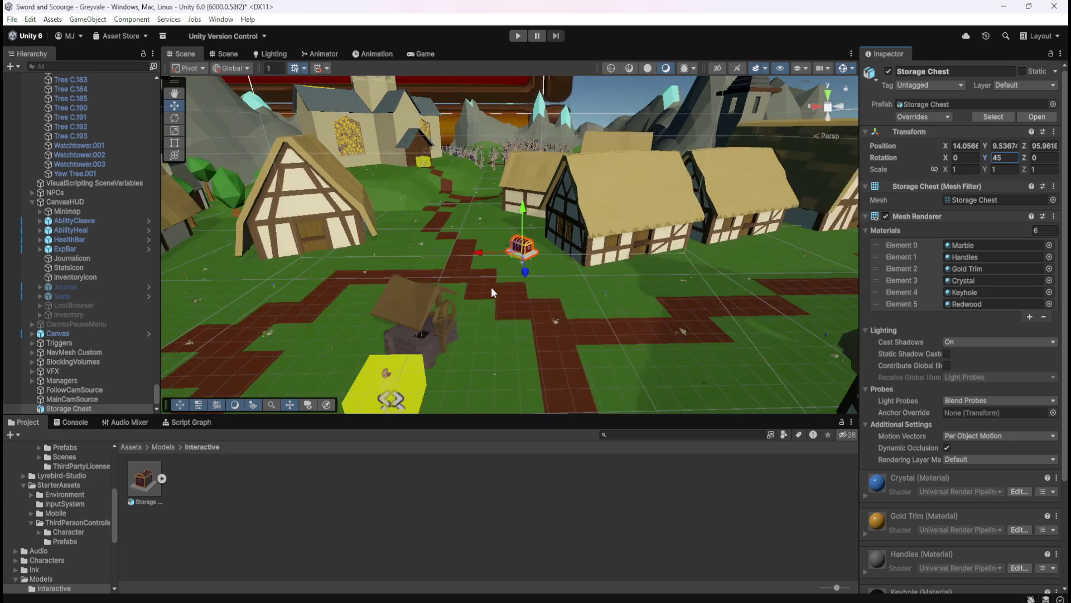
scroll(493, 285, up, 1)
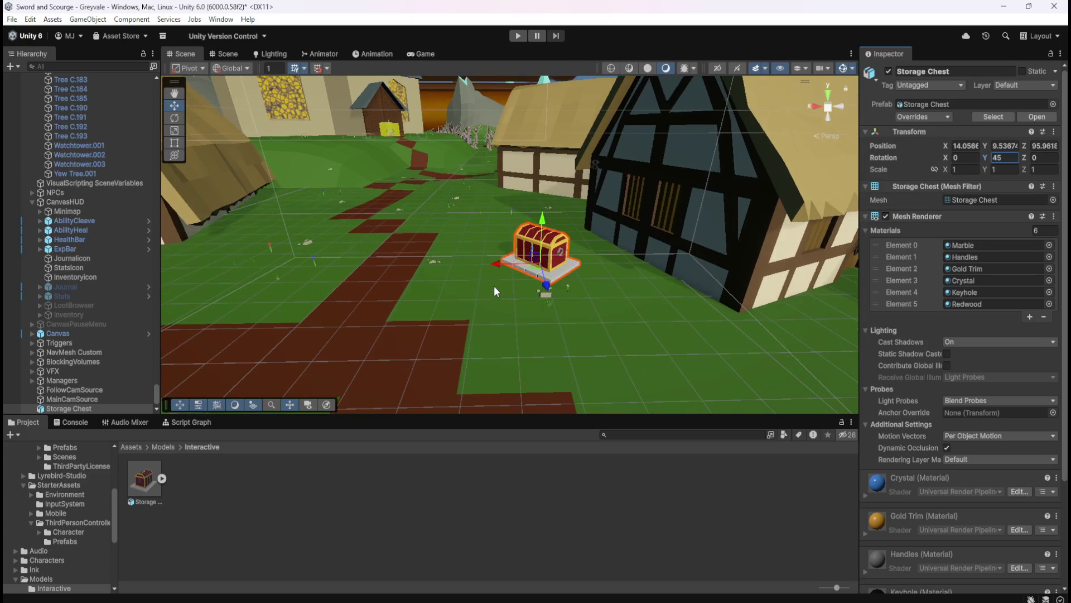
mouse_move(537, 272)
mouse_down()
mouse_move(561, 263)
mouse_move(652, 366)
mouse_move(558, 254)
mouse_move(541, 262)
mouse_move(629, 299)
mouse_move(630, 313)
mouse_up()
Step: Zoom and pan the Scene view forward over the village toward the house
scroll(513, 270, down, 2)
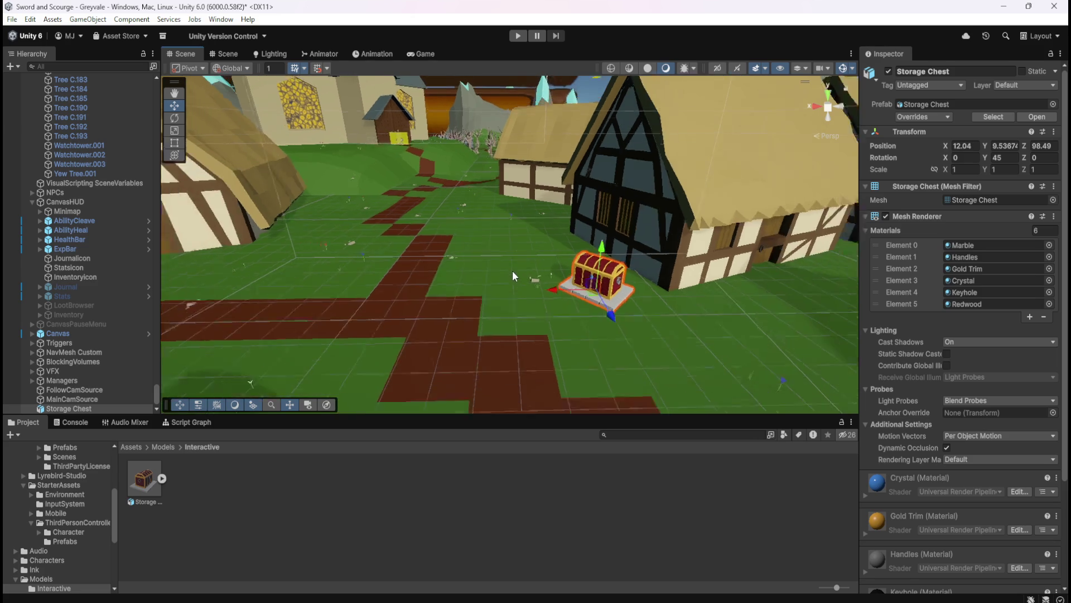
scroll(513, 270, down, 4)
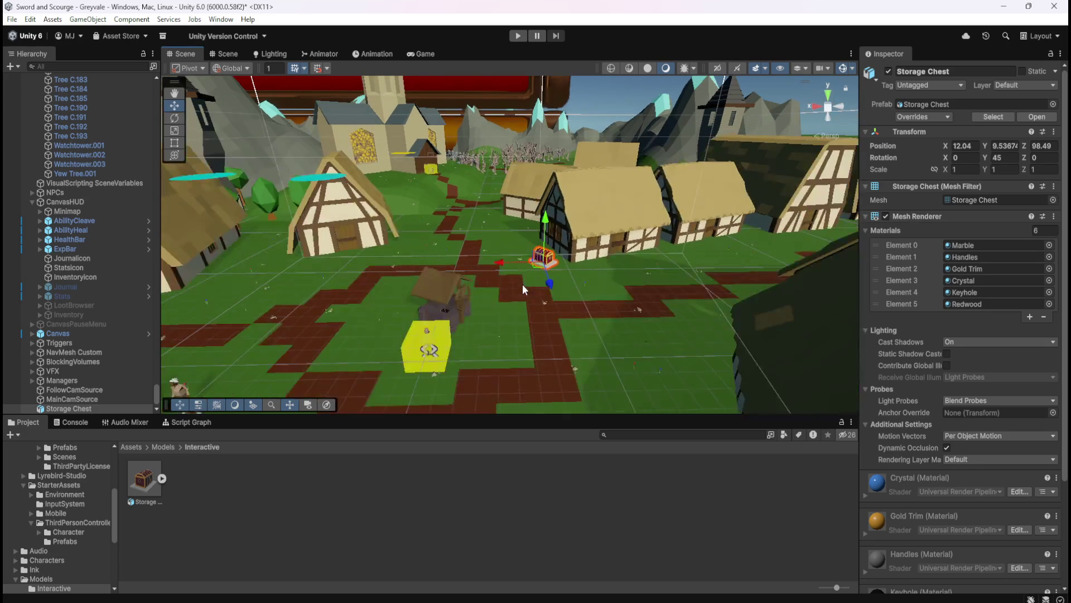
scroll(522, 283, up, 4)
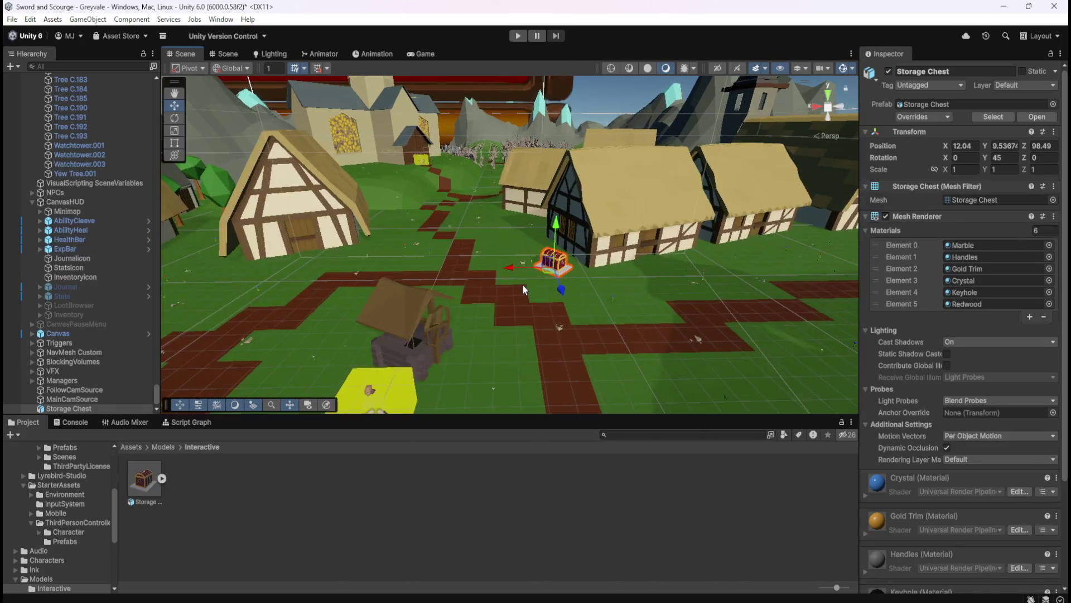
scroll(522, 283, down, 3)
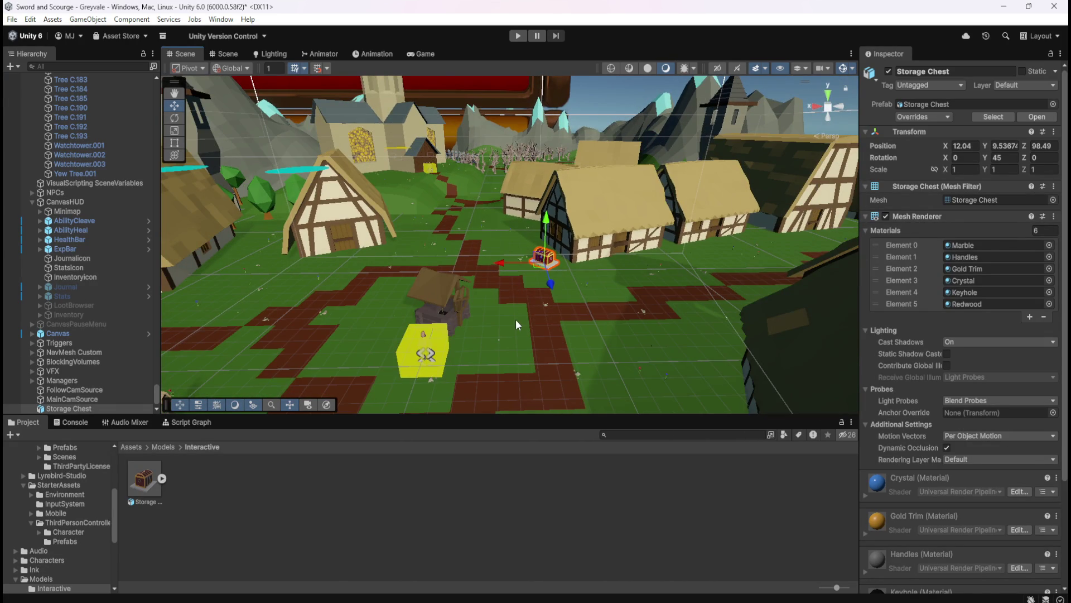
key(q)
mouse_move(514, 315)
mouse_down()
mouse_move(506, 334)
mouse_move(517, 244)
mouse_move(507, 304)
mouse_move(518, 280)
mouse_up()
Step: Frame the Storage Chest in the Scene view, then select Tree C.178
scroll(525, 263, up, 3)
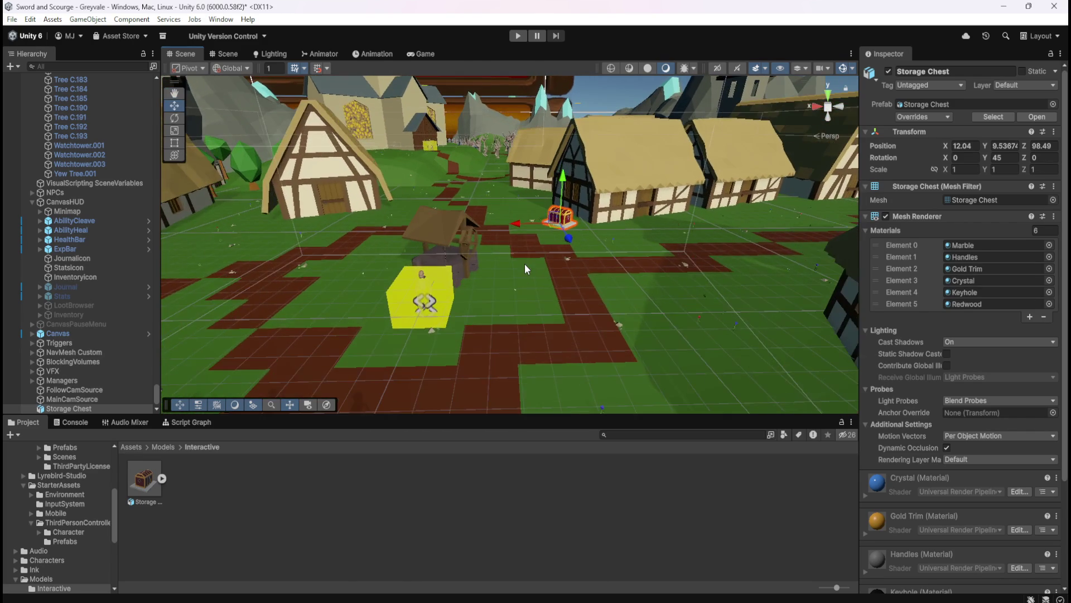
scroll(548, 254, down, 3)
scroll(558, 292, up, 5)
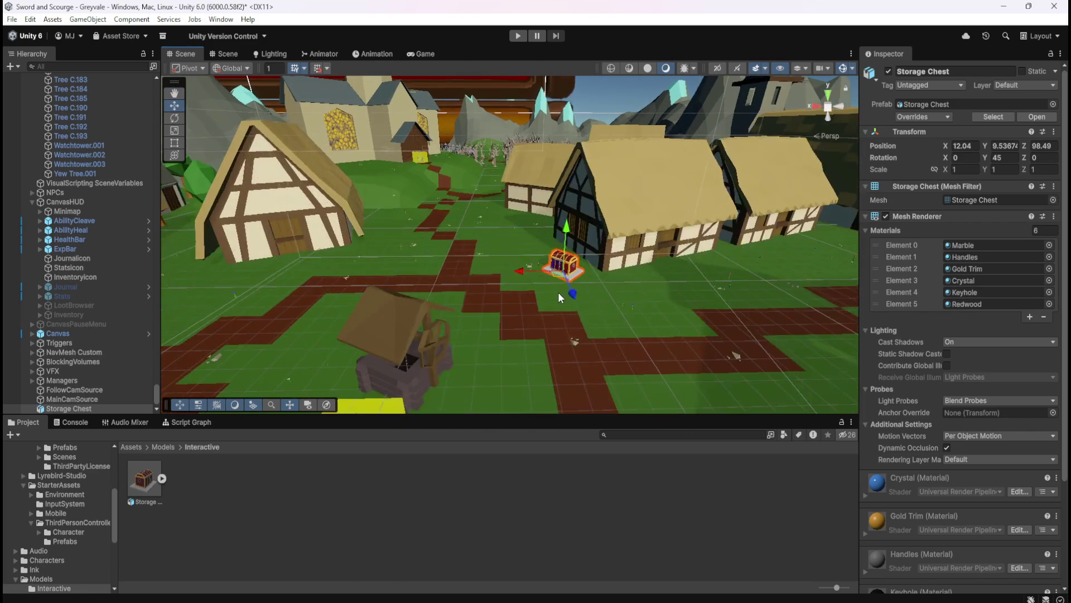
scroll(609, 296, up, 2)
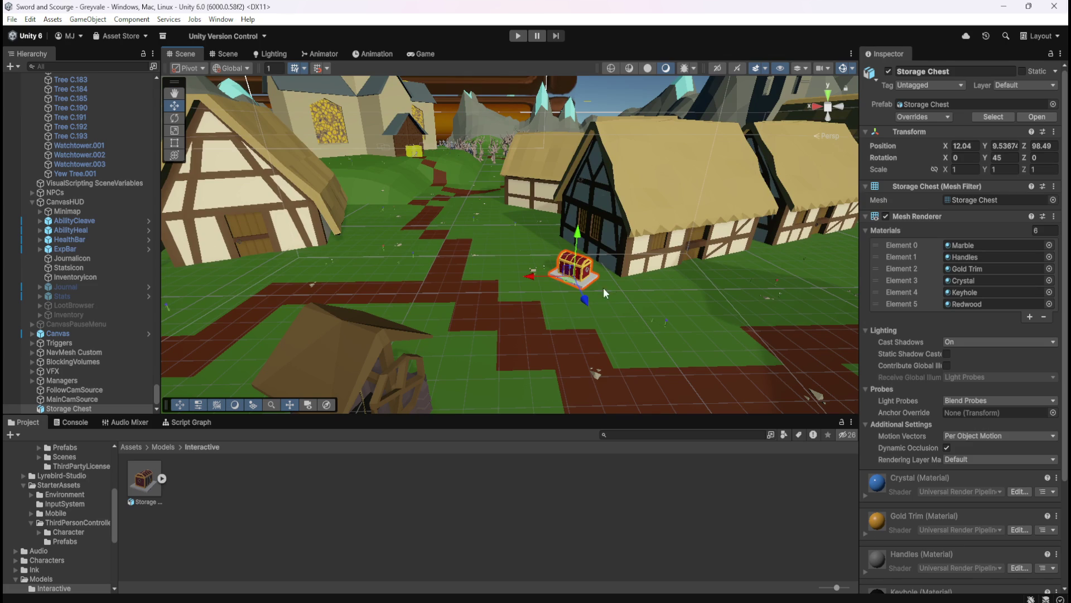
key(f)
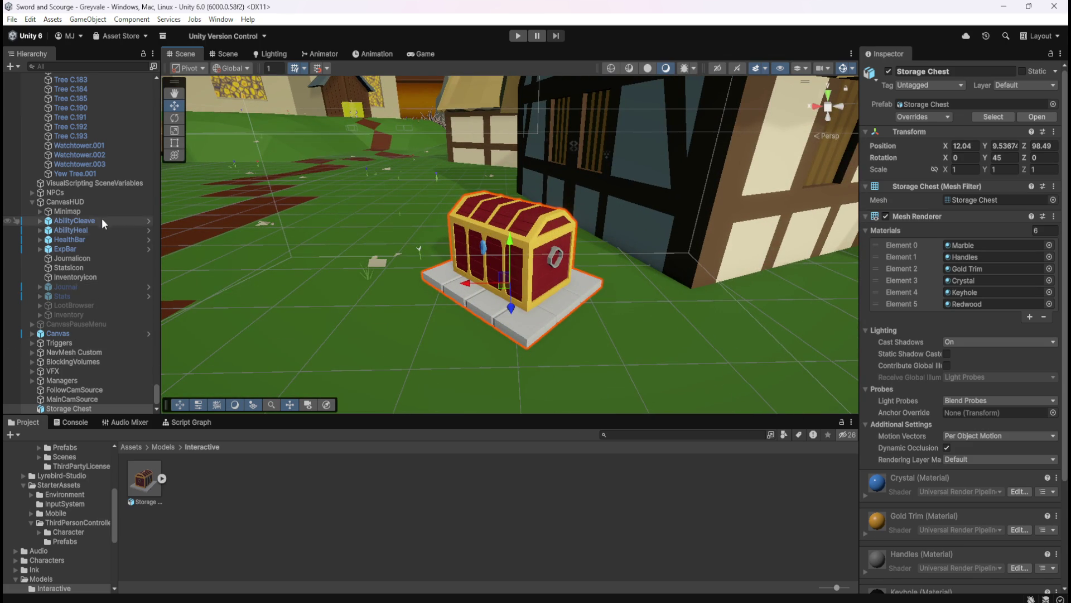
scroll(102, 218, up, 5)
click(91, 175)
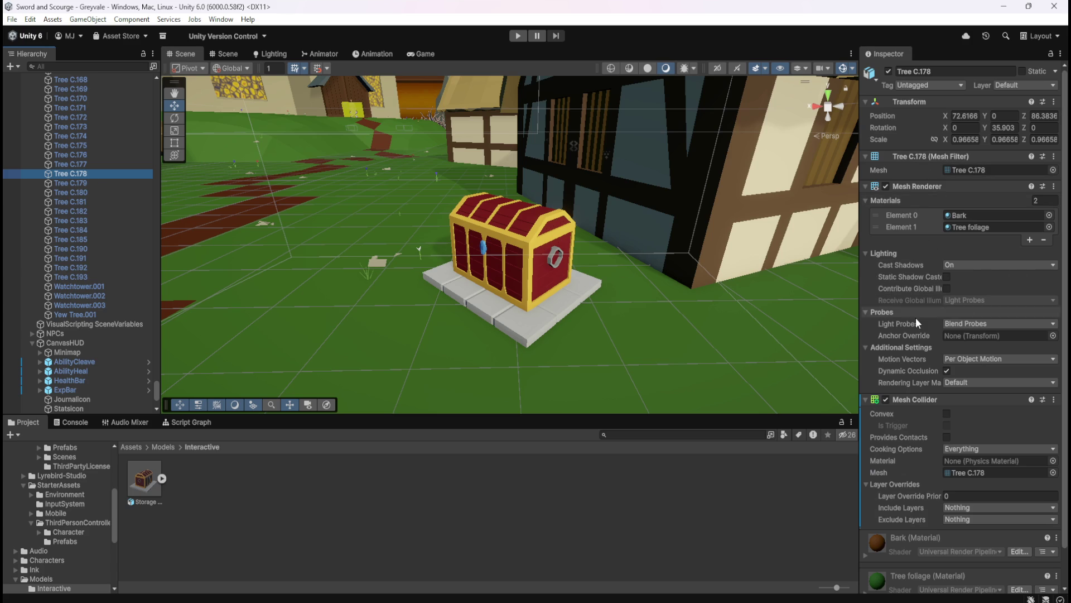
Step: Inspect the components of Tree C.178 and Tree C.179
scroll(915, 318, down, 3)
scroll(915, 321, down, 1)
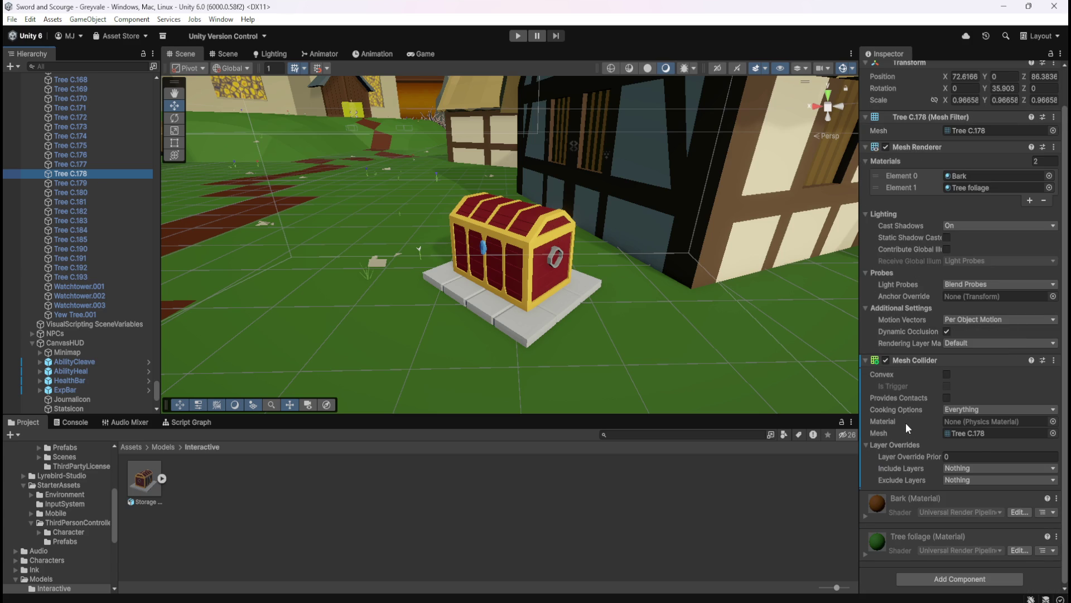
click(91, 184)
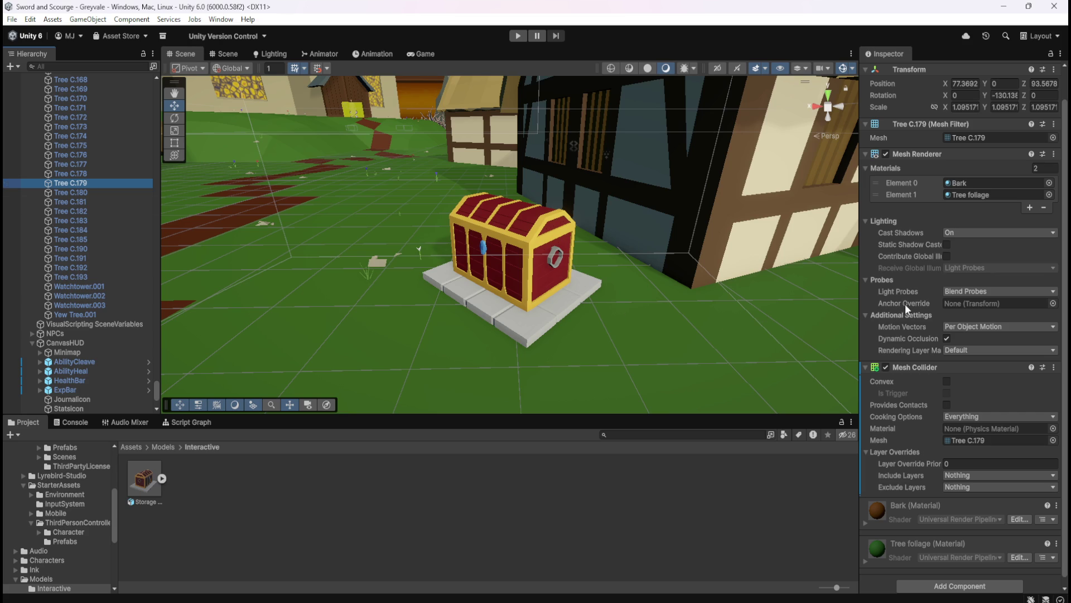
scroll(906, 303, down, 1)
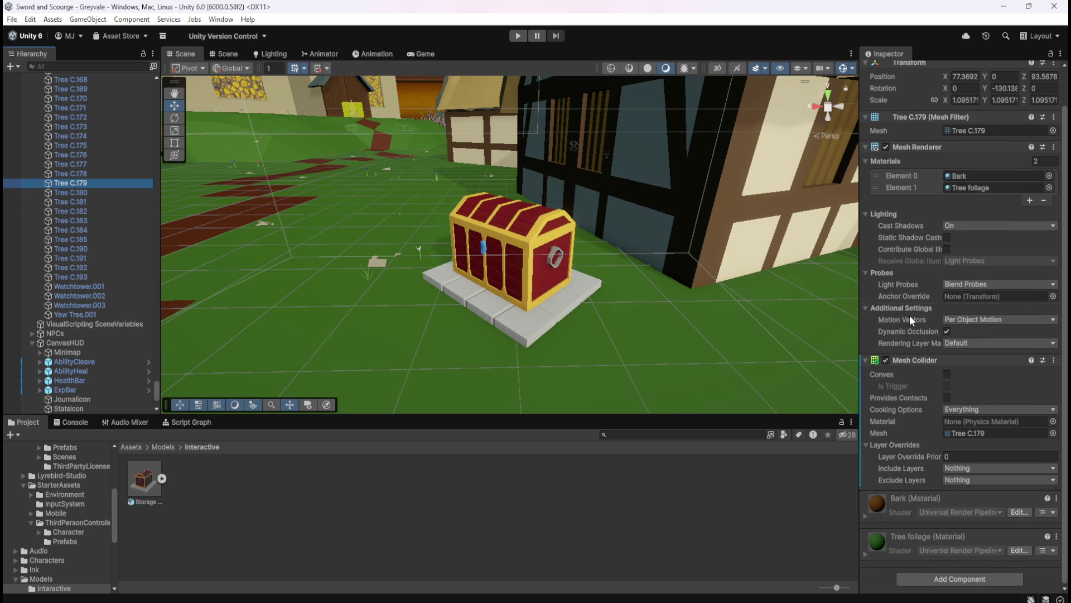
scroll(129, 303, up, 2)
scroll(125, 304, up, 8)
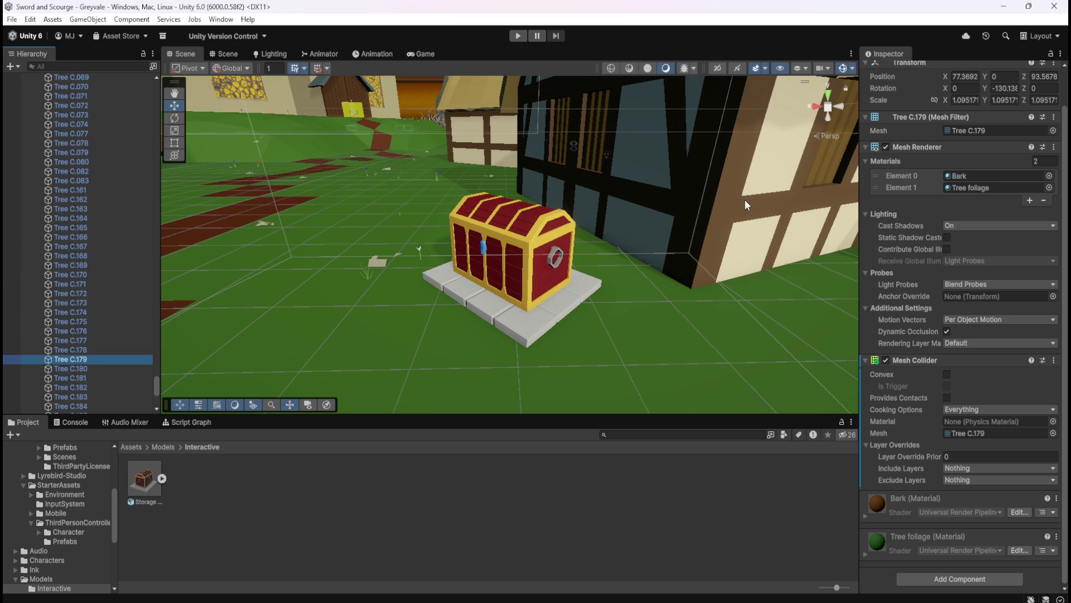
mouse_move(896, 264)
mouse_move(898, 431)
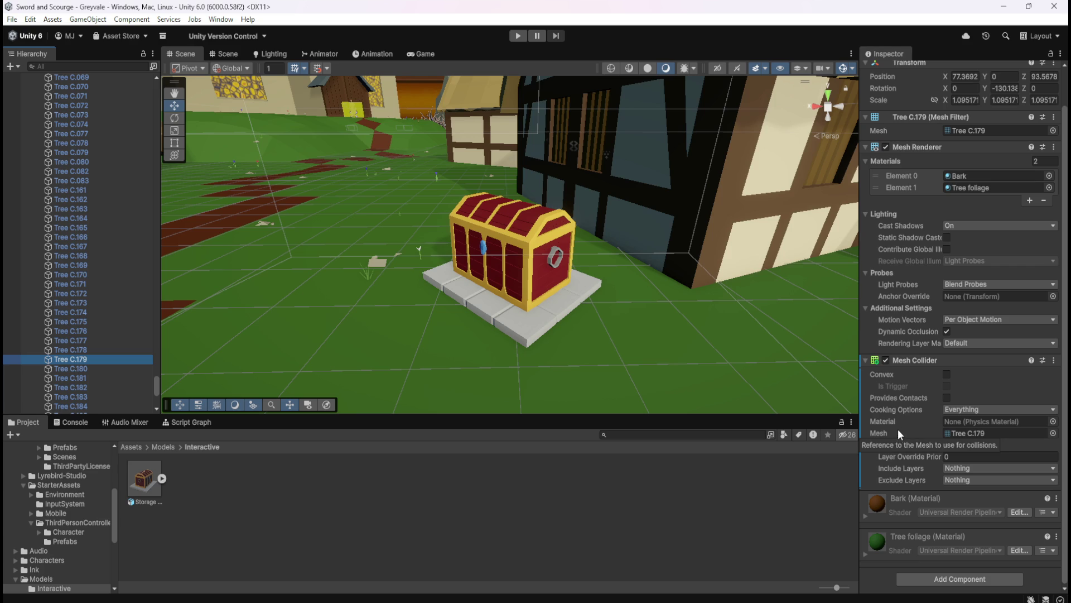
mouse_move(155, 381)
mouse_down()
mouse_move(166, 339)
mouse_move(159, 258)
mouse_up()
Step: Check Tree B.011 and Mound.005, then view Yew Tree.001's Box Nav Mesh Obstacle
click(94, 205)
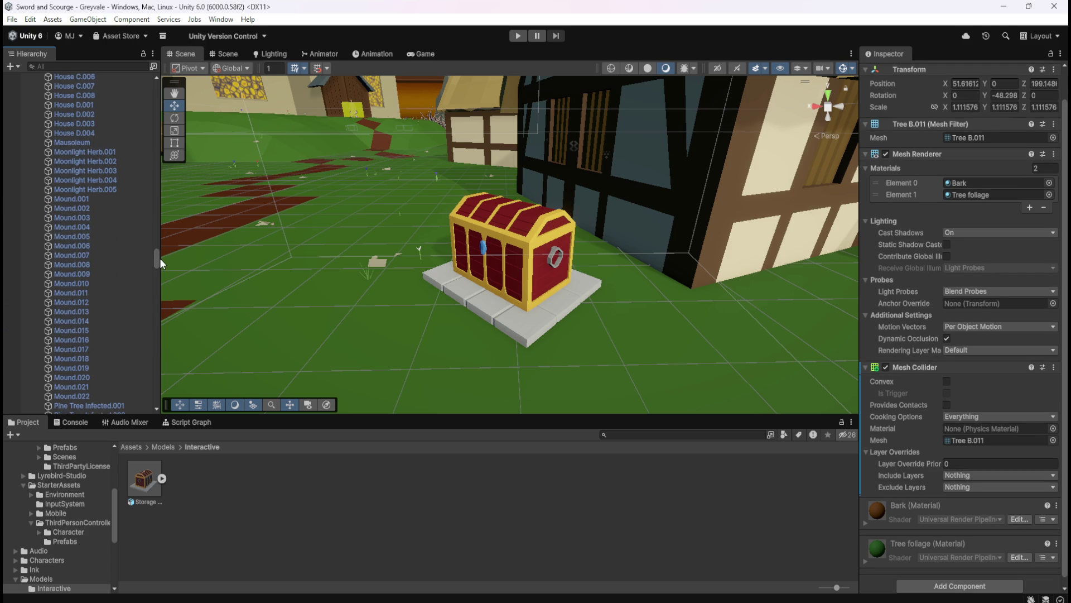
click(105, 235)
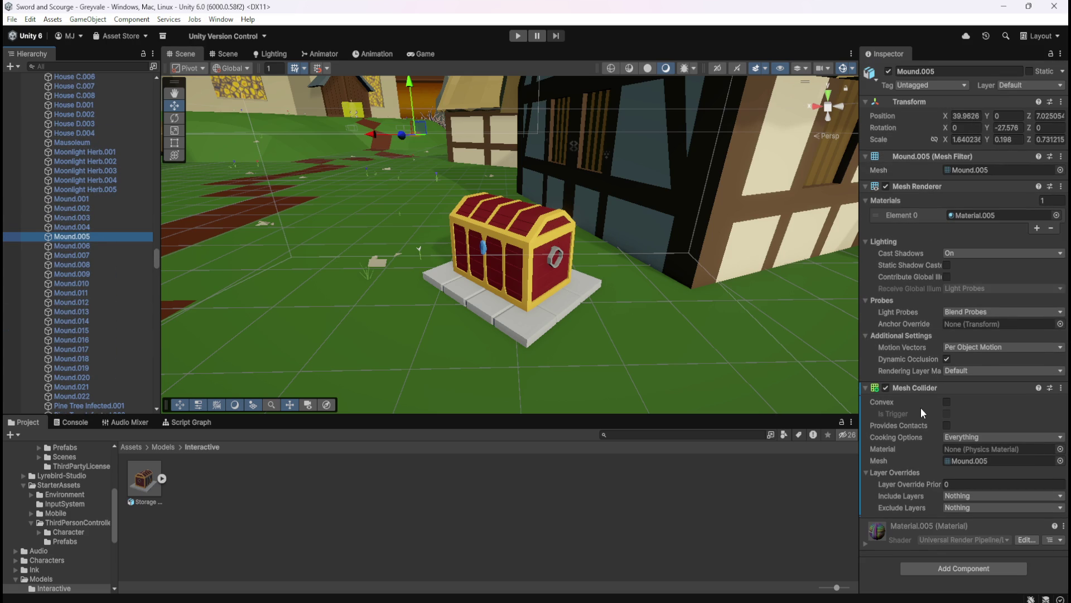
mouse_move(156, 267)
mouse_down()
mouse_move(160, 231)
mouse_move(162, 300)
mouse_move(139, 393)
mouse_up()
click(110, 317)
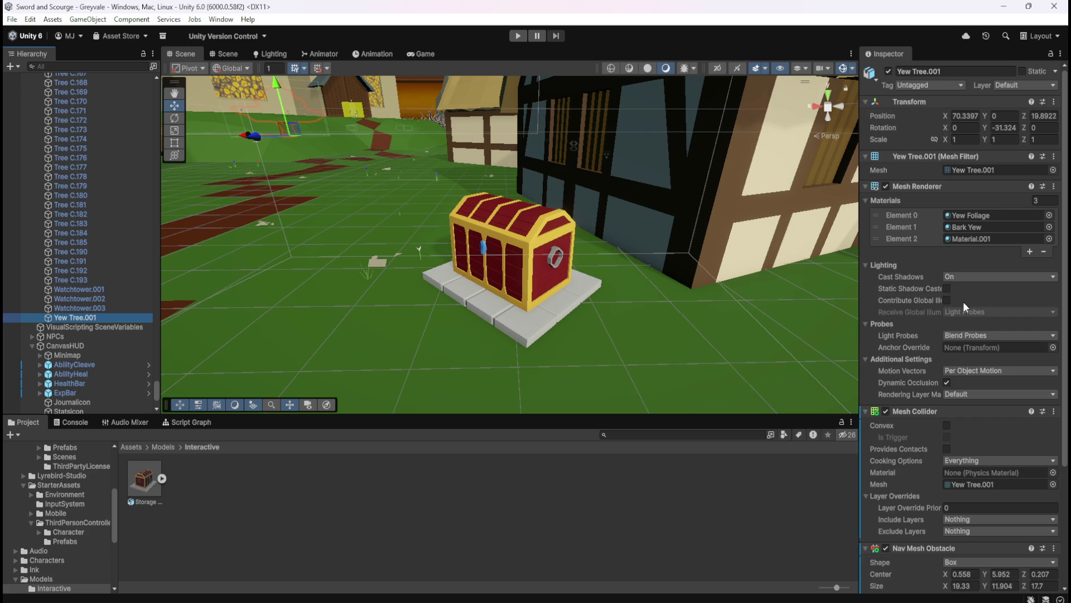
scroll(938, 302, down, 5)
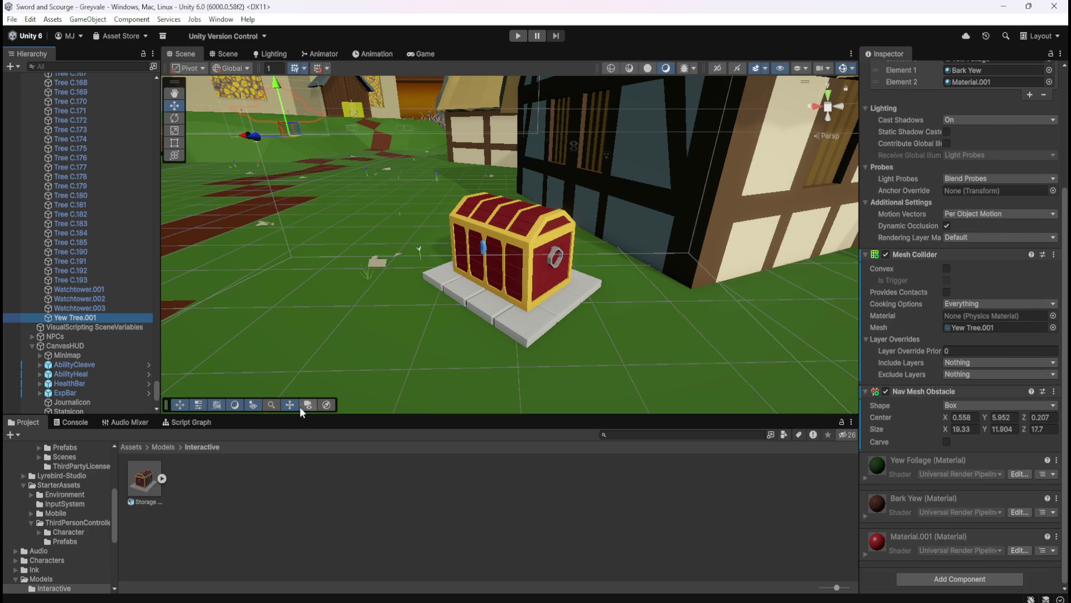
click(327, 405)
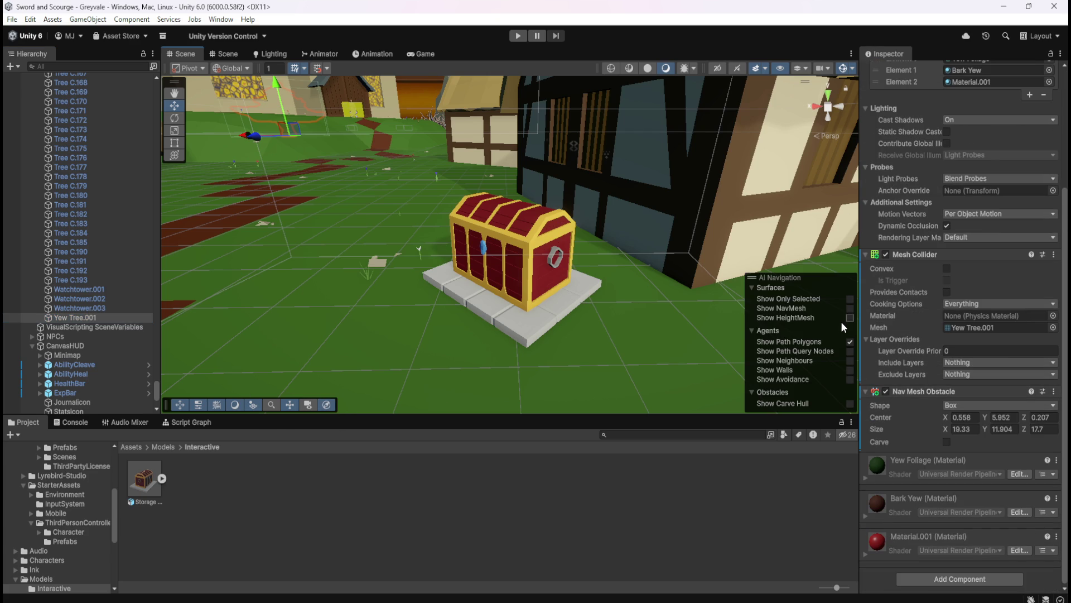
Step: Show the baked navmesh in the Scene view and select the Storage Chest
click(849, 308)
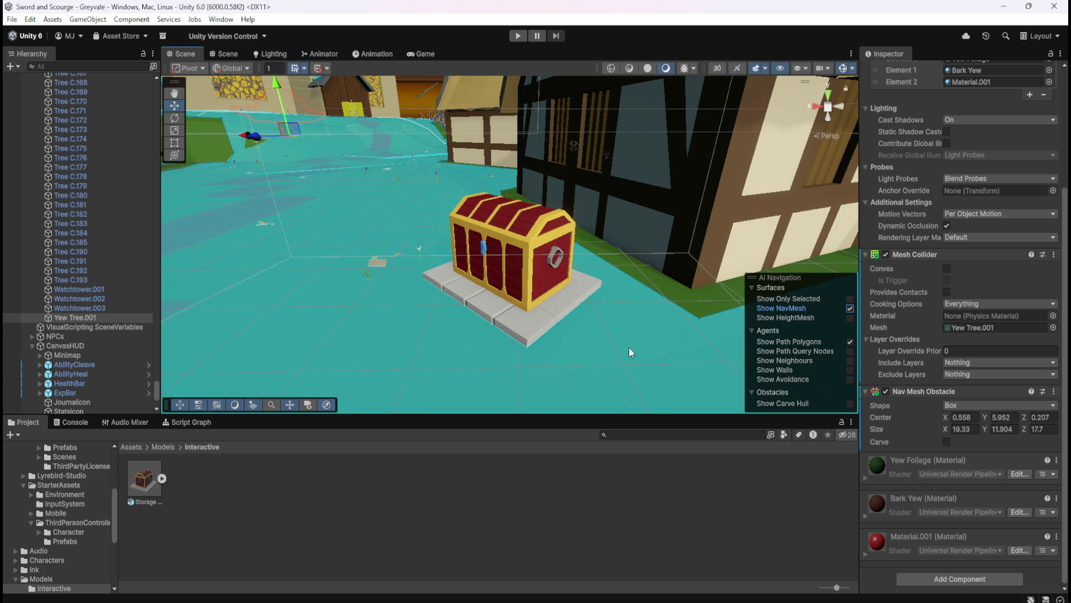
click(326, 405)
scroll(90, 381, down, 5)
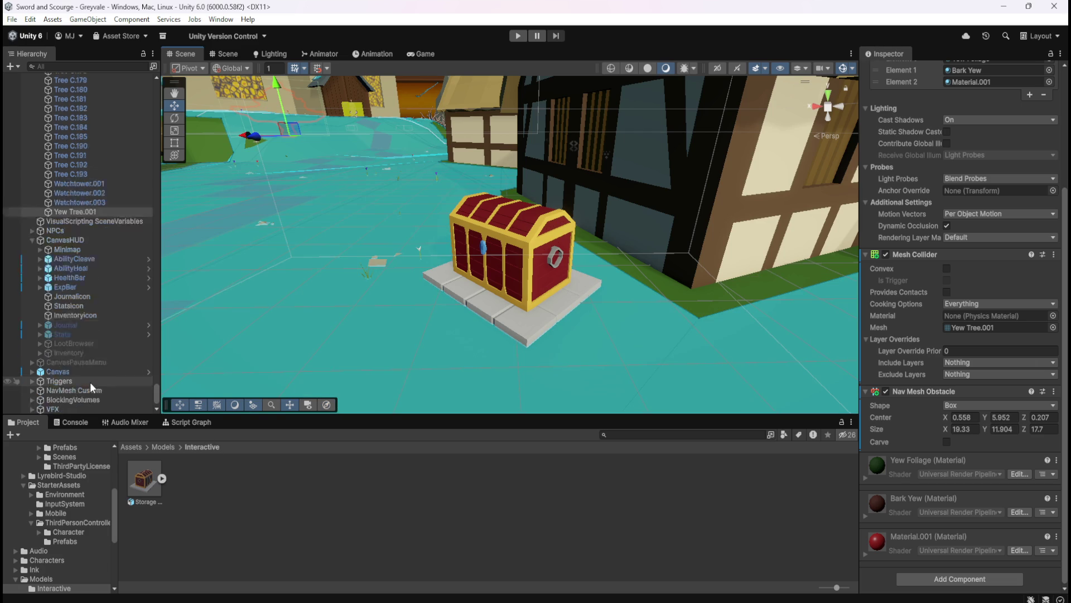
click(79, 408)
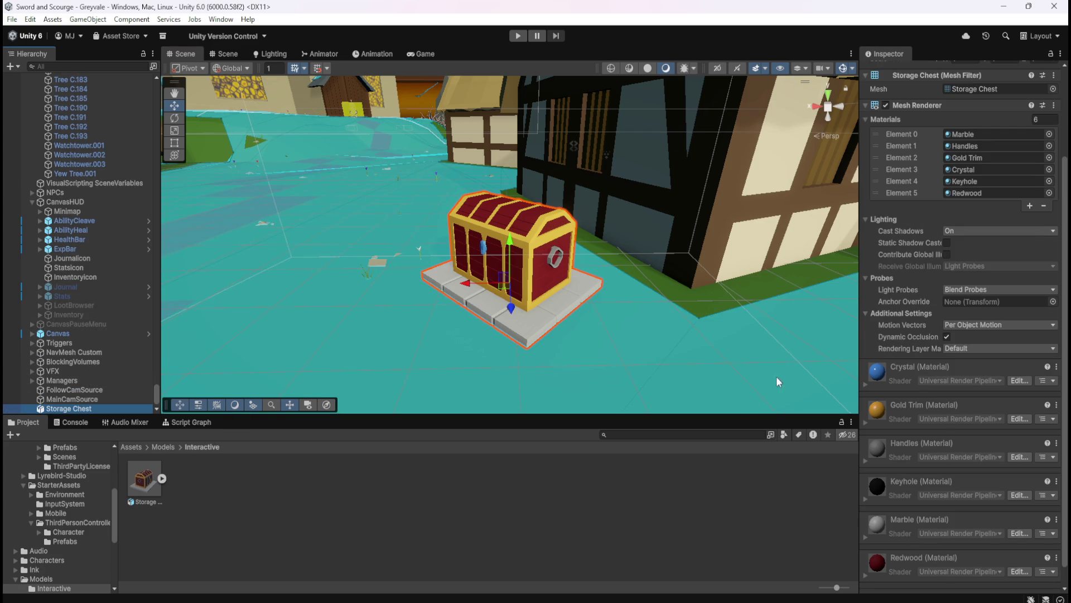
click(100, 399)
click(92, 410)
scroll(1001, 485, down, 5)
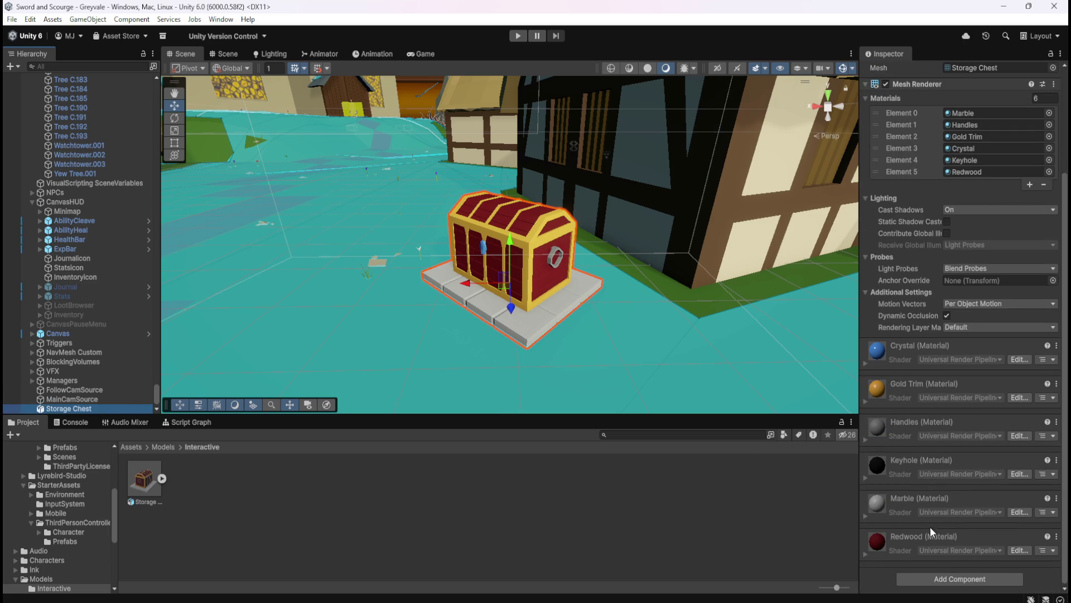
Step: Add a Nav Mesh Obstacle with Carve ticked to the chest and slide it across the ground
click(939, 582)
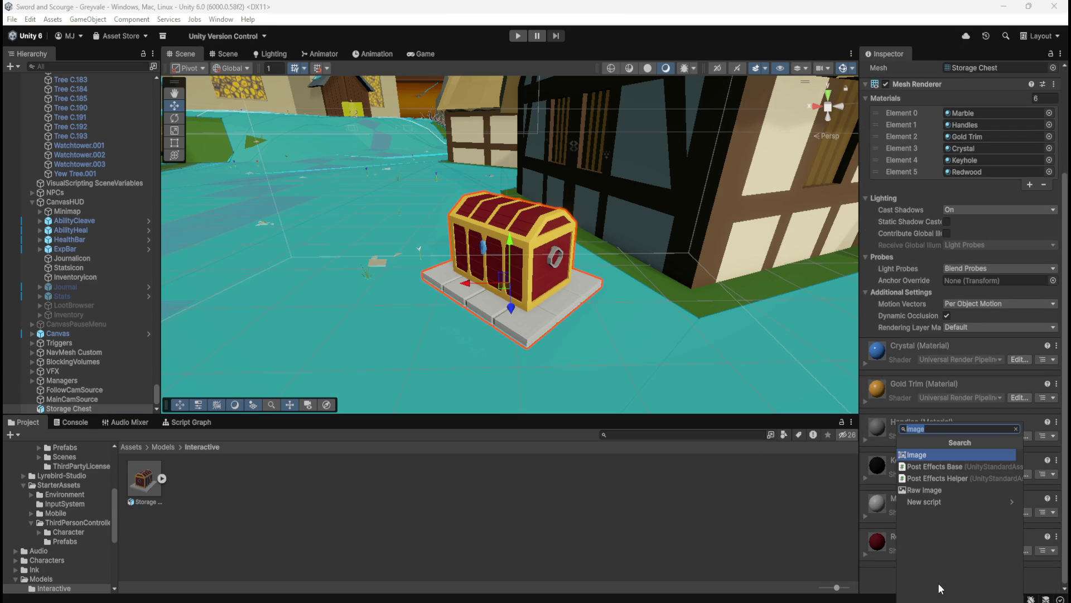
text(navmesh)
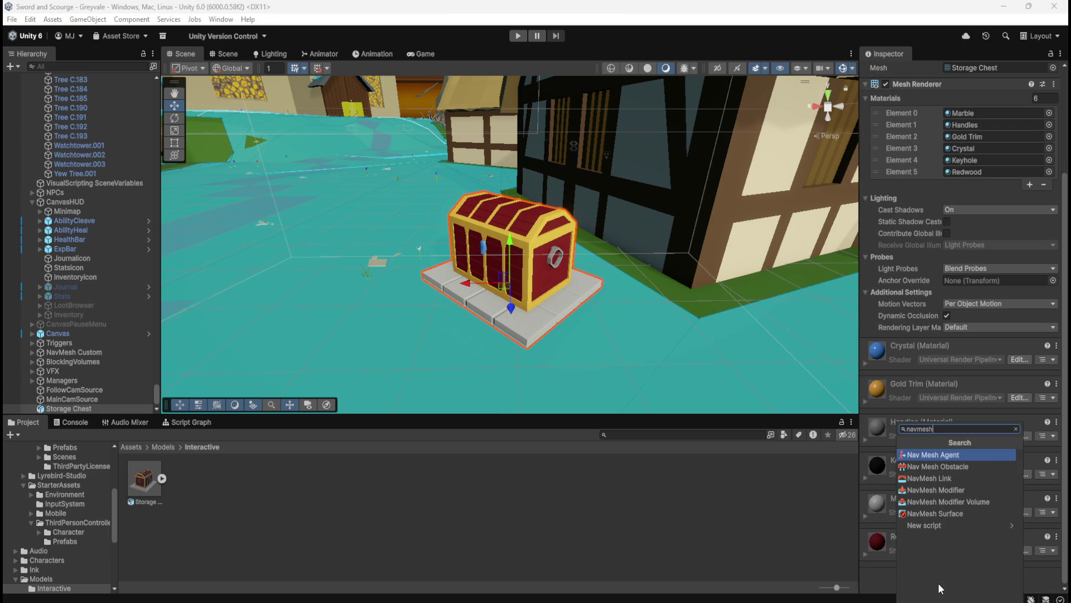
key(Down)
key(Return)
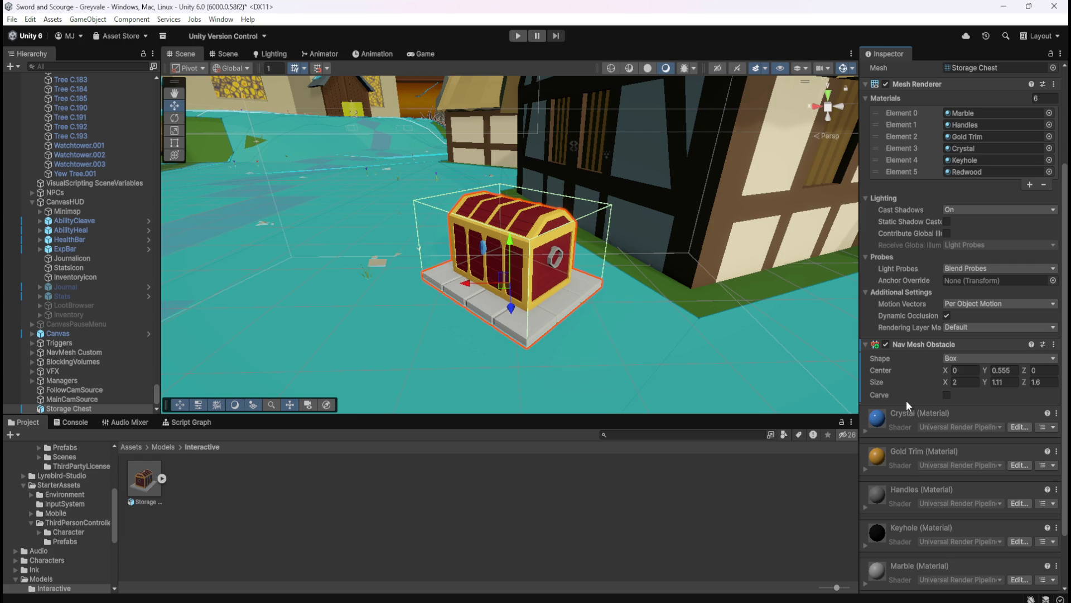
click(946, 394)
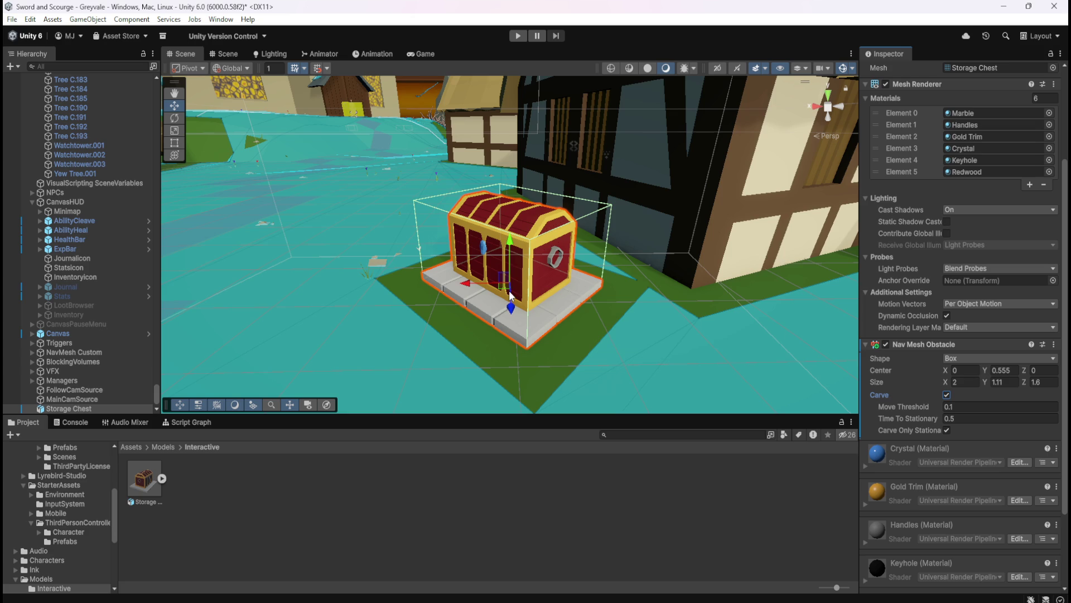
mouse_move(504, 286)
mouse_down()
mouse_move(520, 284)
mouse_move(497, 296)
mouse_move(552, 327)
mouse_up()
Step: Drag the chest farther back, then forward beside the house
mouse_move(625, 353)
mouse_down()
mouse_move(443, 208)
mouse_move(418, 219)
mouse_move(460, 216)
mouse_up()
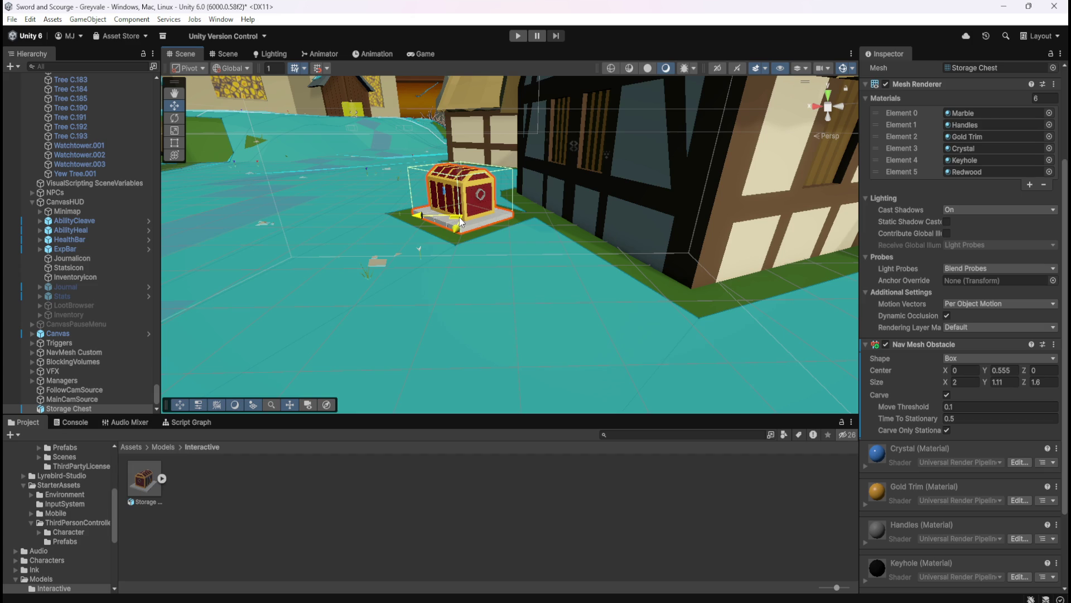
mouse_move(460, 216)
mouse_down()
mouse_move(530, 266)
mouse_move(552, 312)
mouse_up()
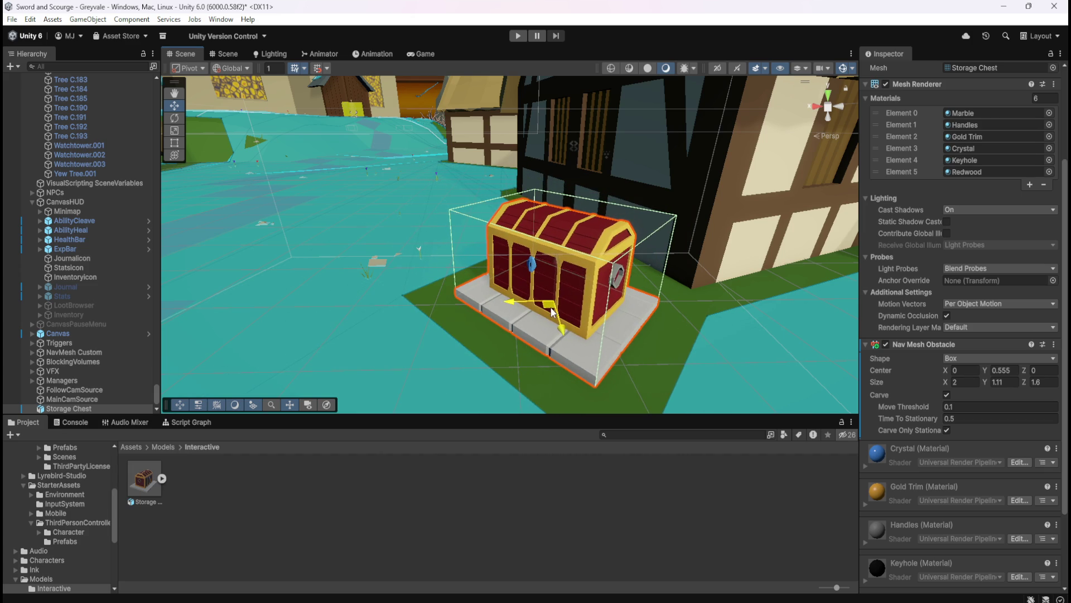
scroll(541, 267, down, 10)
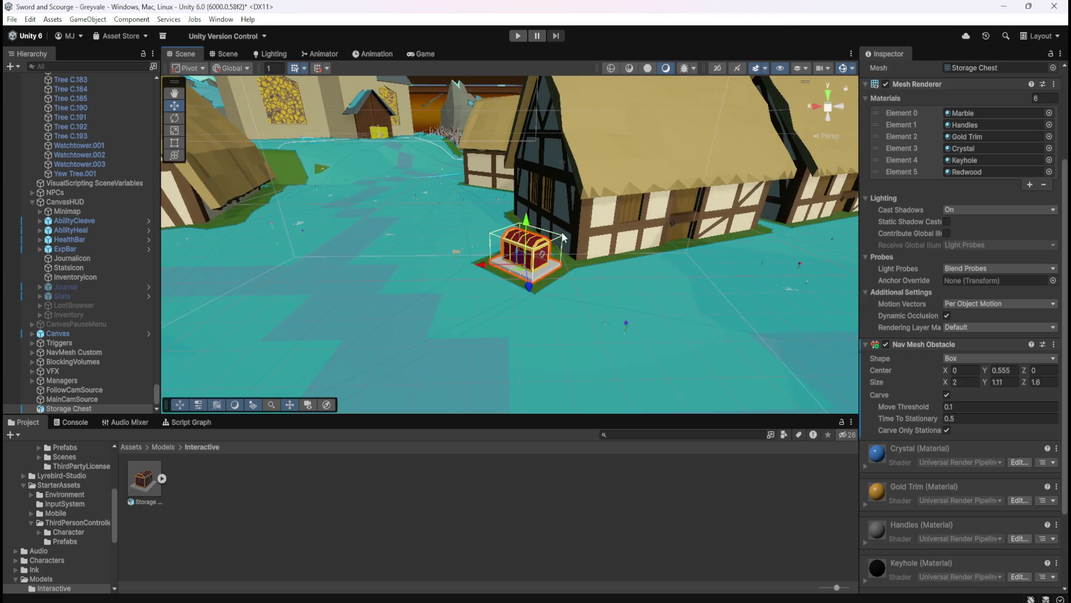
scroll(564, 231, down, 3)
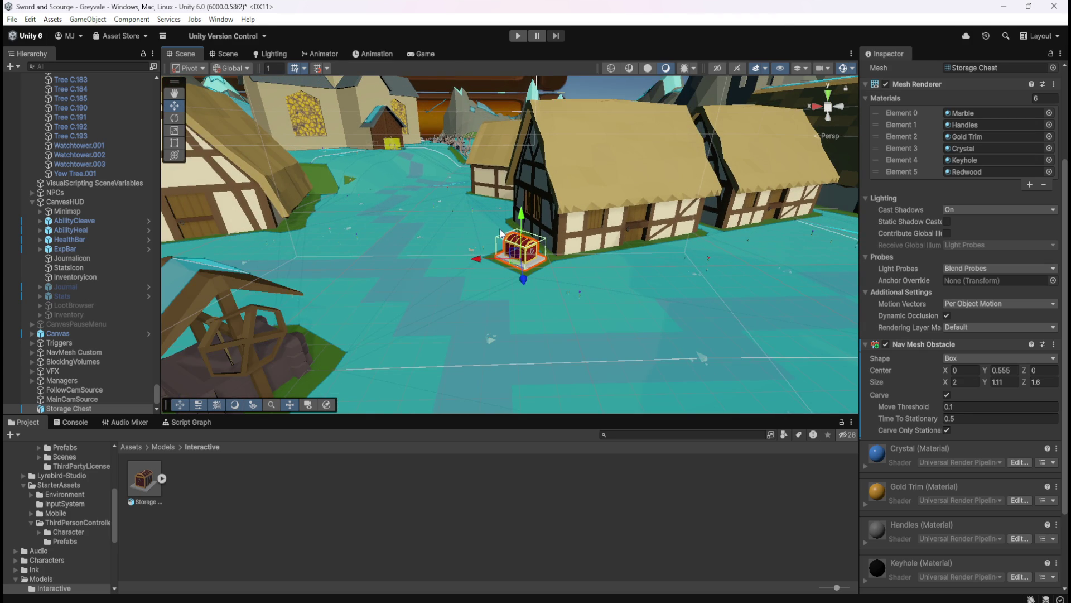
scroll(501, 234, up, 8)
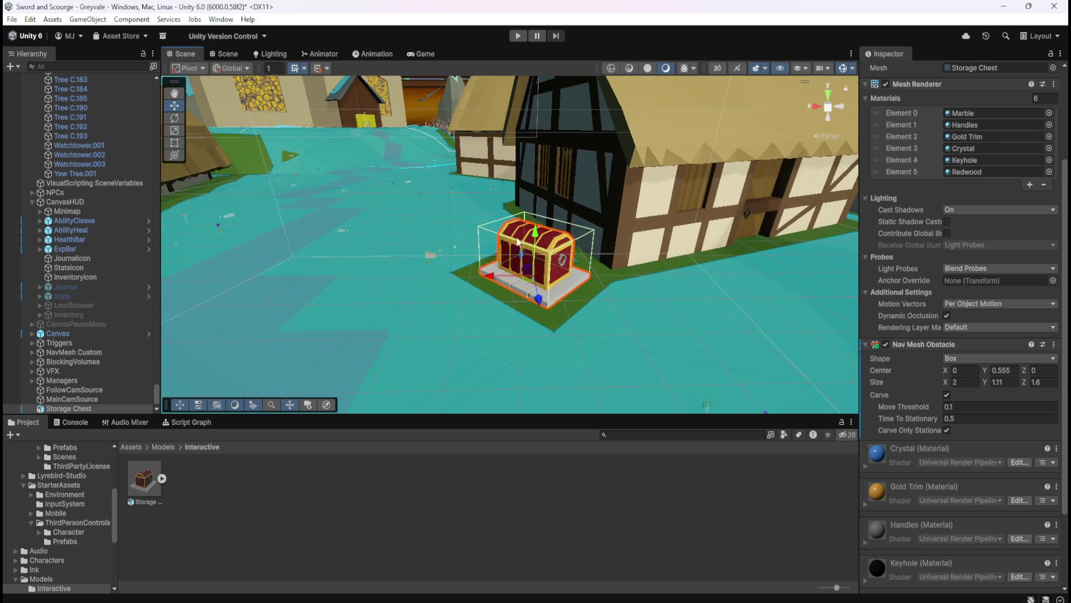
Step: Pan and zoom to check placement, then nudge the chest along the house wall
mouse_move(518, 241)
mouse_down()
mouse_move(246, 232)
mouse_move(601, 291)
mouse_move(729, 288)
mouse_up()
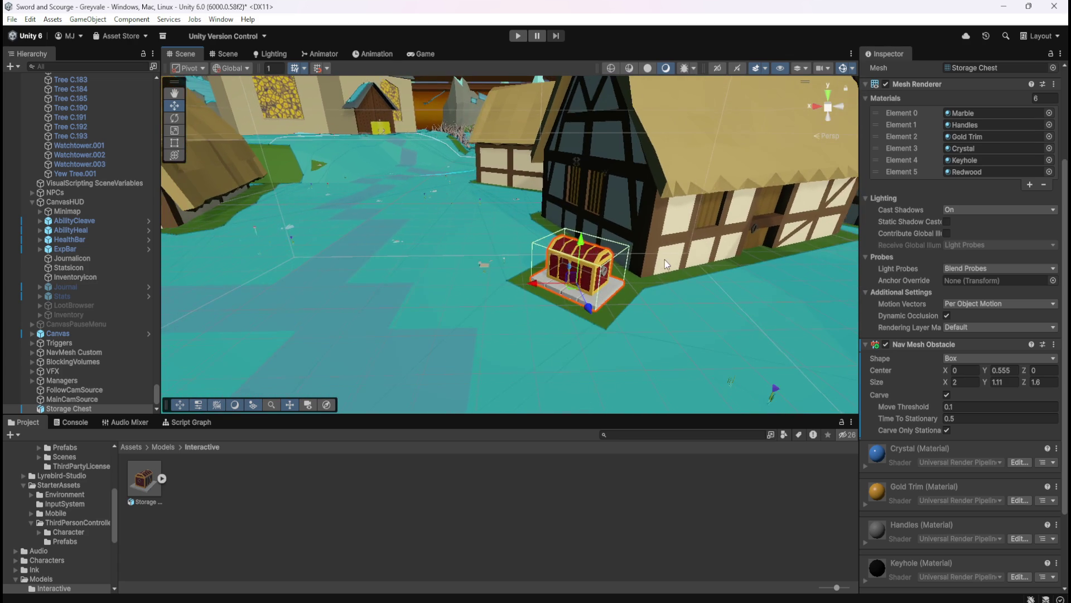
scroll(664, 260, down, 8)
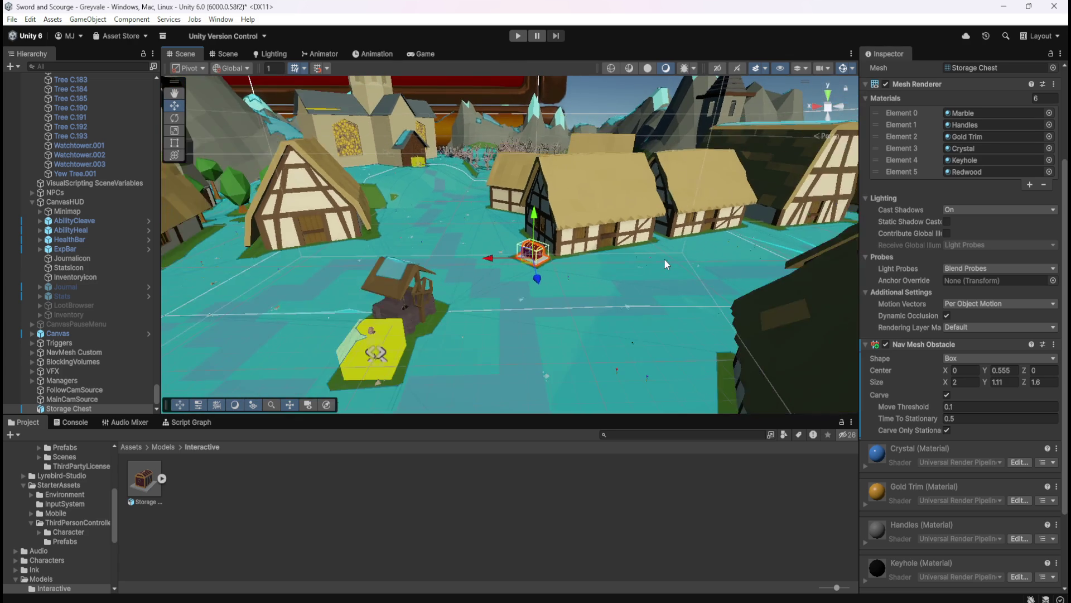
scroll(664, 259, down, 3)
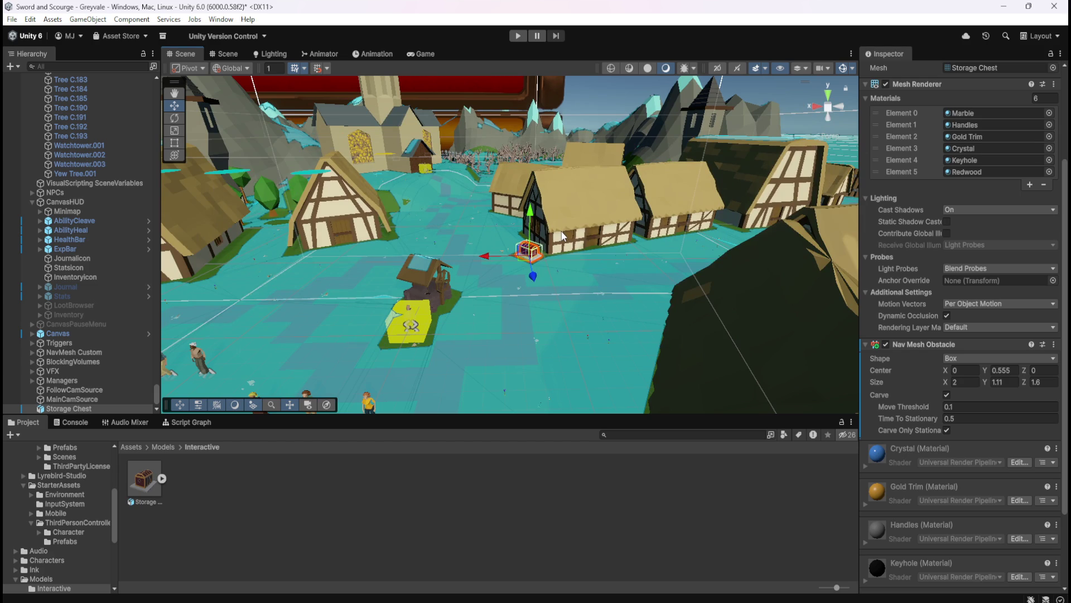
scroll(562, 235, up, 10)
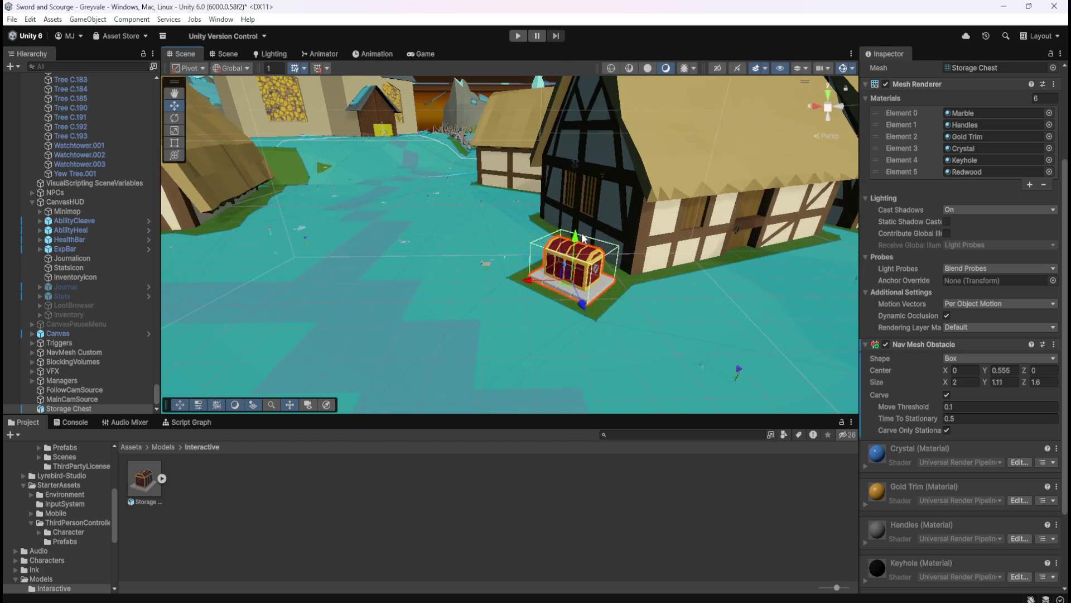
scroll(583, 238, up, 3)
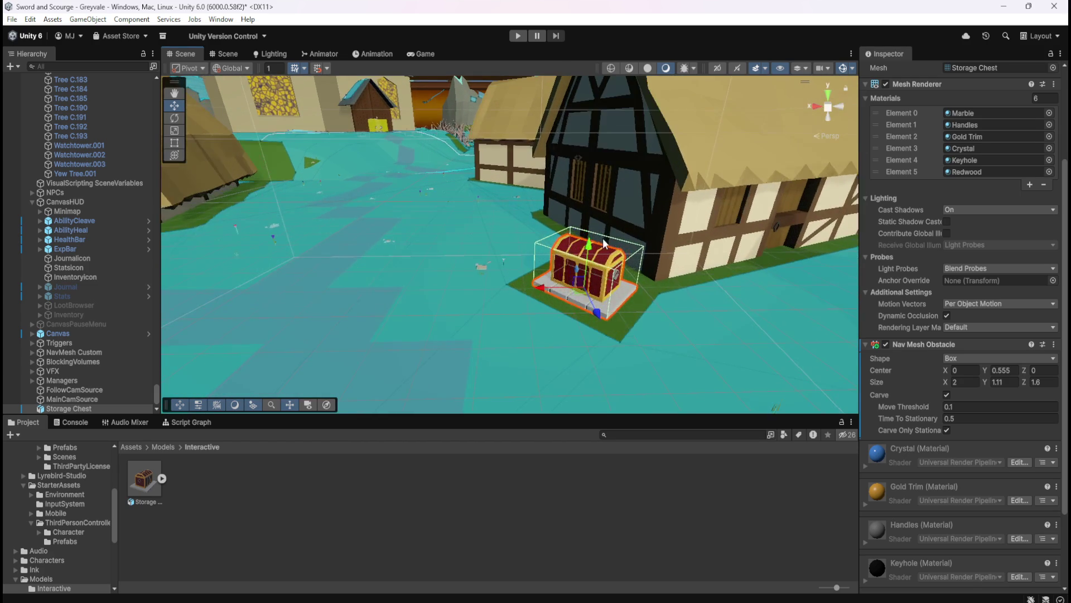
scroll(594, 304, down, 3)
scroll(337, 277, up, 5)
scroll(582, 326, up, 5)
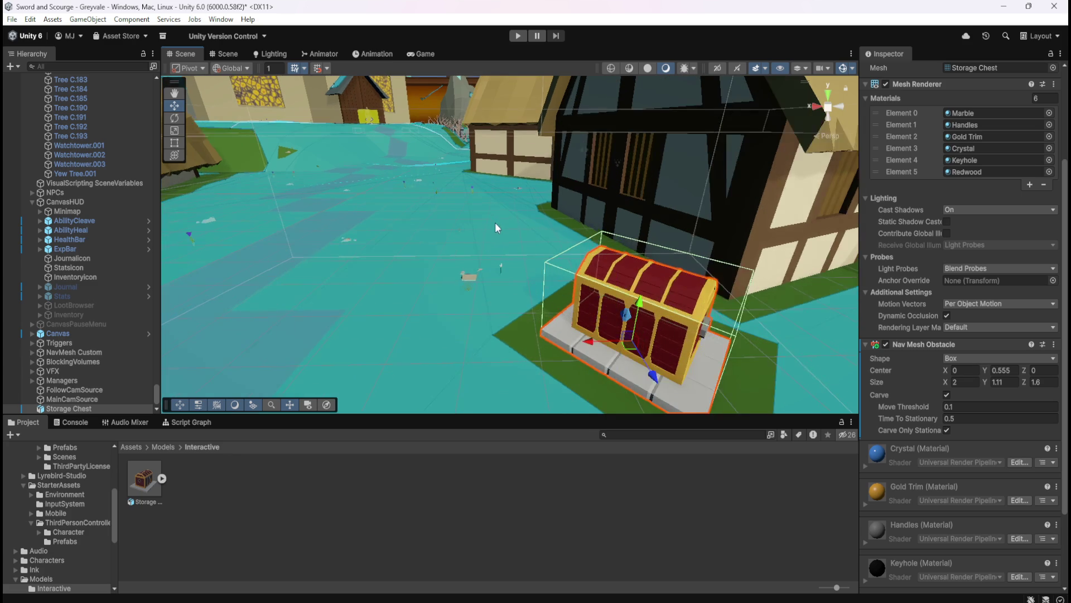
scroll(639, 357, down, 3)
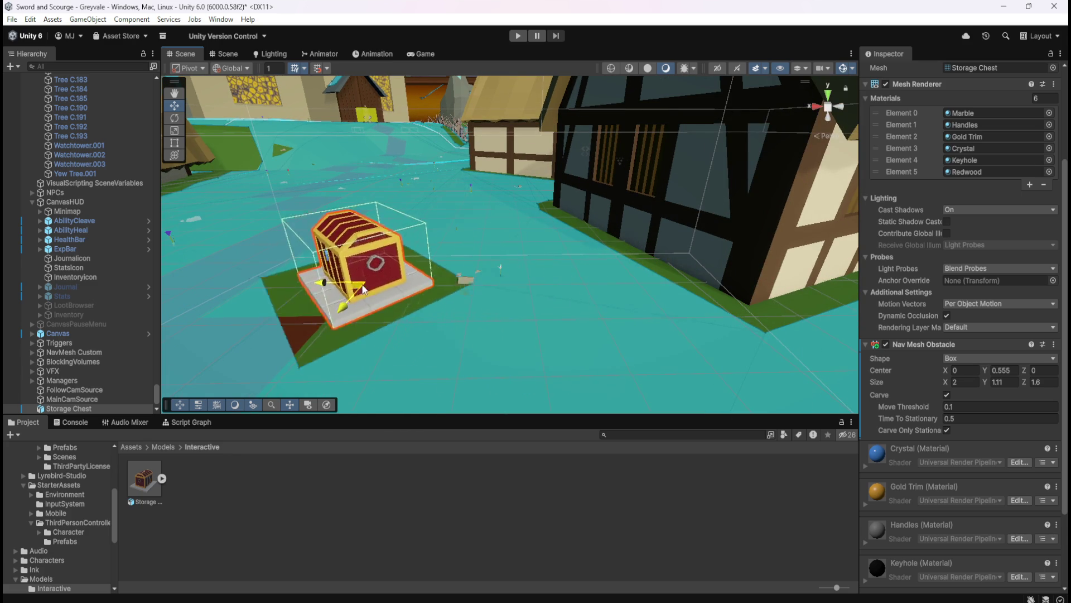
scroll(639, 334, up, 3)
scroll(648, 336, down, 4)
scroll(545, 237, up, 2)
scroll(608, 309, up, 3)
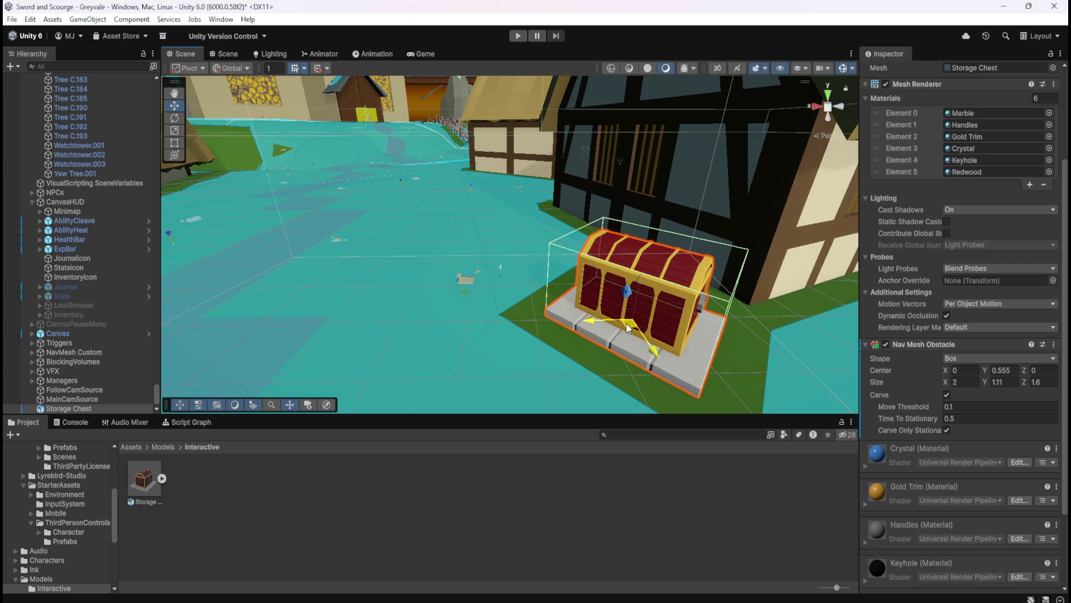
scroll(628, 328, down, 4)
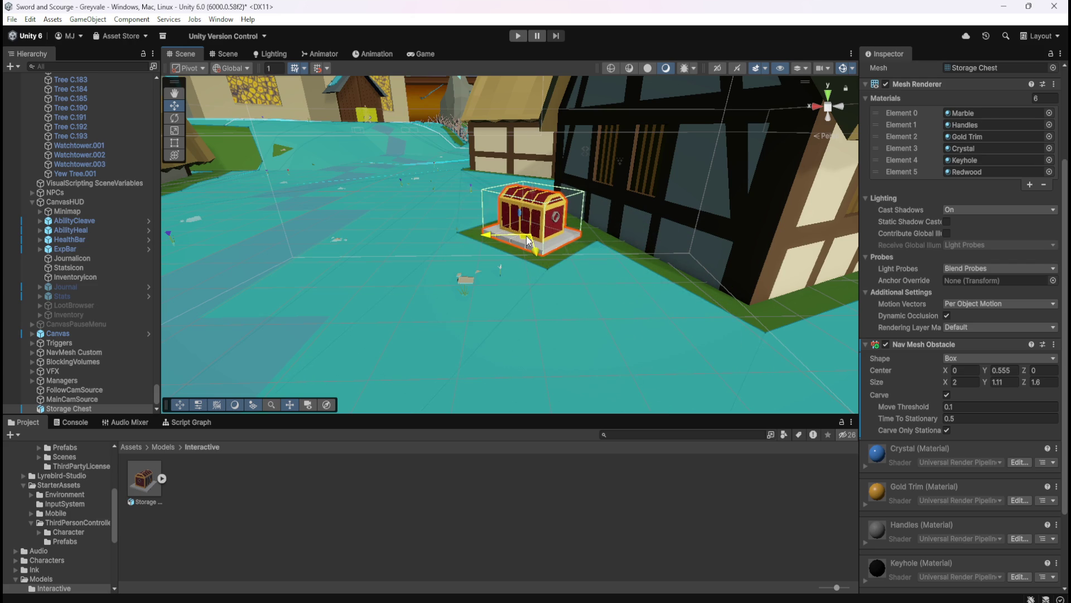
drag(526, 235, 510, 250)
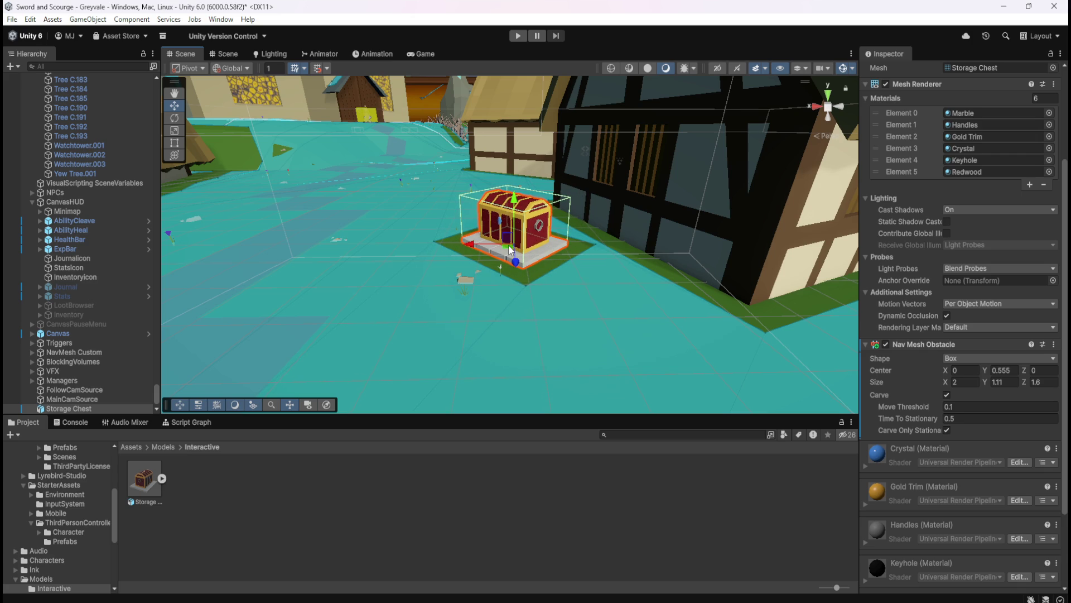
click(463, 277)
Step: Review the components of Stones A.019 and Pumpkin Patch.022
click(471, 279)
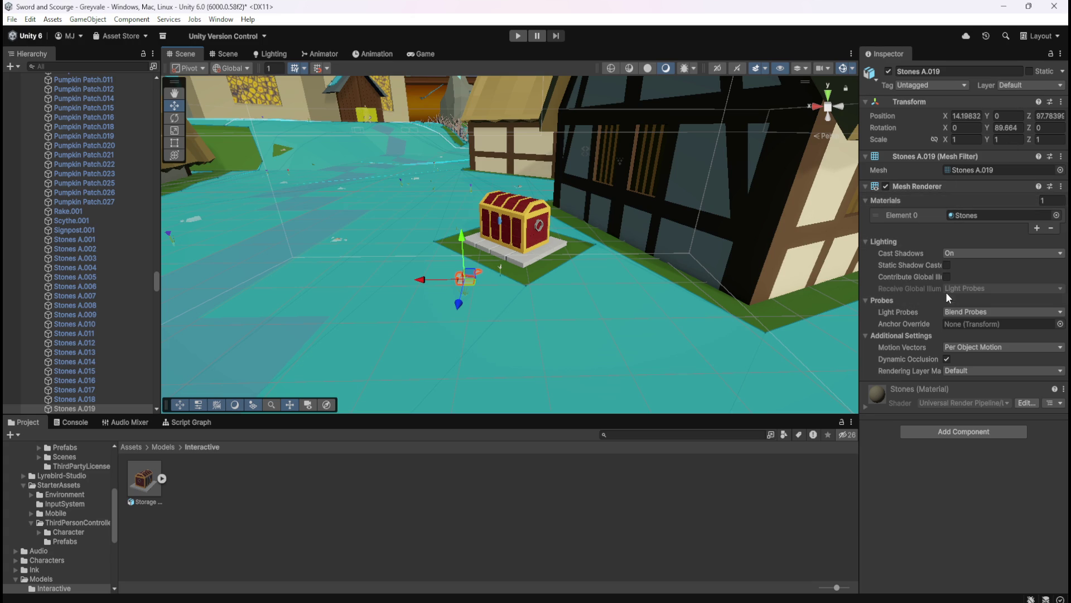
mouse_move(928, 287)
click(105, 163)
drag(156, 280, 157, 316)
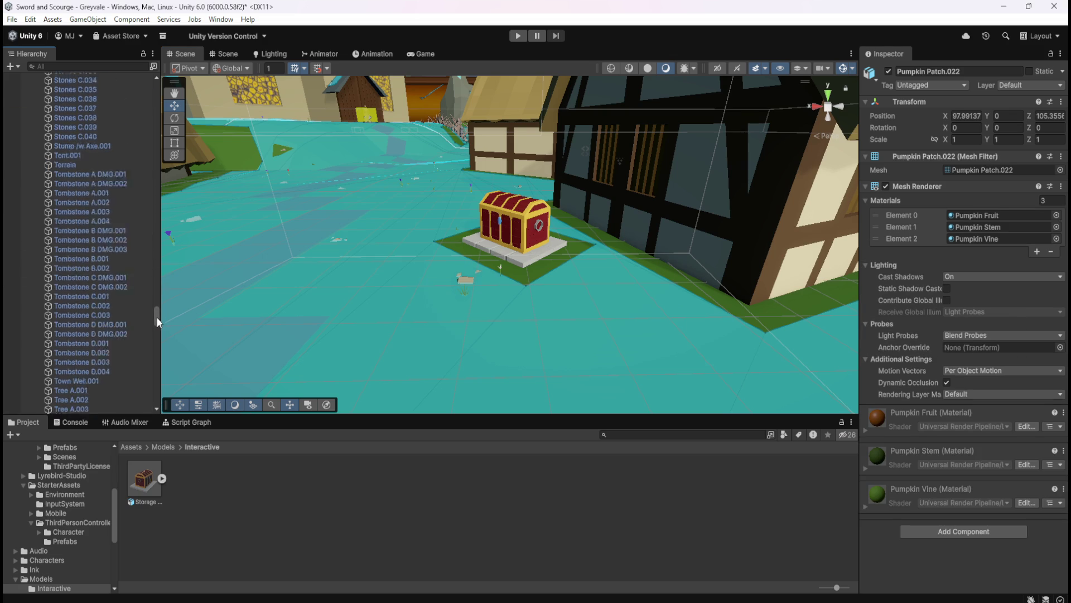
Step: Inspect Tree A.015 and Pine Tree.018's Mesh Colliders while orbiting over the village
click(105, 305)
scroll(918, 403, down, 3)
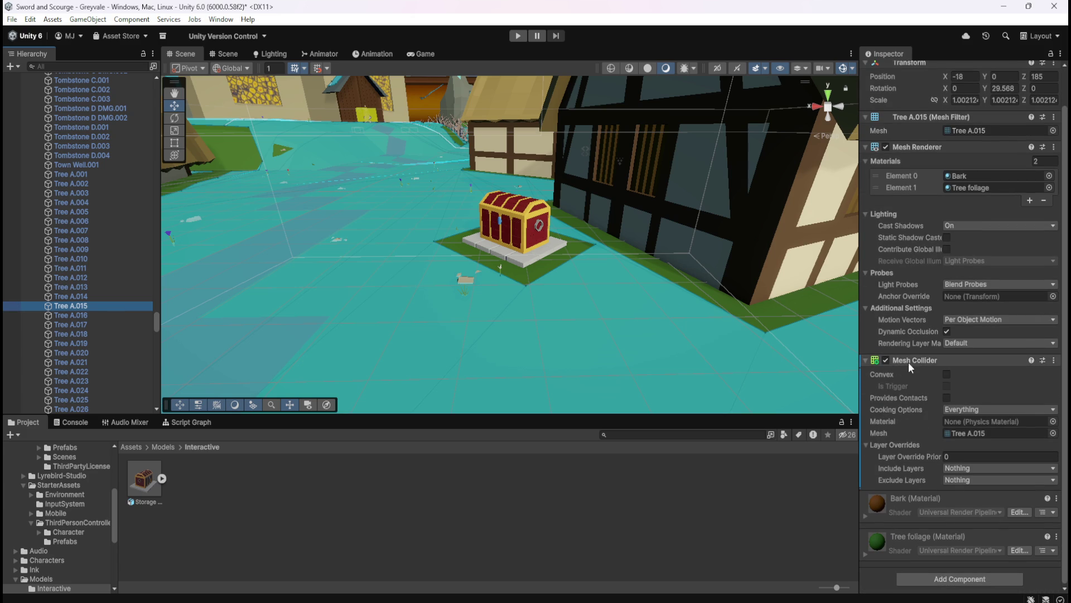
mouse_move(605, 166)
mouse_down()
mouse_move(443, 259)
mouse_move(470, 245)
mouse_move(593, 239)
mouse_move(608, 318)
mouse_move(563, 343)
mouse_move(545, 292)
mouse_move(622, 344)
mouse_move(718, 359)
mouse_move(752, 304)
mouse_up()
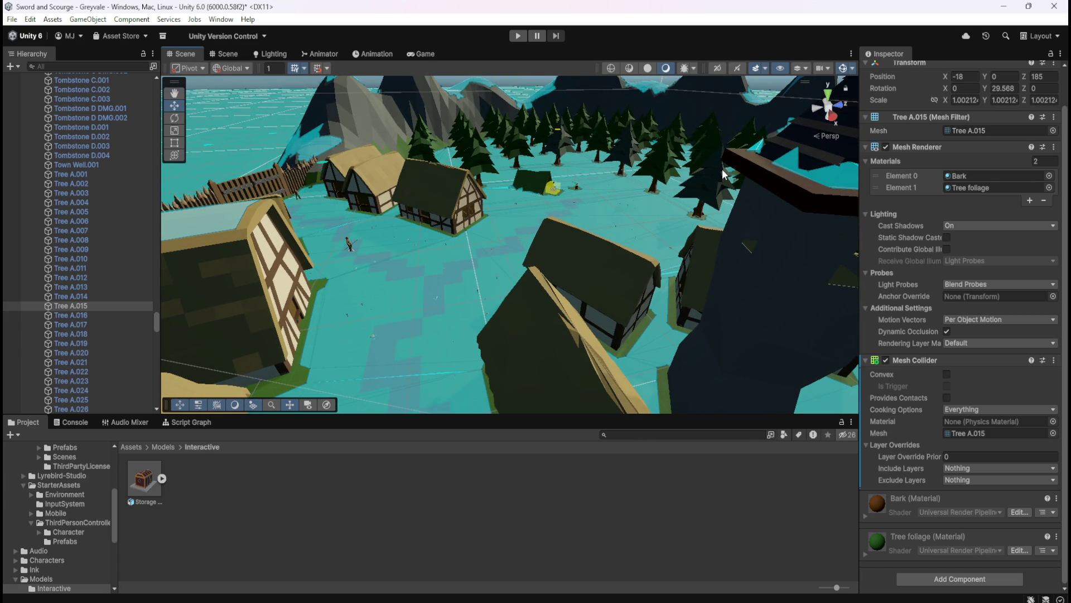
mouse_move(154, 320)
mouse_down()
mouse_move(179, 252)
mouse_move(176, 263)
mouse_up()
click(115, 283)
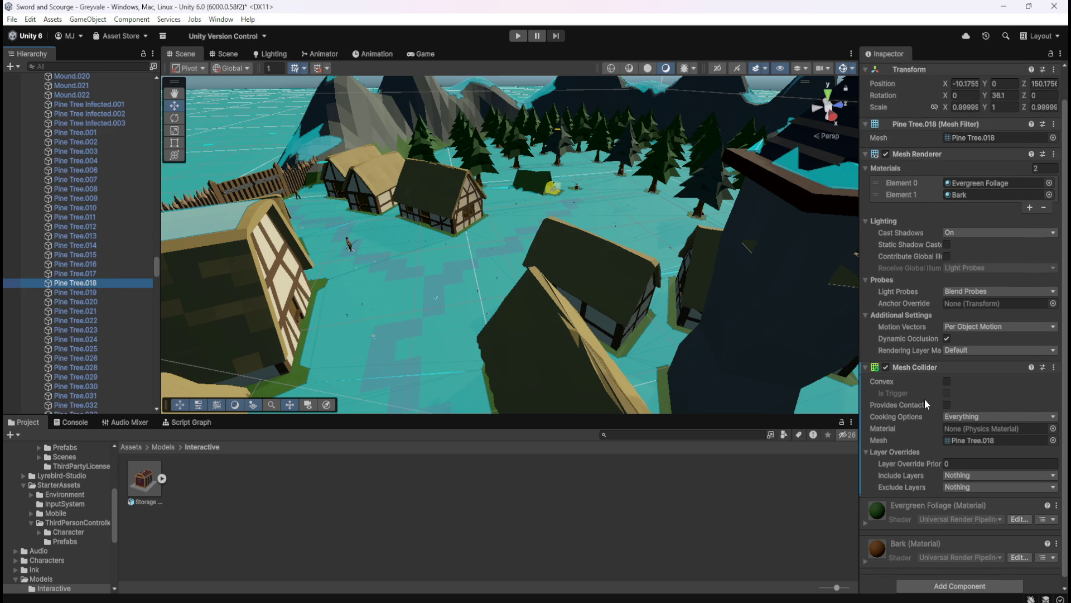
scroll(925, 401, up, 2)
drag(670, 229, 721, 270)
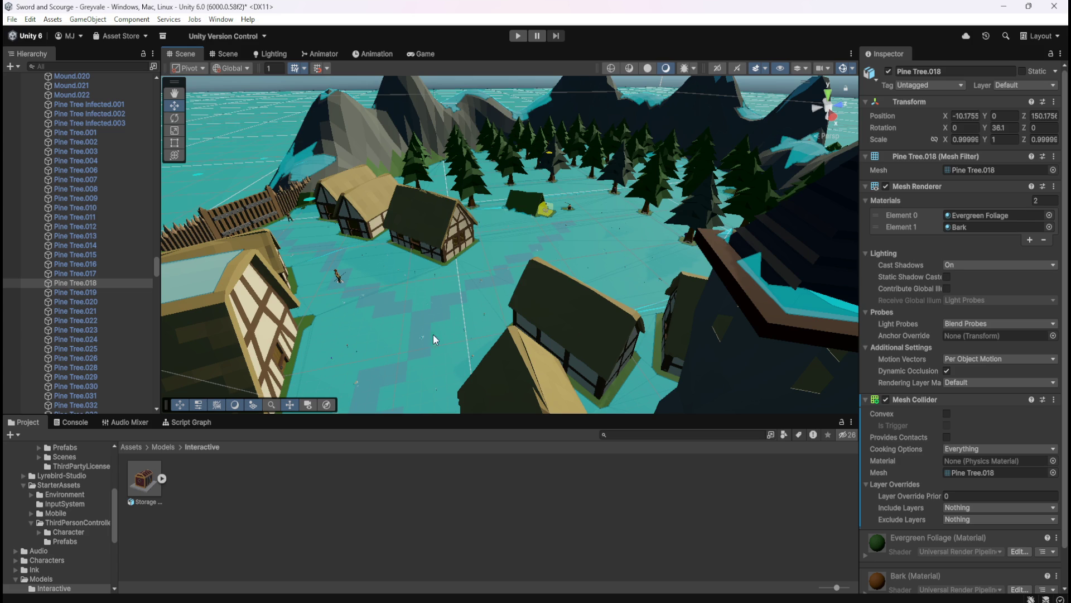
Step: Select the Storage Chest beside the Greyvale house and frame it in the Scene view
drag(419, 330, 788, 79)
click(485, 278)
key(f)
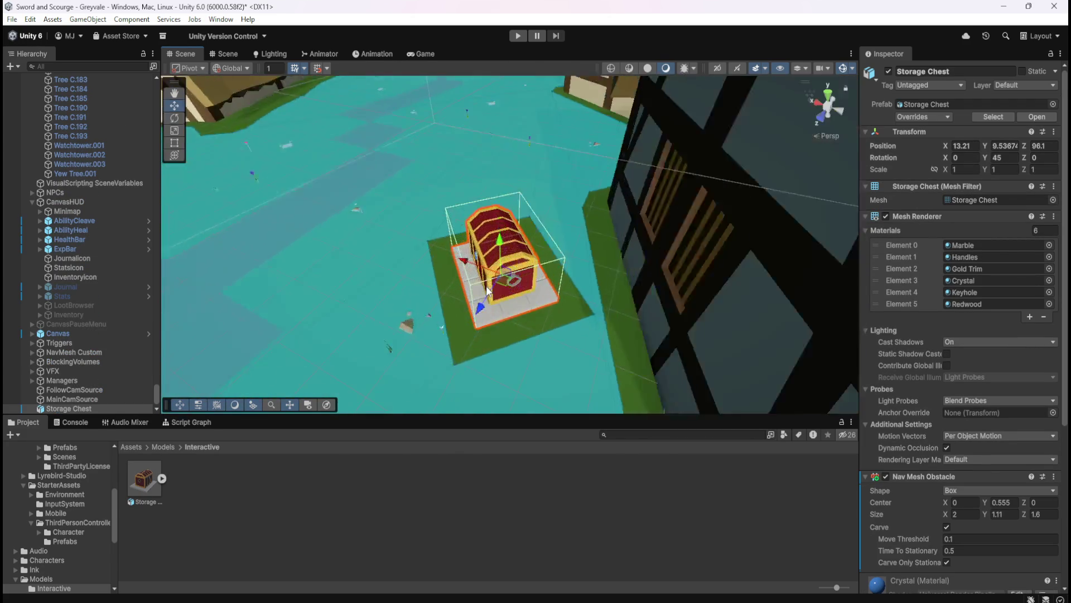
mouse_move(410, 293)
mouse_down()
mouse_move(601, 288)
mouse_move(511, 275)
mouse_move(353, 315)
mouse_up()
Step: Zoom and pan across the village square around the chest, then enter play mode
scroll(511, 276, down, 3)
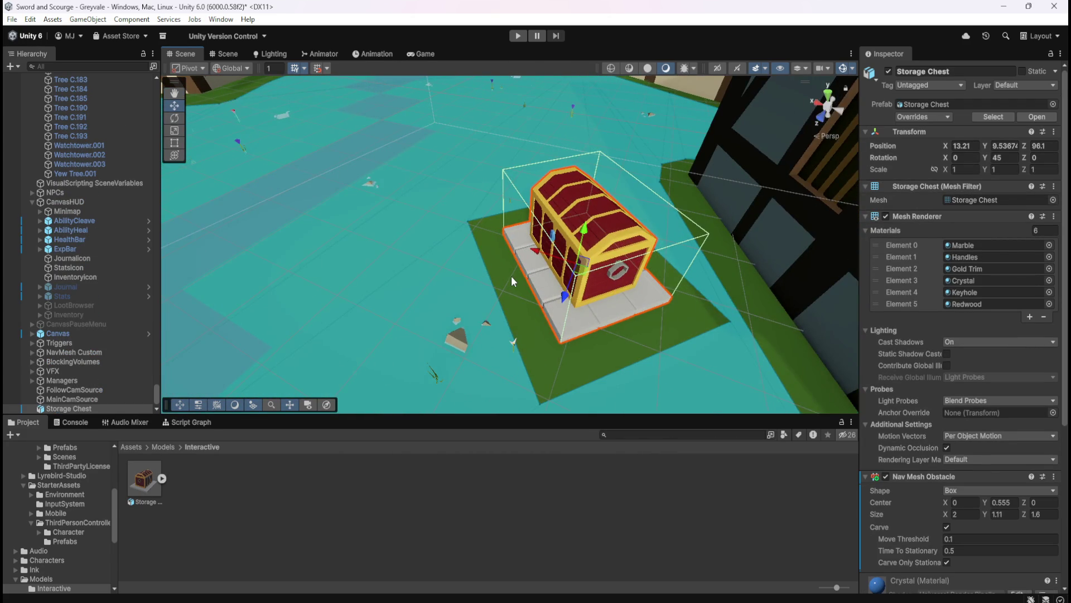
scroll(512, 280, up, 3)
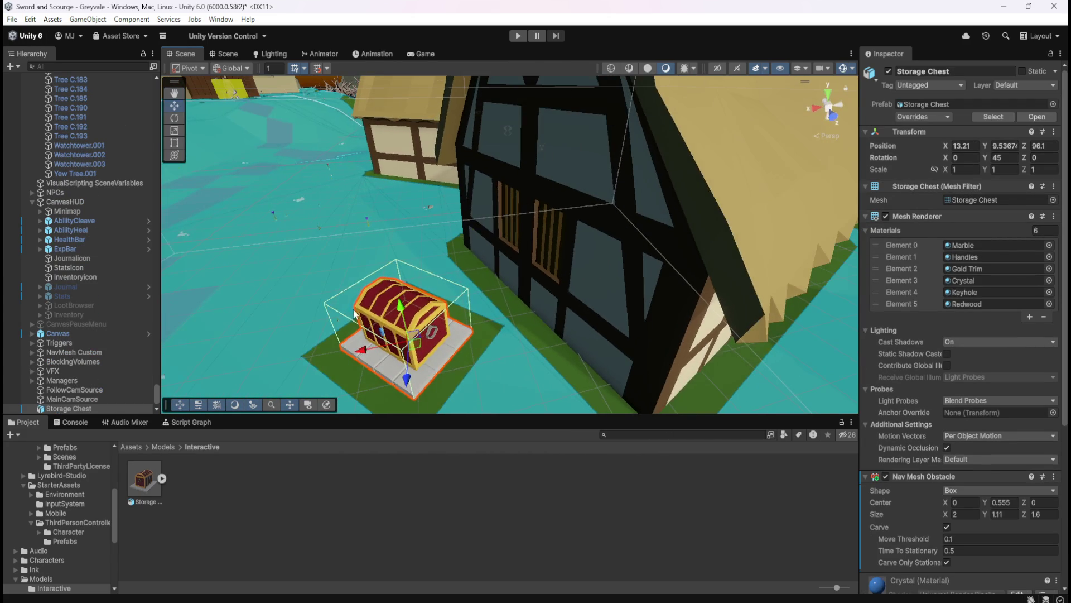
scroll(413, 279, down, 10)
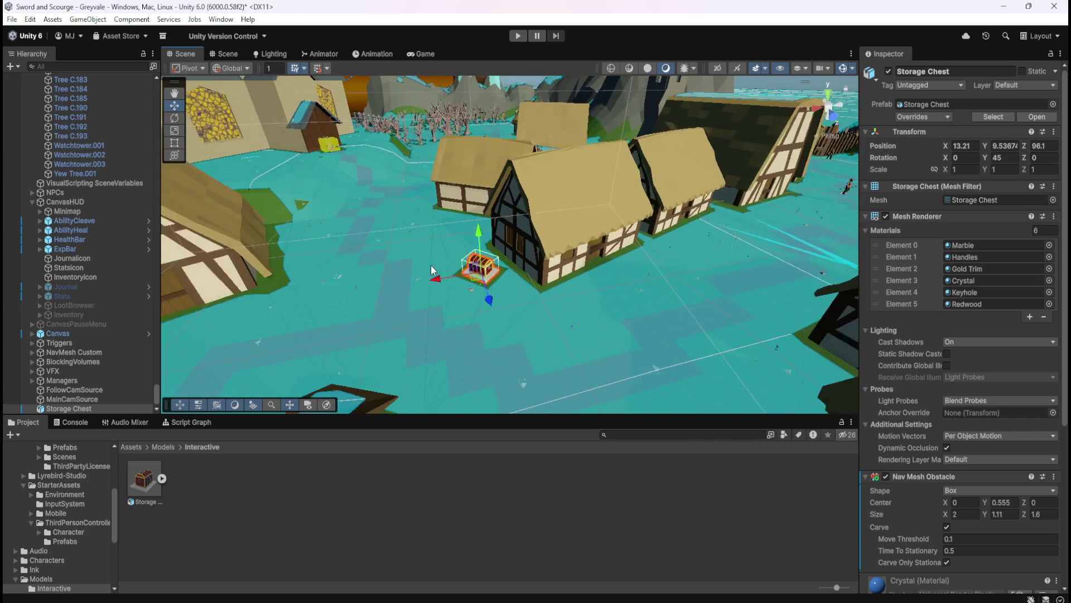
scroll(431, 270, down, 5)
drag(561, 313, 534, 223)
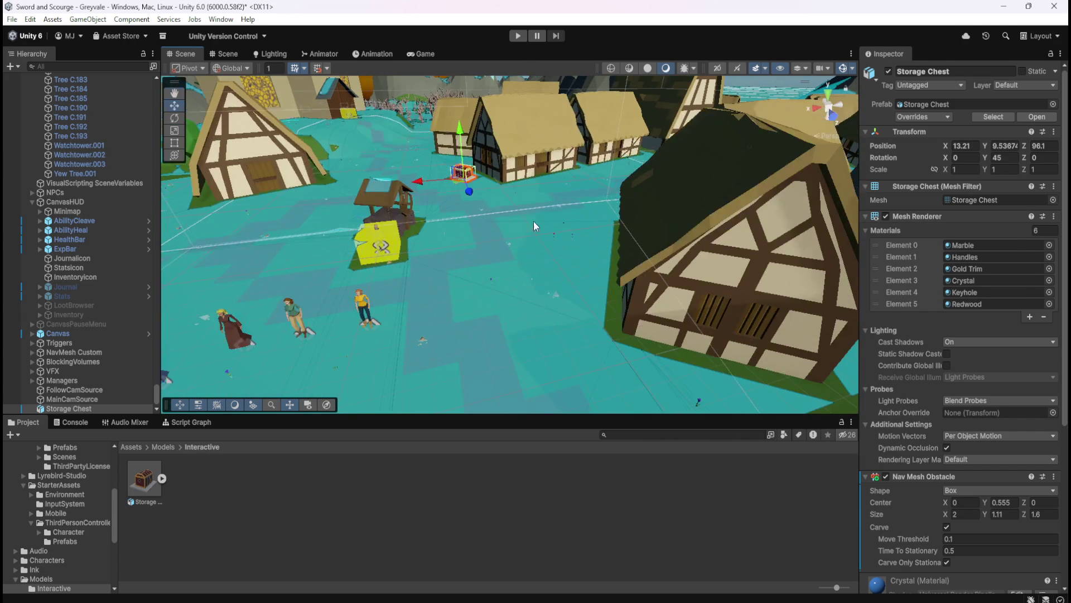
click(525, 39)
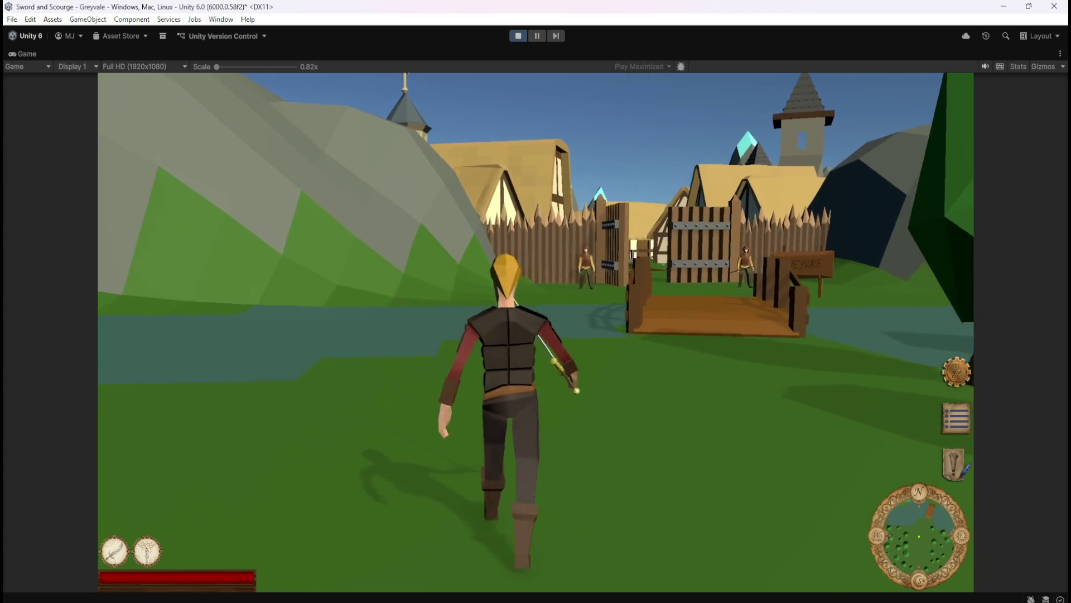
Step: Run the character through the village gate and up the street to the chest
key(w)
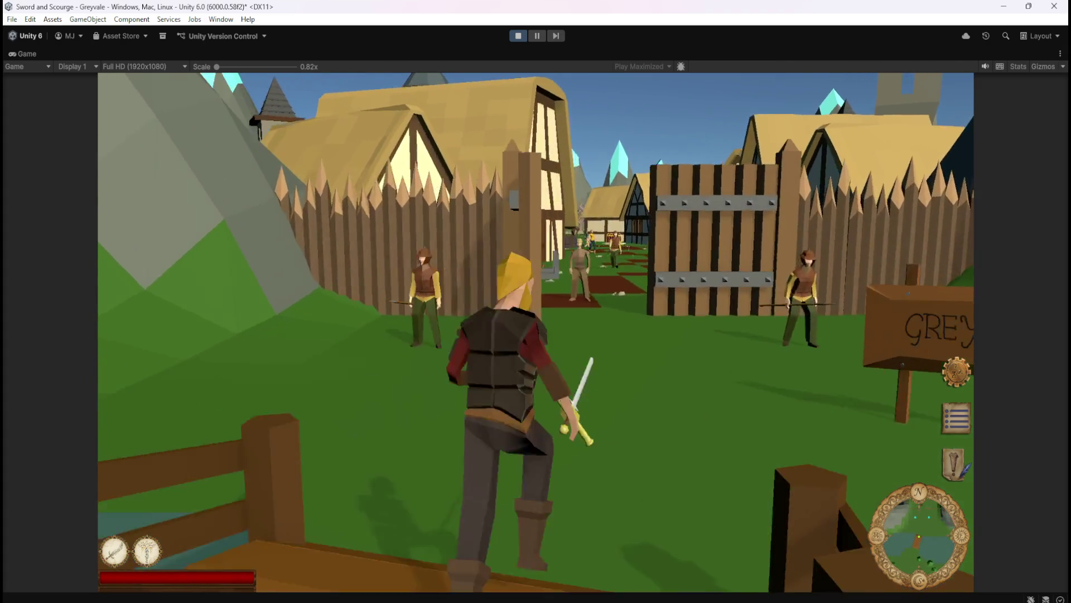
key(w)
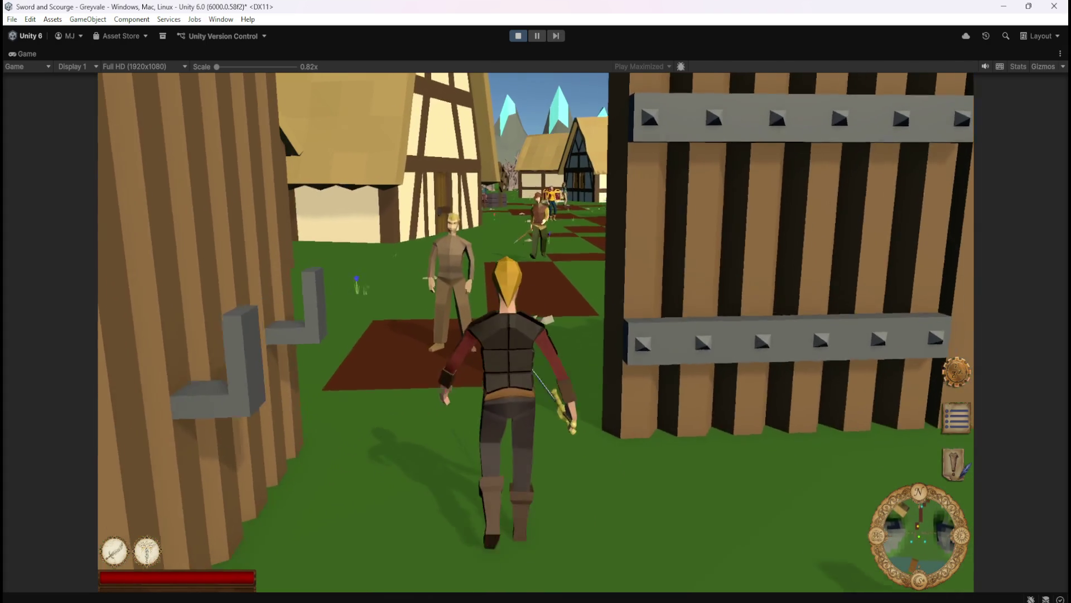
key(w)
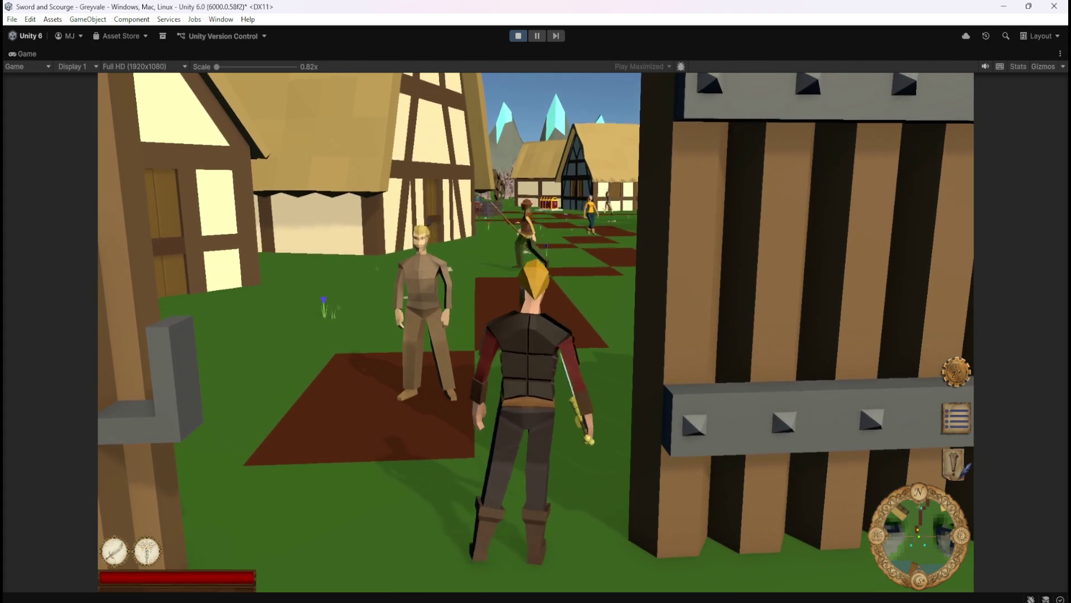
key(w)
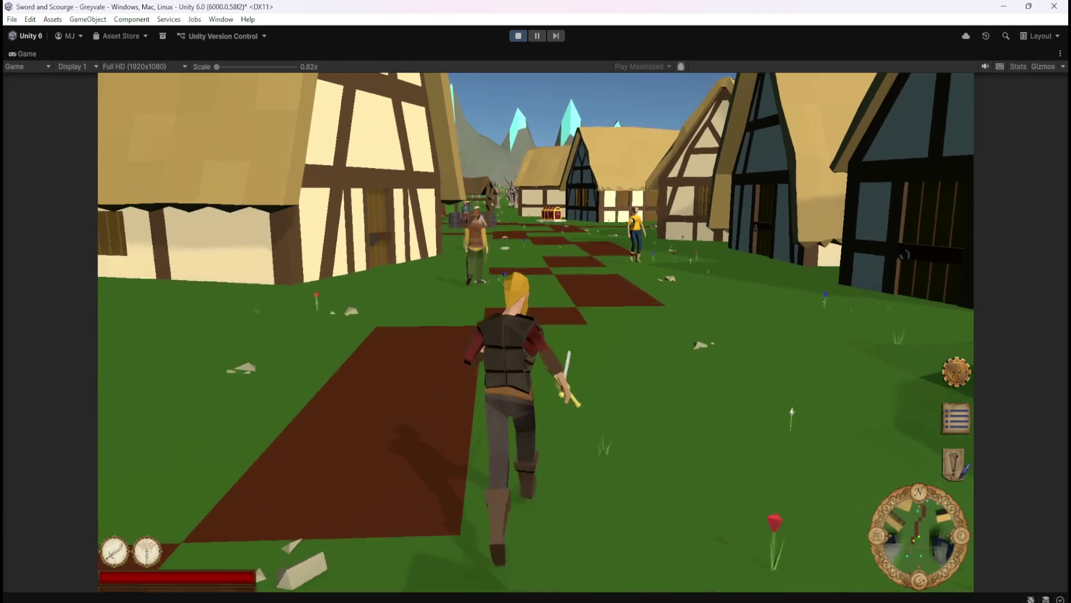
key(w)
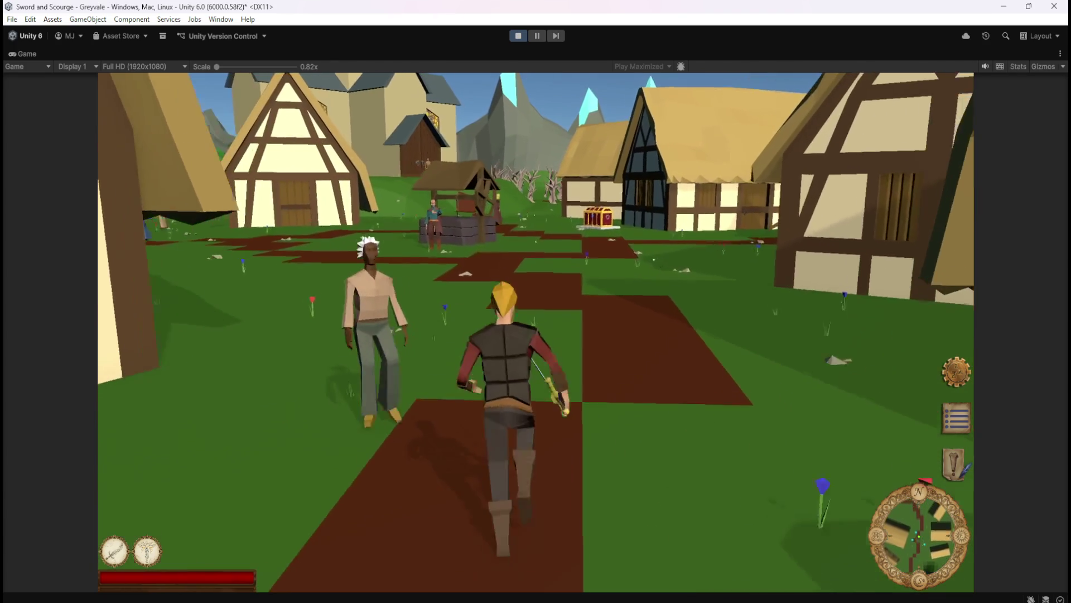
key(w)
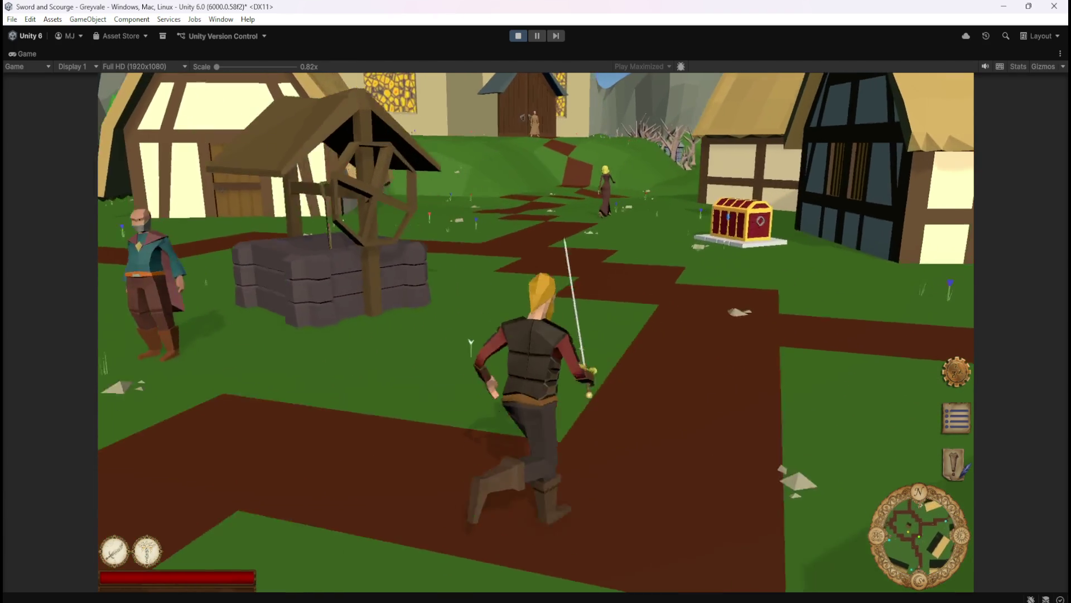
key(w)
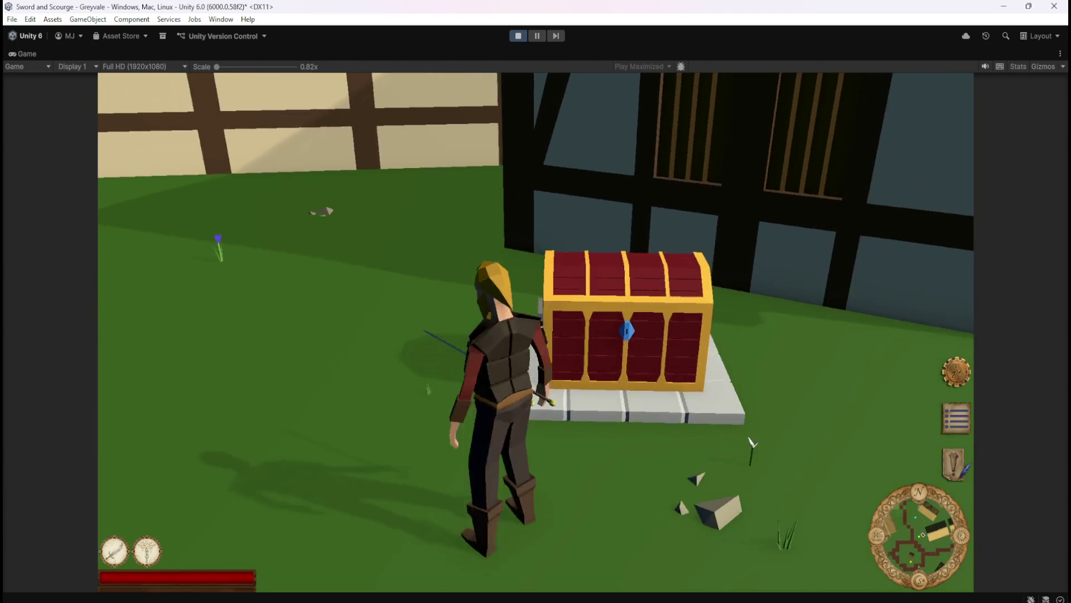
Step: Walk around the chest toward the villager, swinging the camera back onto the chest
key(w)
key(s)
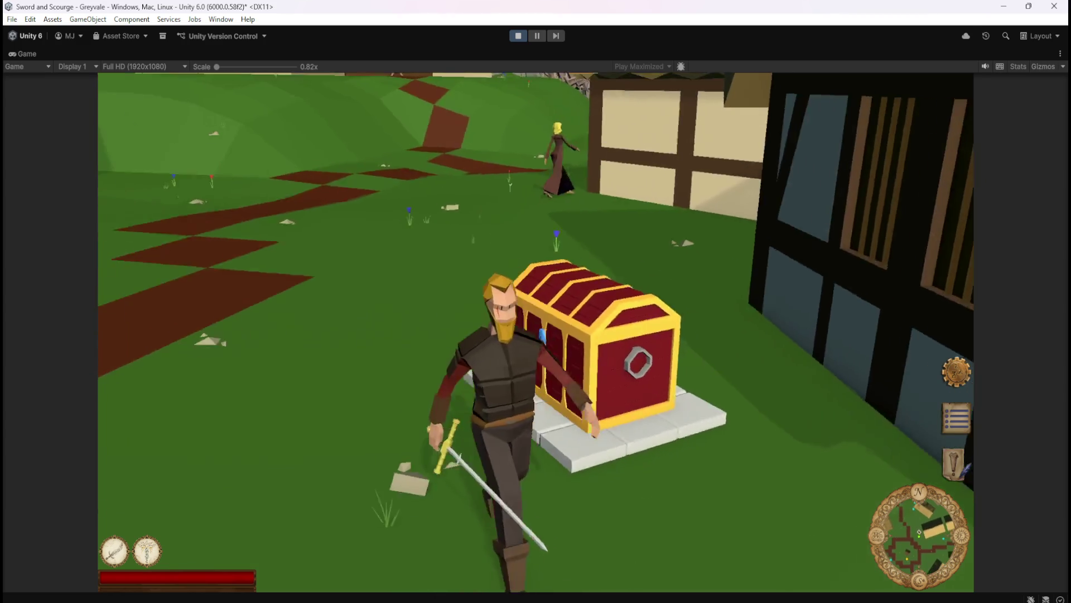
key(s)
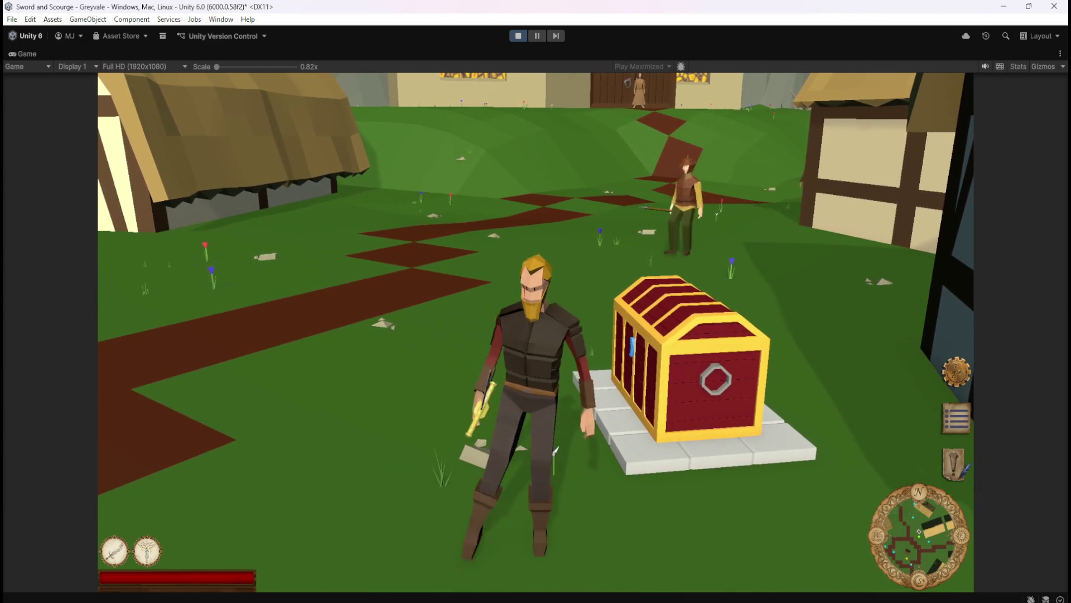
key(w)
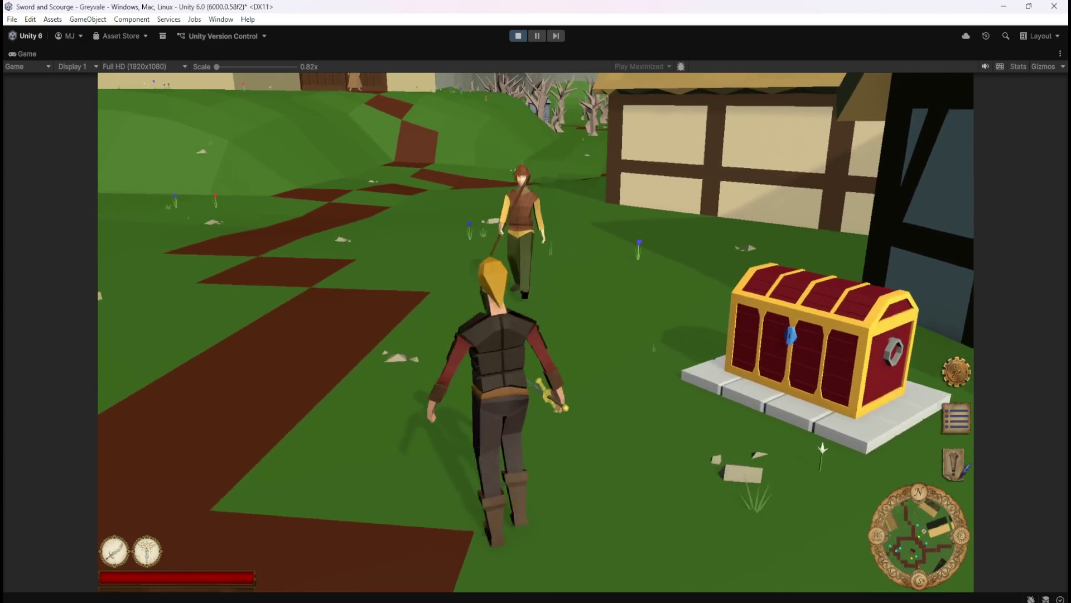
key(w)
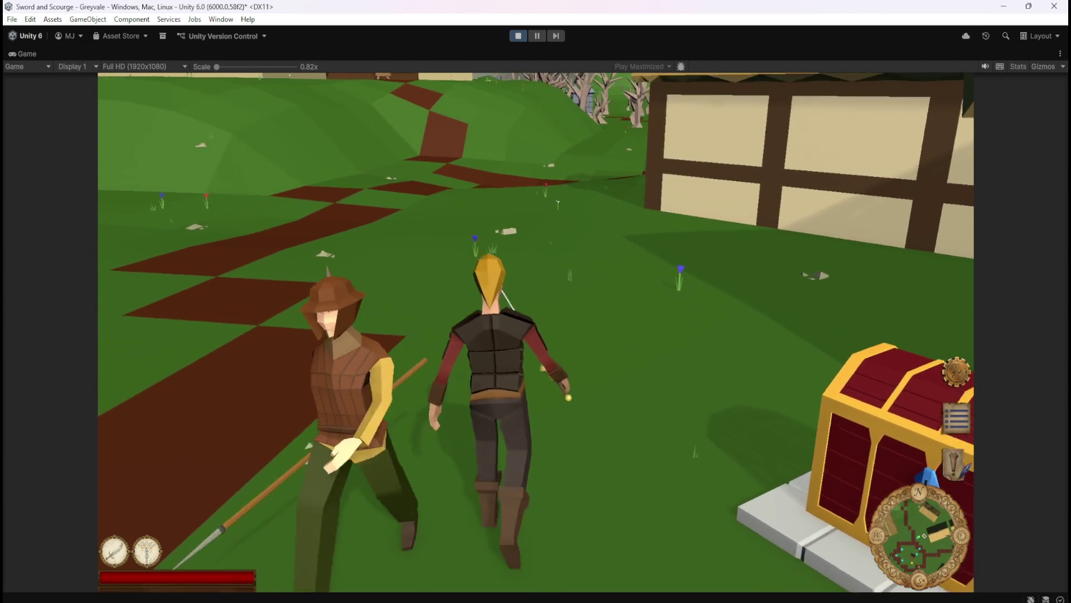
key(d)
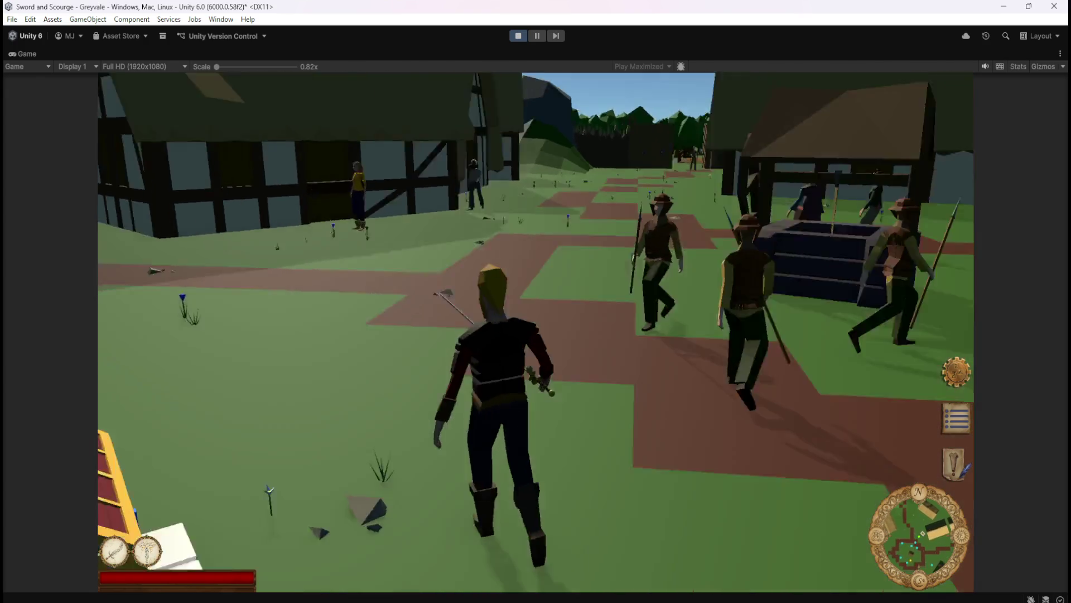
key(a)
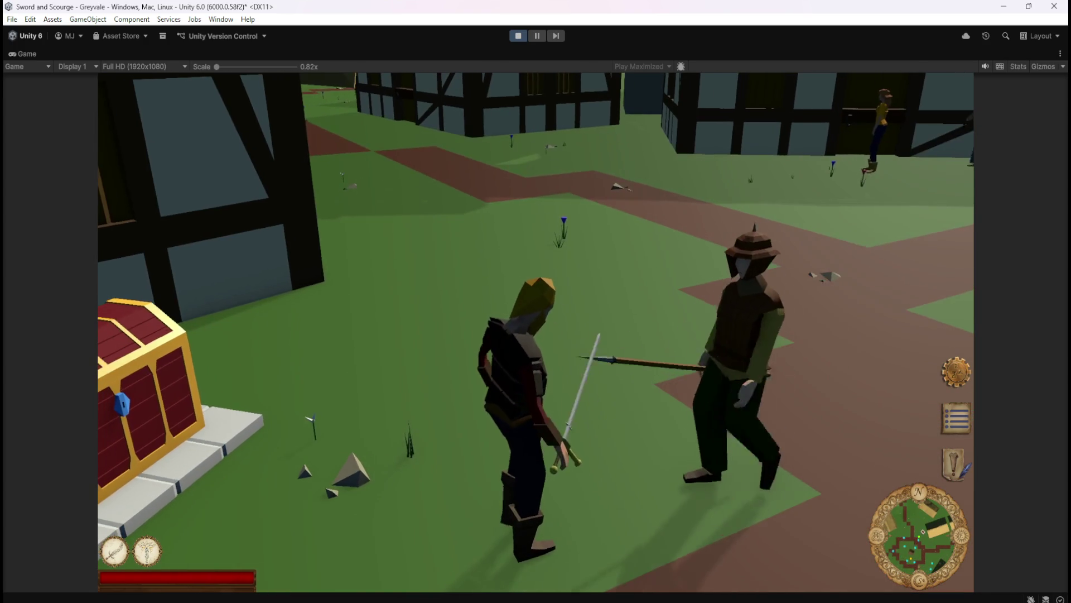
key(a)
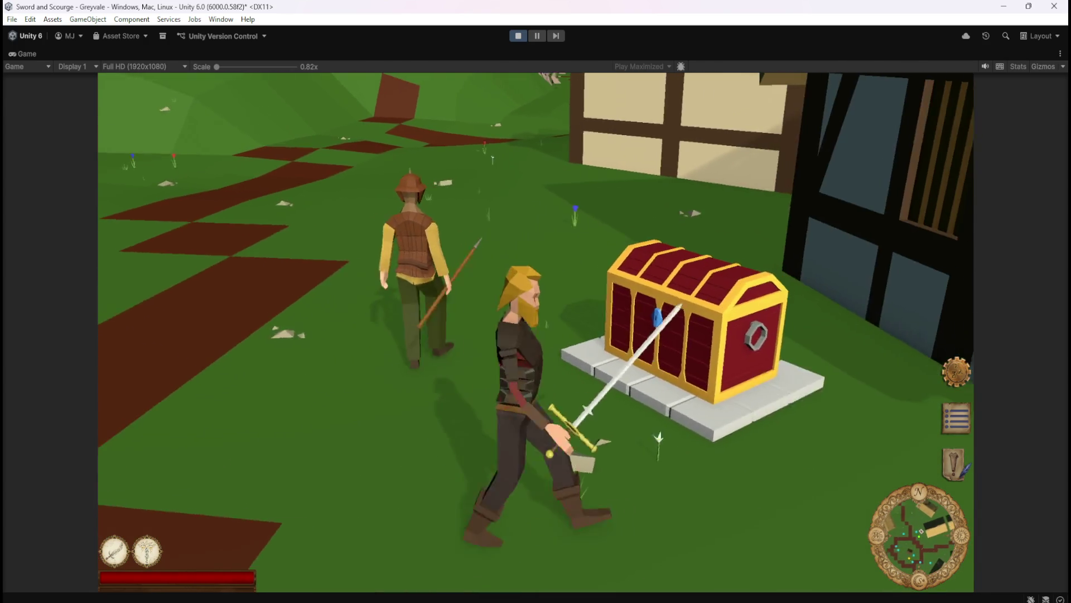
Step: Circle the chest toward the church and half-timbered house, then pause and stop play mode
key(d)
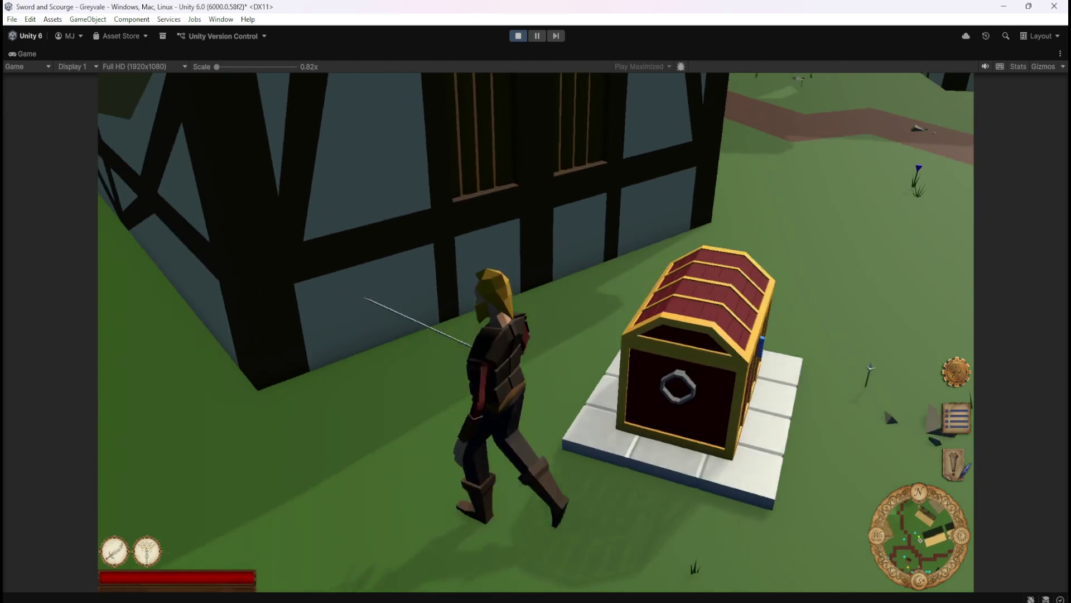
key(d)
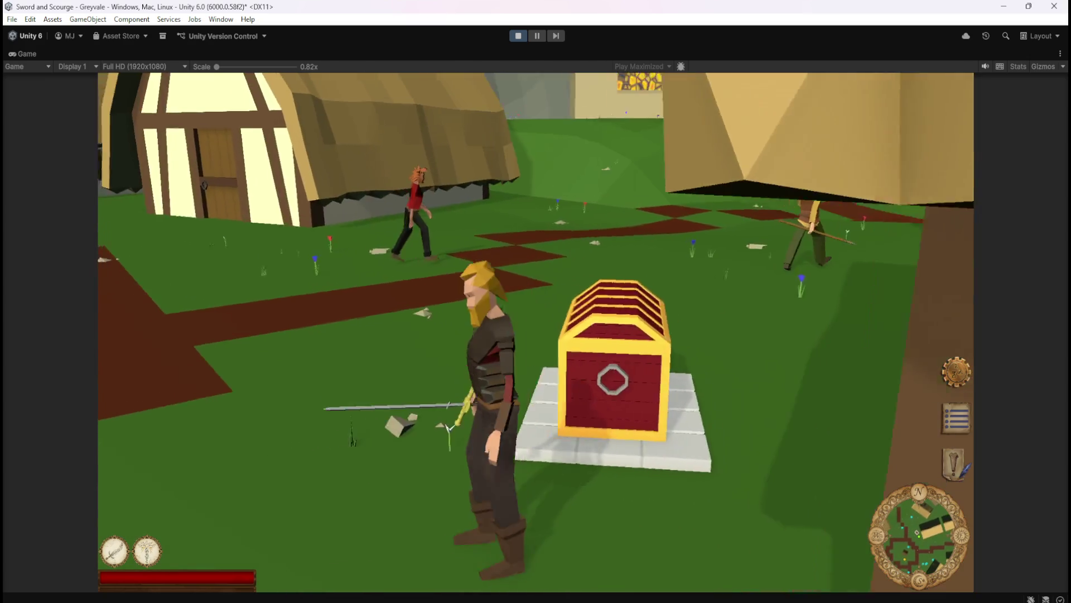
key(d)
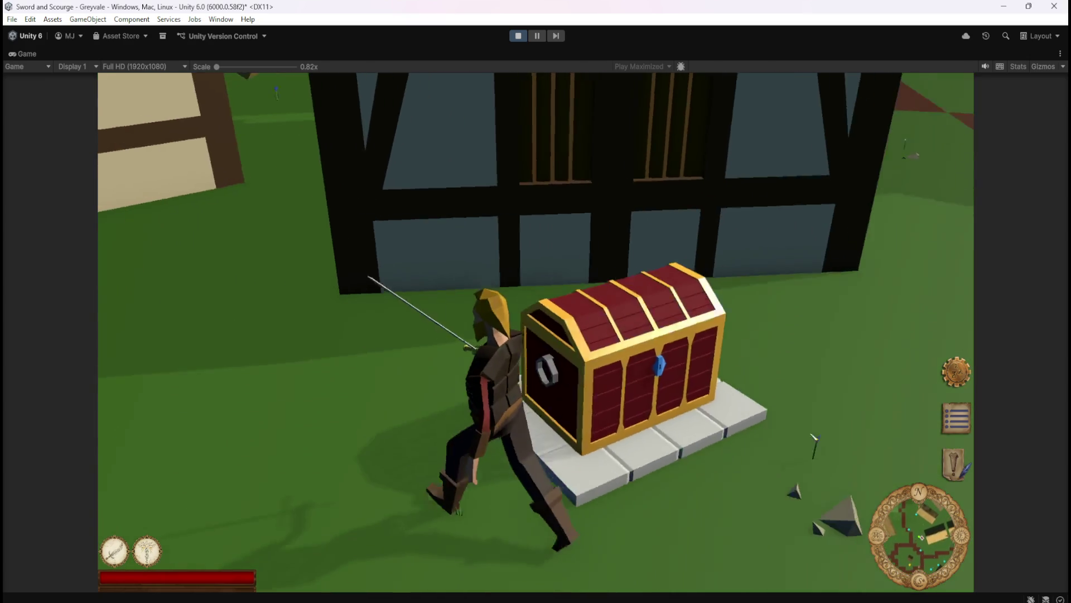
key(d)
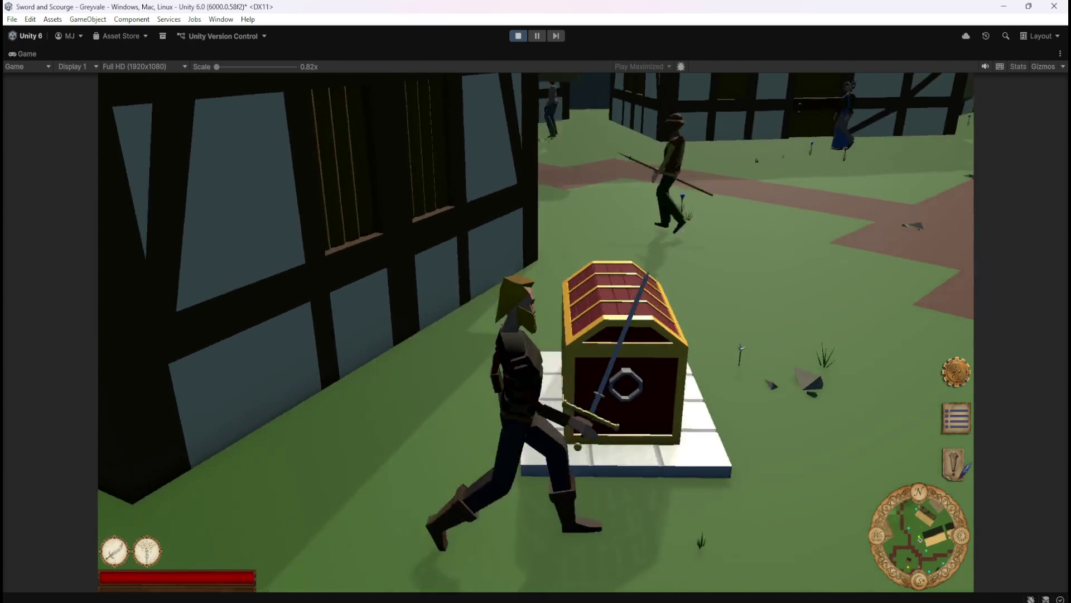
key(d)
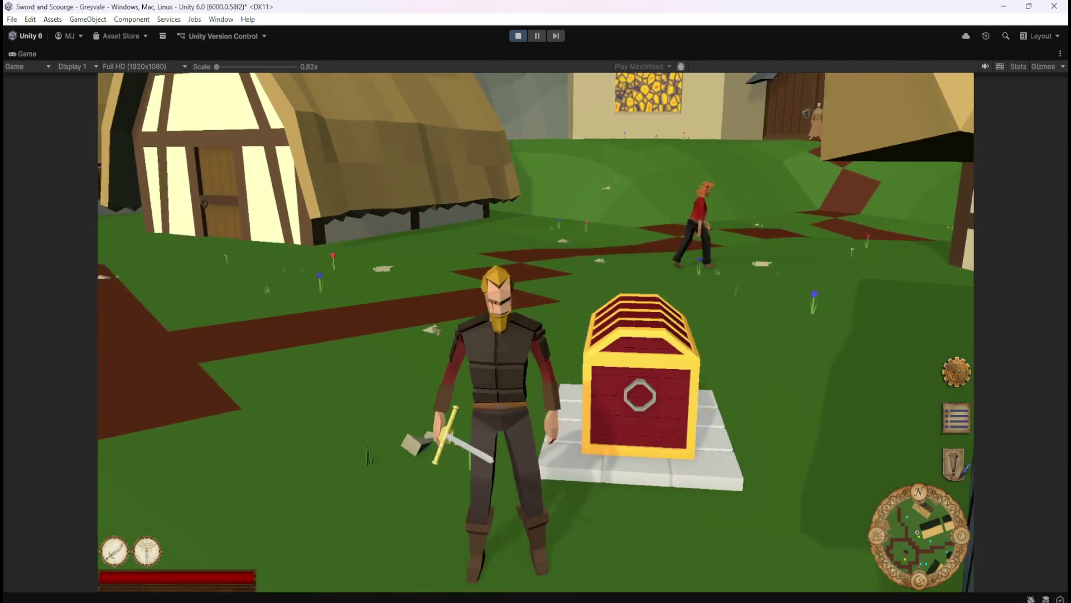
key(d)
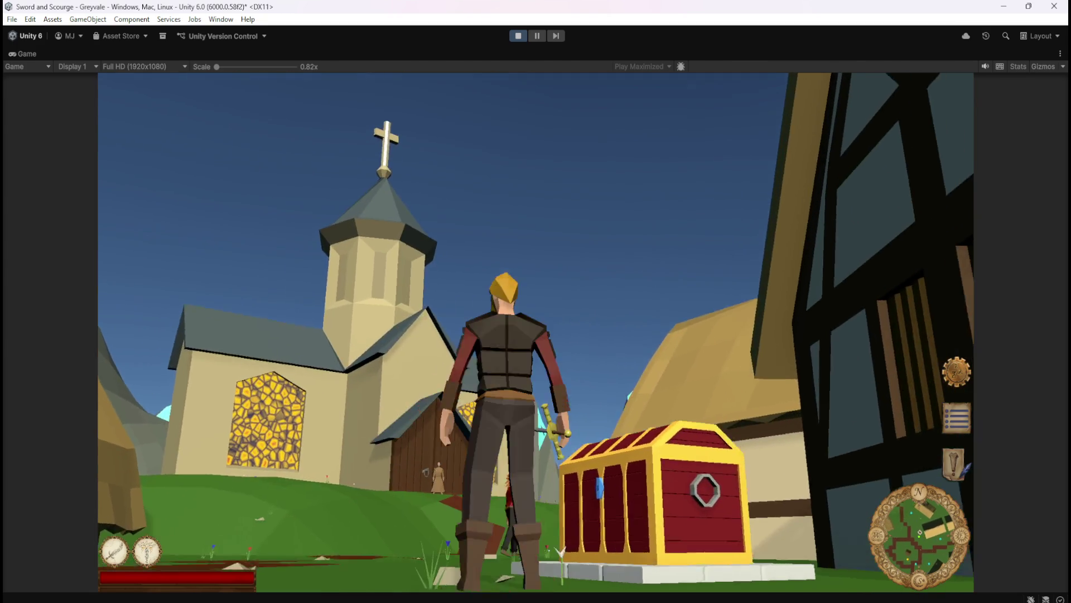
key(d)
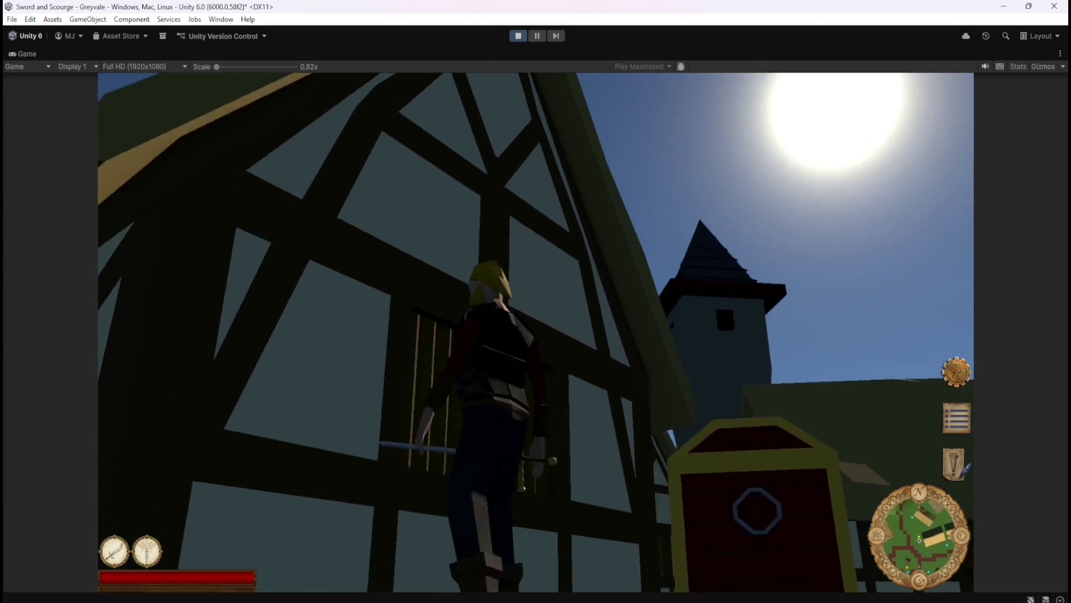
key(d)
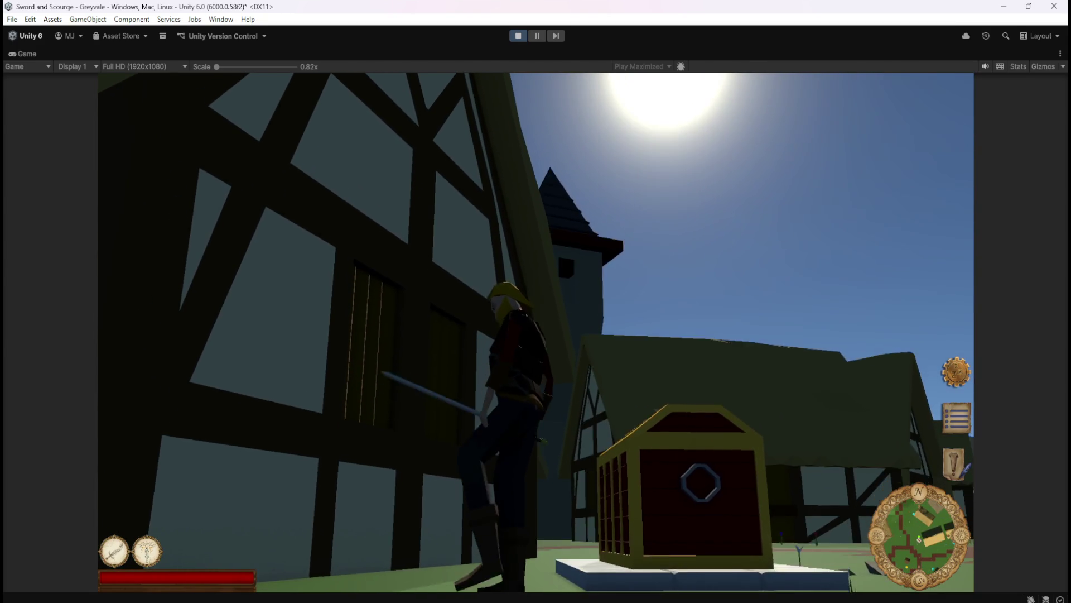
key(a)
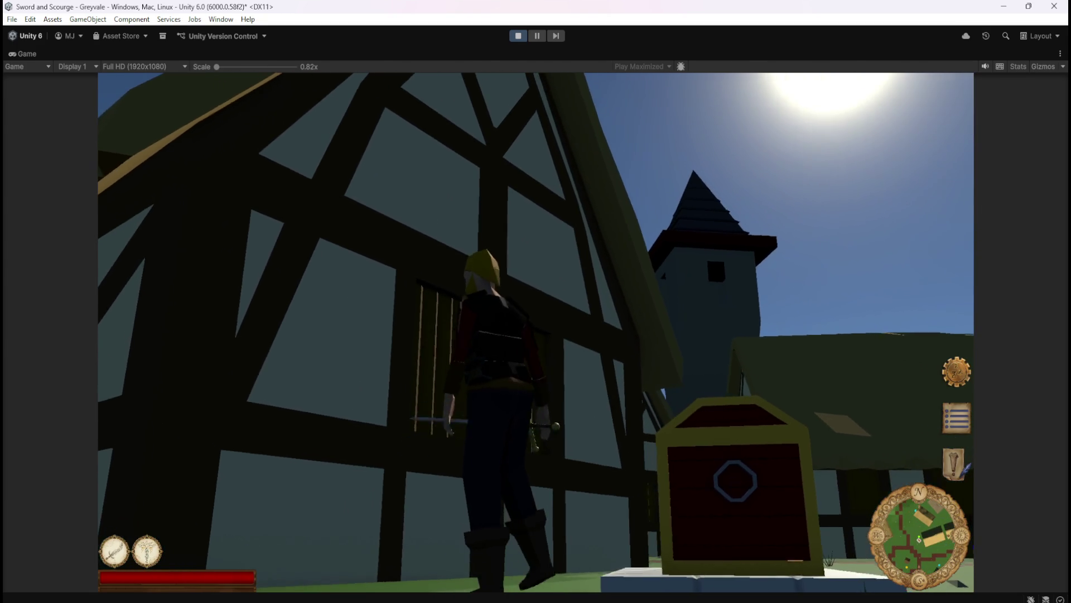
key(a)
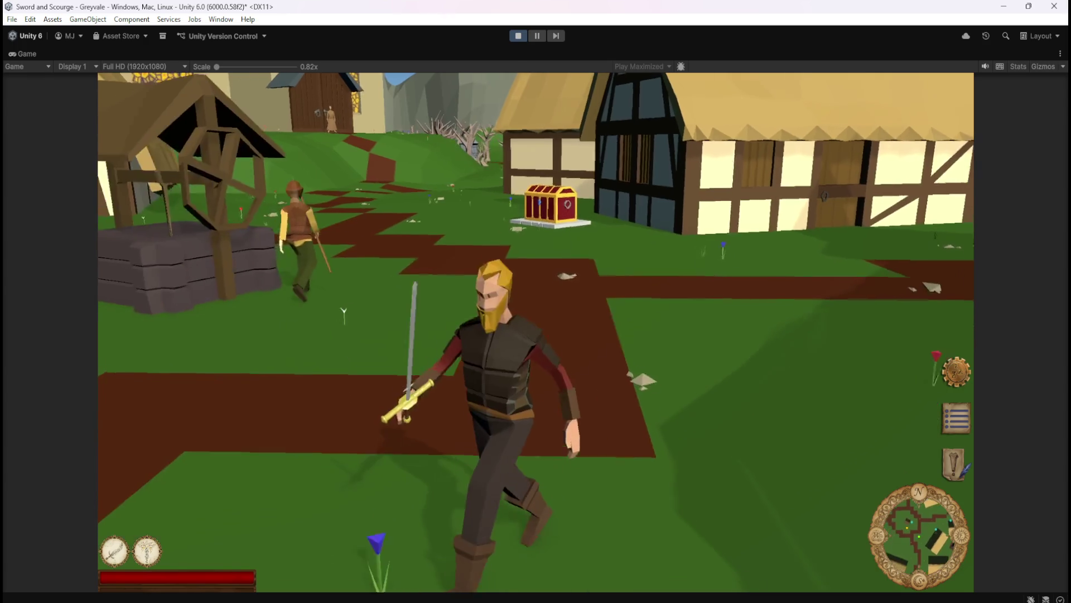
key(Escape)
click(515, 35)
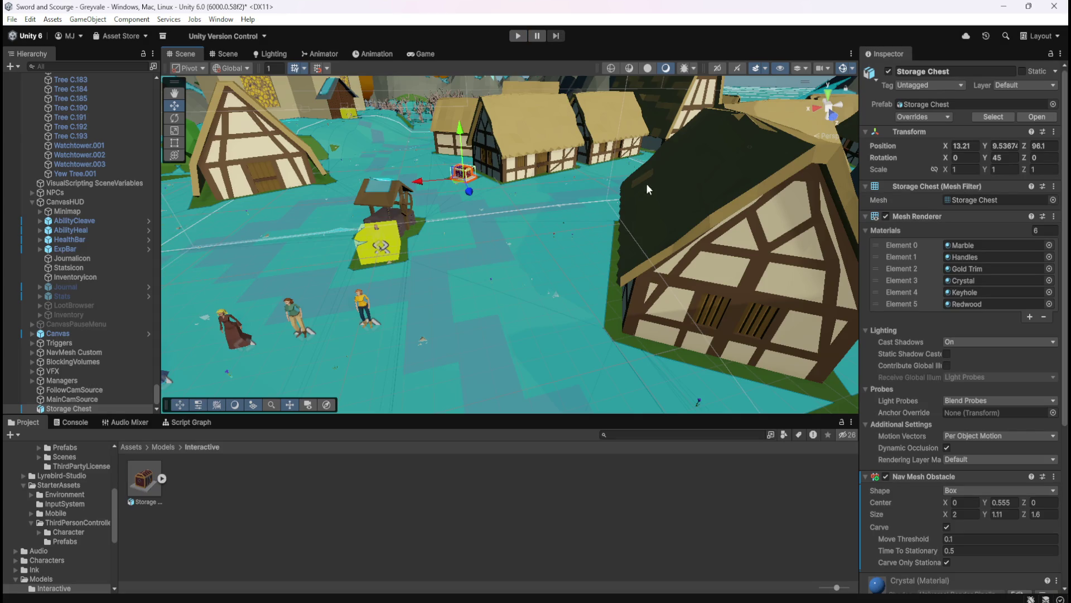
Step: Frame the Storage Chest in an orthographic top-down Scene view
key(f)
click(829, 98)
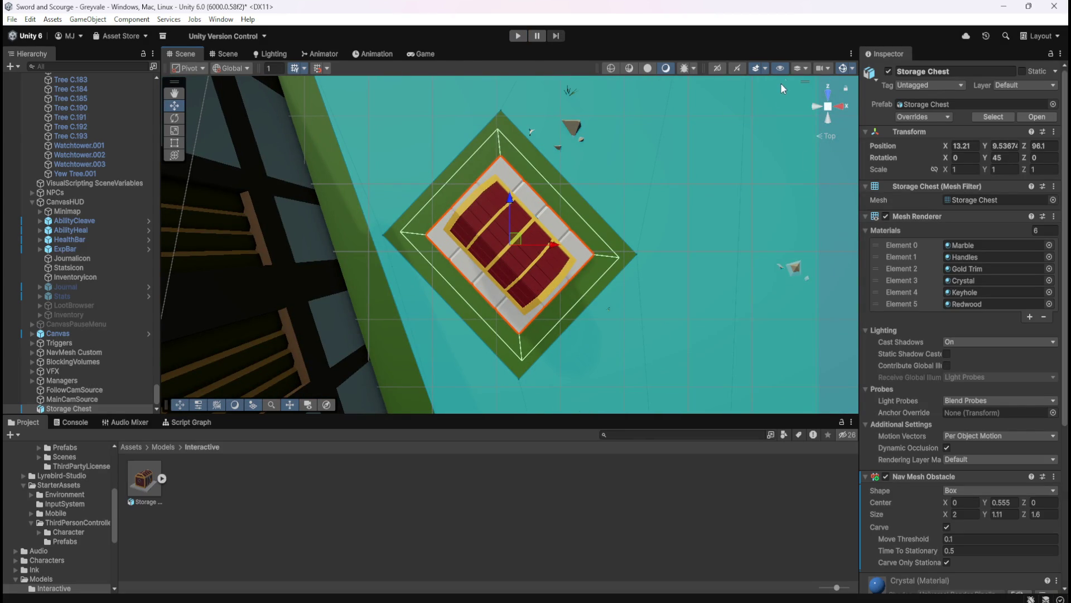
click(827, 107)
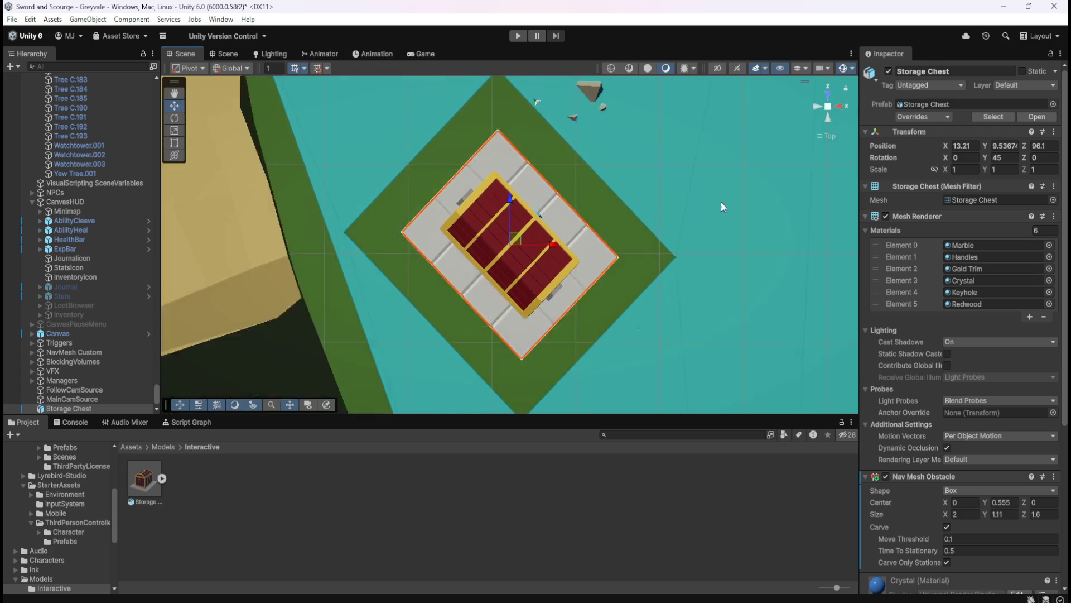
scroll(545, 322, down, 5)
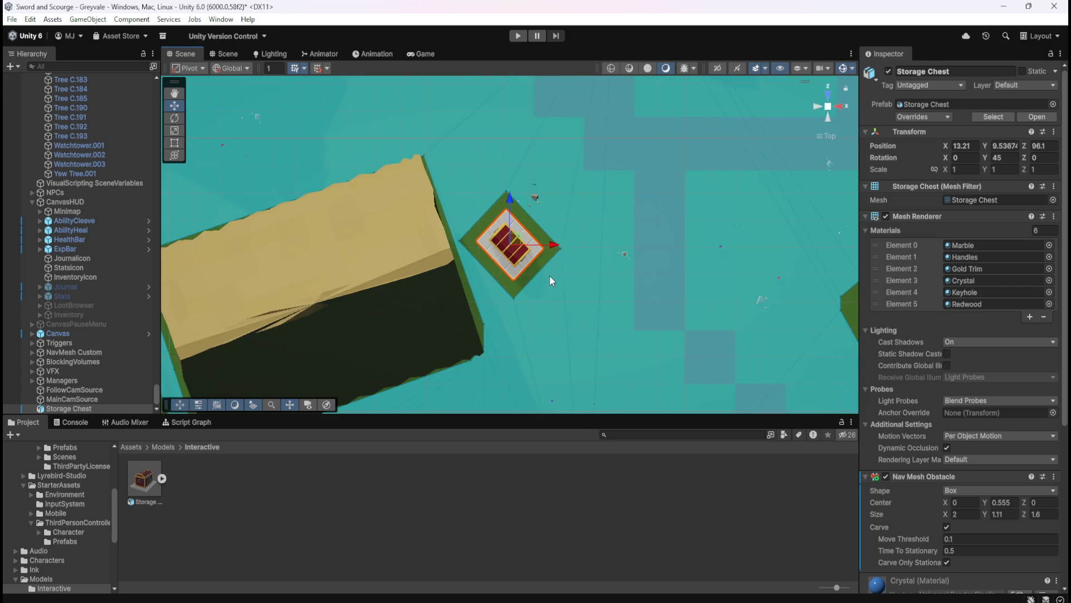
Step: Rotate the chest to Y rotation 67, then return the view to perspective and pan around it
click(175, 118)
drag(553, 253, 548, 287)
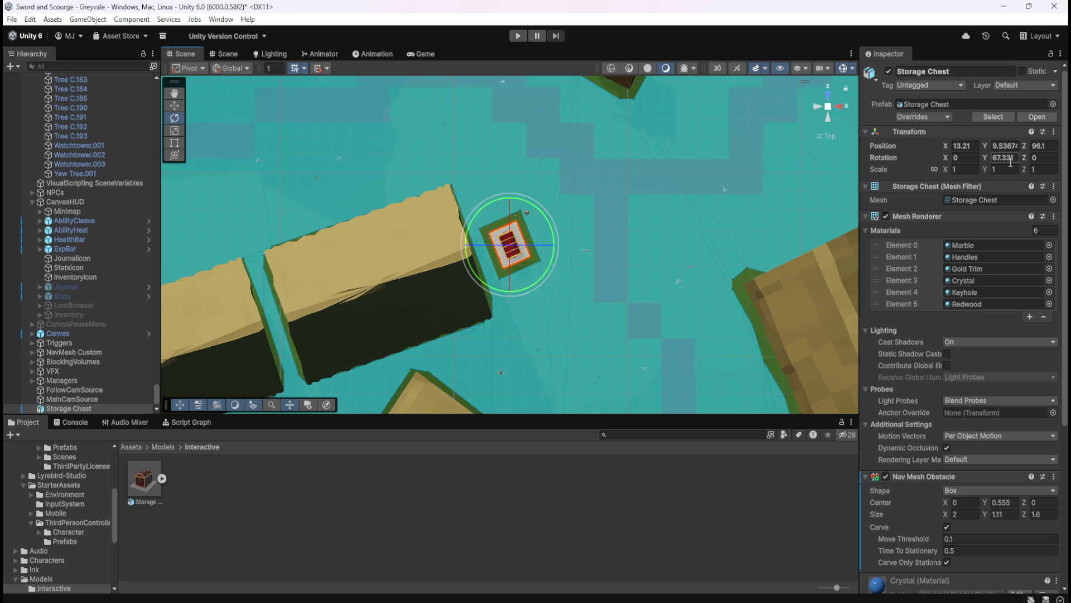
text(67)
click(828, 107)
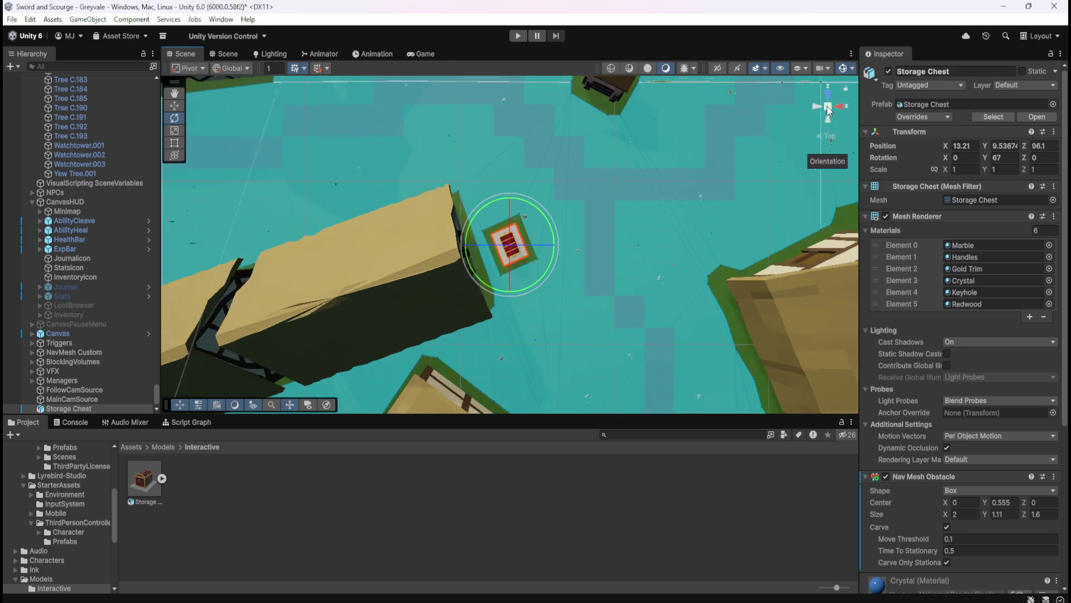
click(175, 96)
mouse_move(641, 237)
mouse_down()
mouse_move(593, 285)
mouse_move(638, 258)
mouse_move(586, 239)
mouse_move(612, 275)
mouse_move(434, 169)
mouse_move(521, 172)
mouse_move(562, 234)
mouse_move(594, 259)
mouse_up()
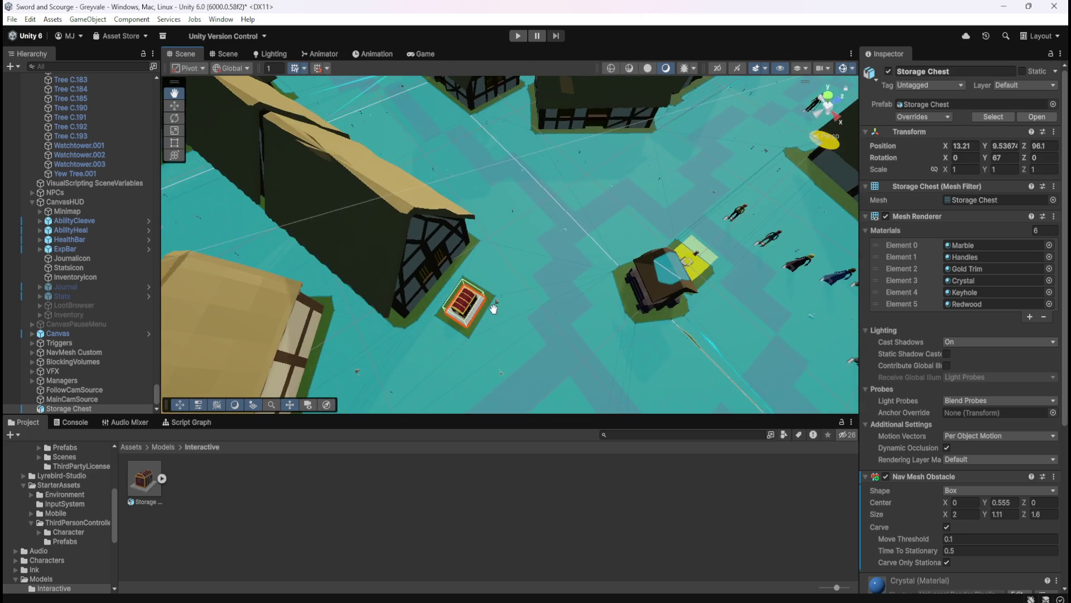
Step: Look over the chest, trying sideways moves with the Move tool and undoing each one
key(f)
mouse_move(571, 297)
mouse_down()
mouse_move(437, 242)
mouse_move(370, 285)
mouse_move(462, 228)
mouse_up()
scroll(462, 228, down, 5)
click(182, 106)
mouse_move(421, 249)
mouse_down()
mouse_move(449, 223)
mouse_move(640, 222)
mouse_up()
key(ctrl+z)
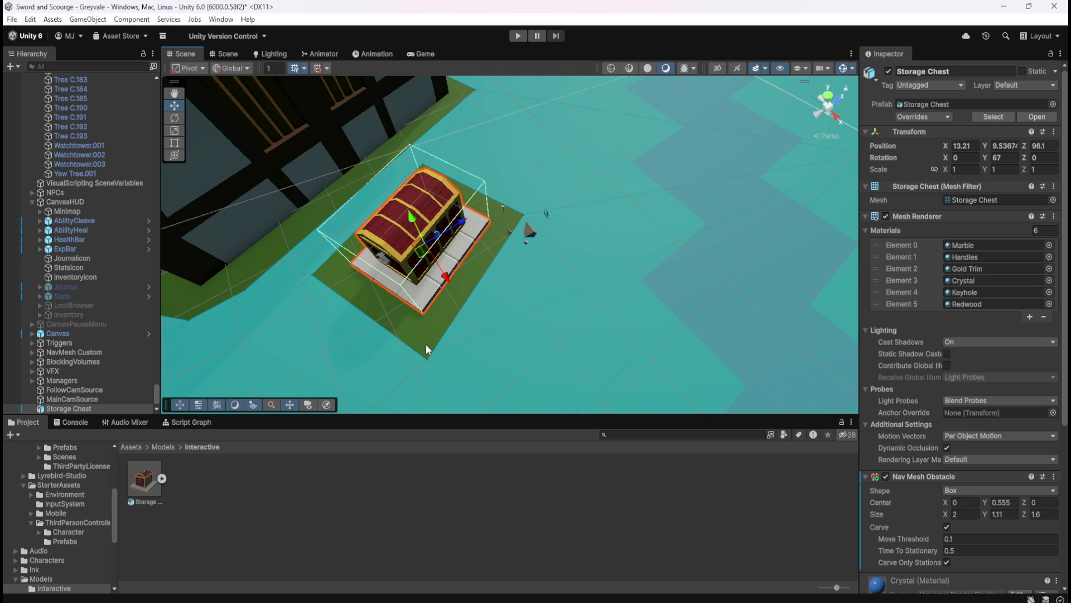
scroll(416, 353, up, 4)
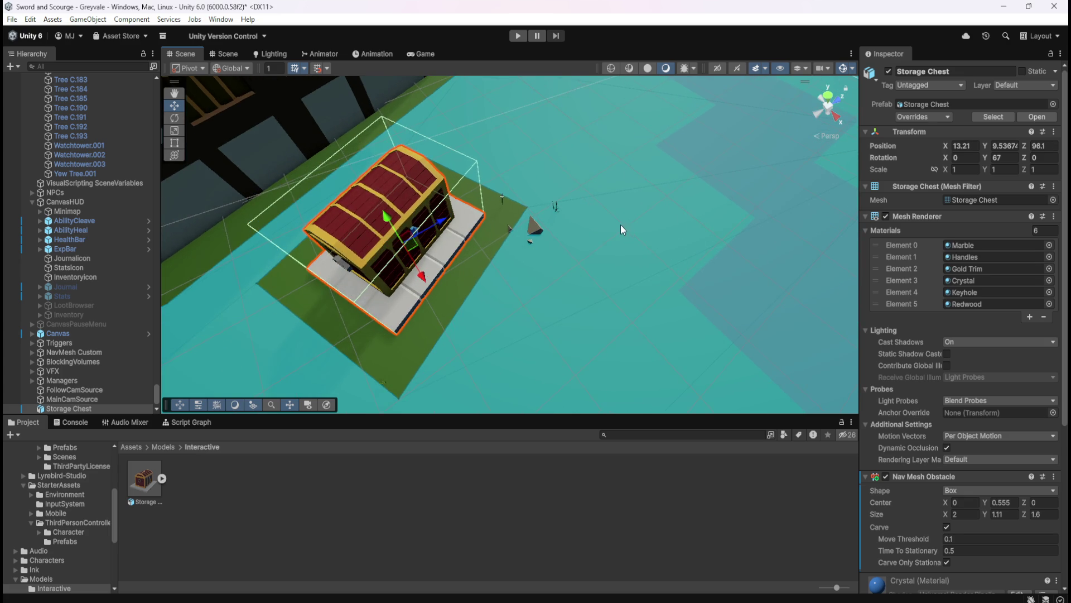
drag(620, 224, 572, 235)
drag(379, 258, 716, 205)
key(ctrl+z)
drag(657, 265, 659, 223)
Step: Frame the chest at a low angle, zoom around it, and enter play mode
key(f)
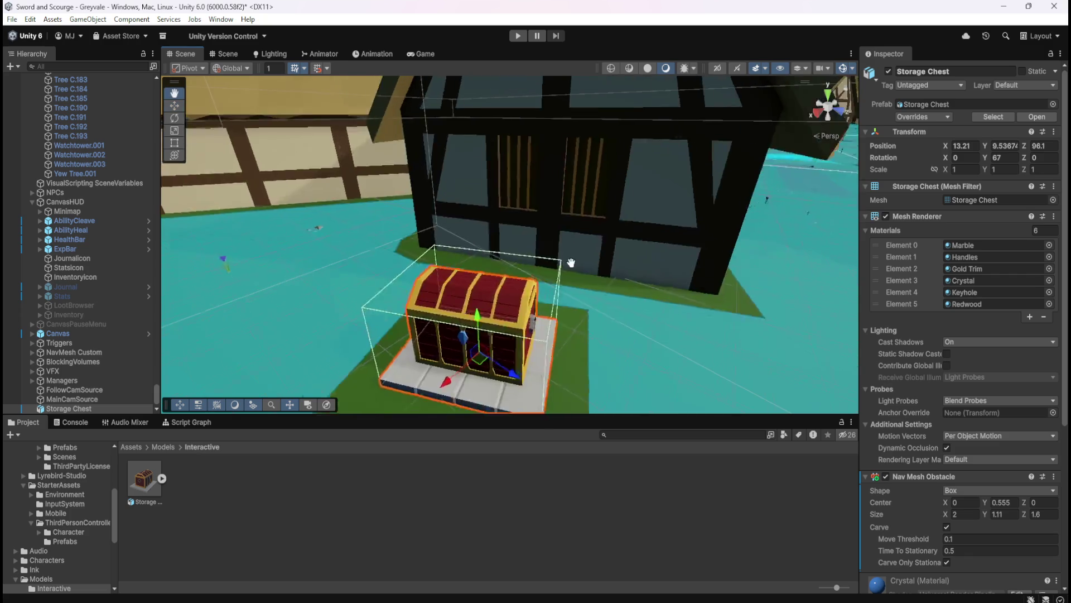
scroll(928, 434, down, 3)
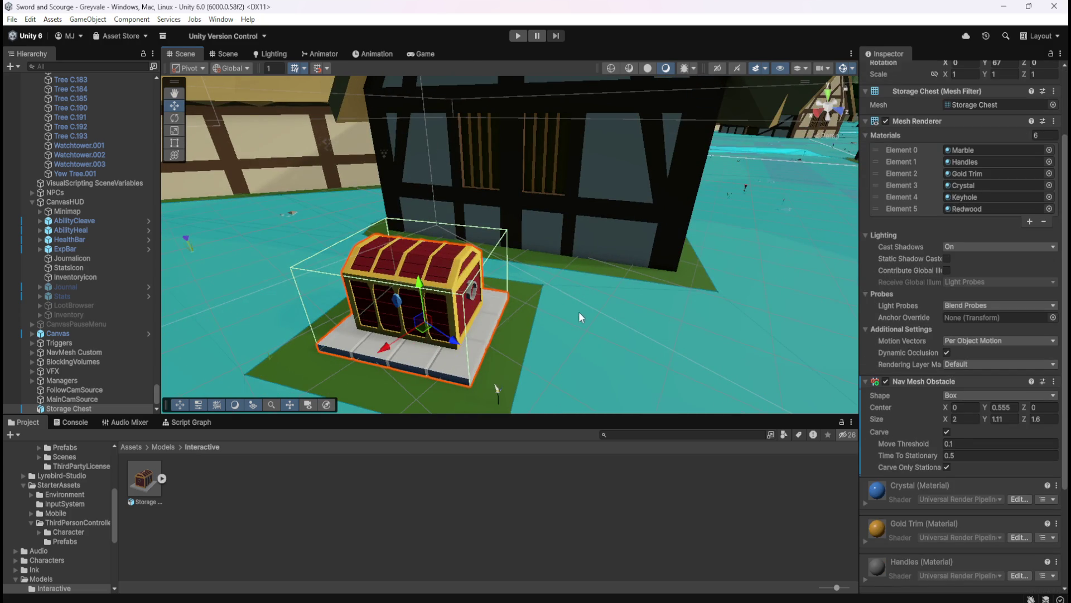
scroll(665, 270, down, 10)
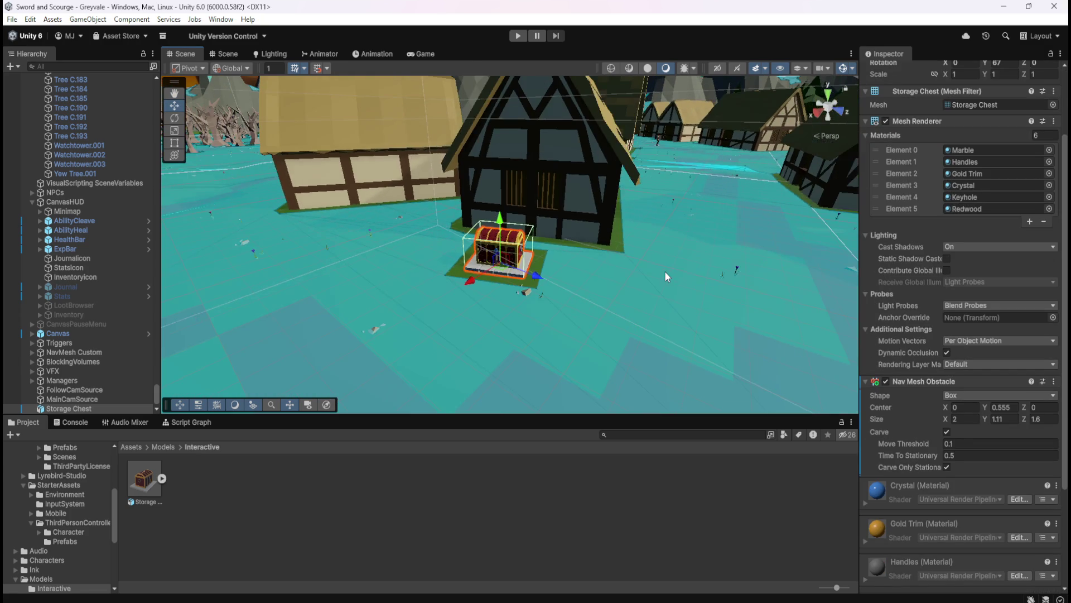
scroll(675, 271, up, 2)
scroll(560, 244, up, 3)
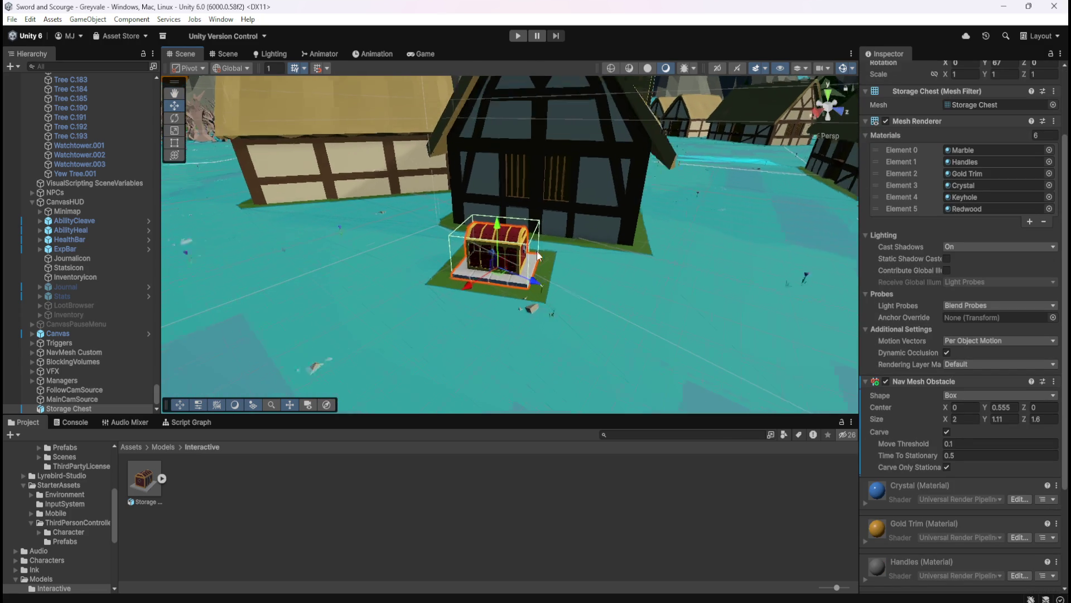
click(518, 36)
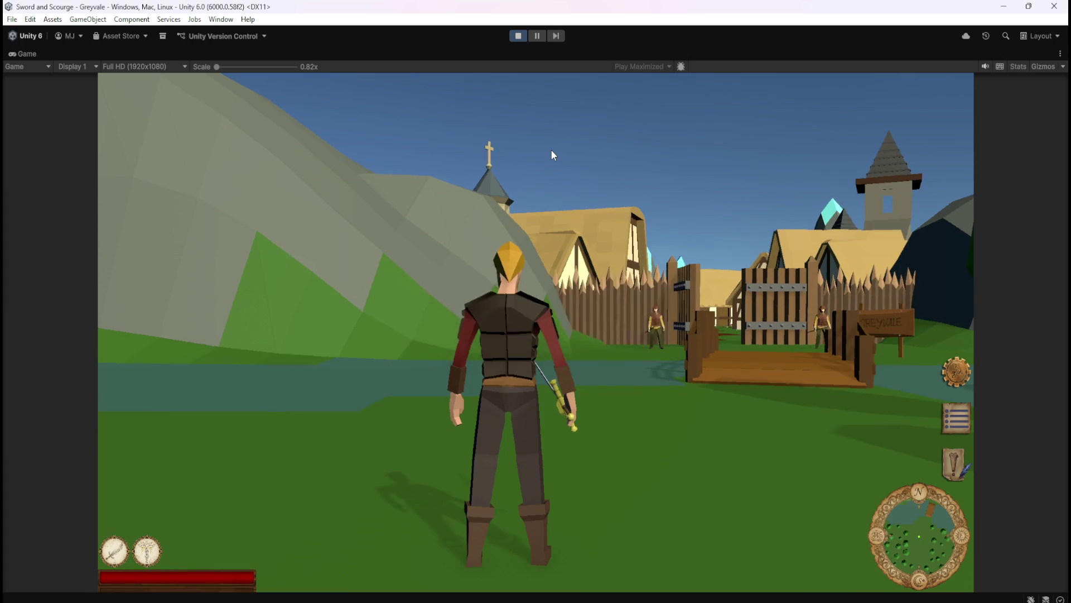
Step: Run the character across the bridge and up the village street to the chest
key(w)
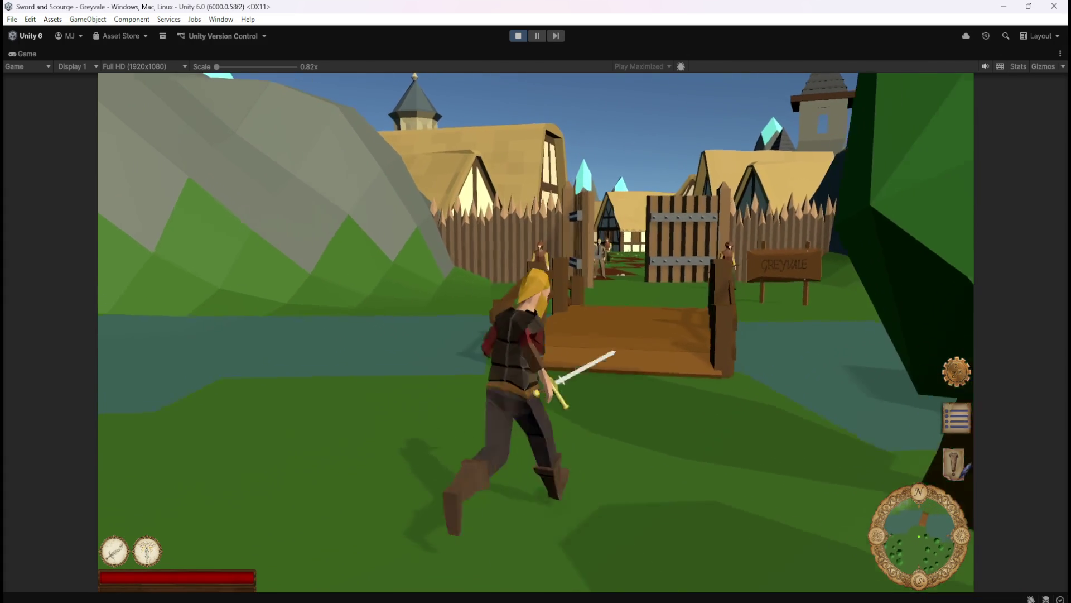
key(w)
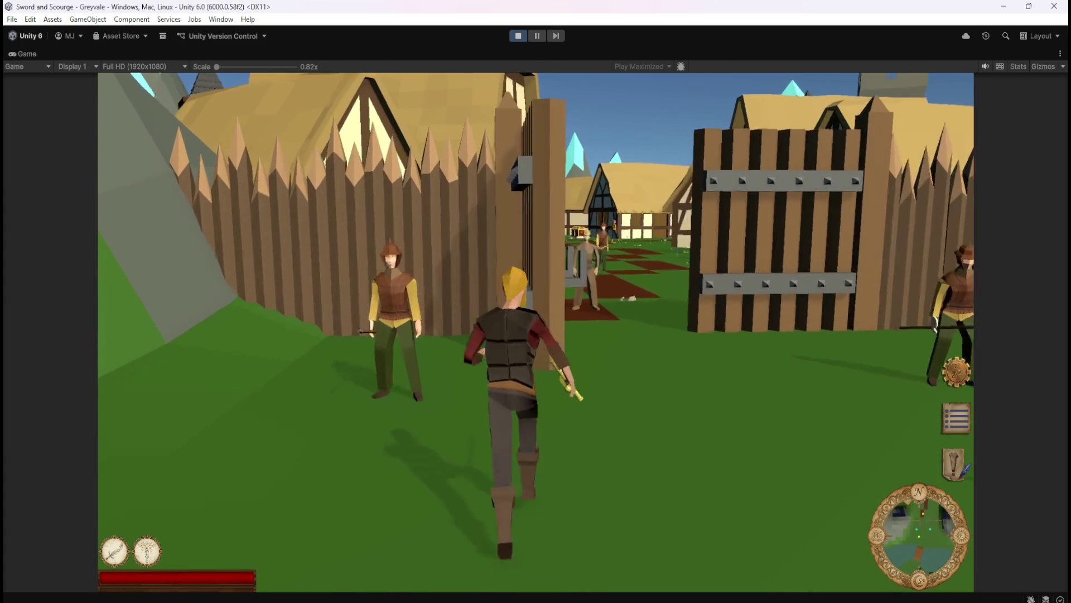
key(w)
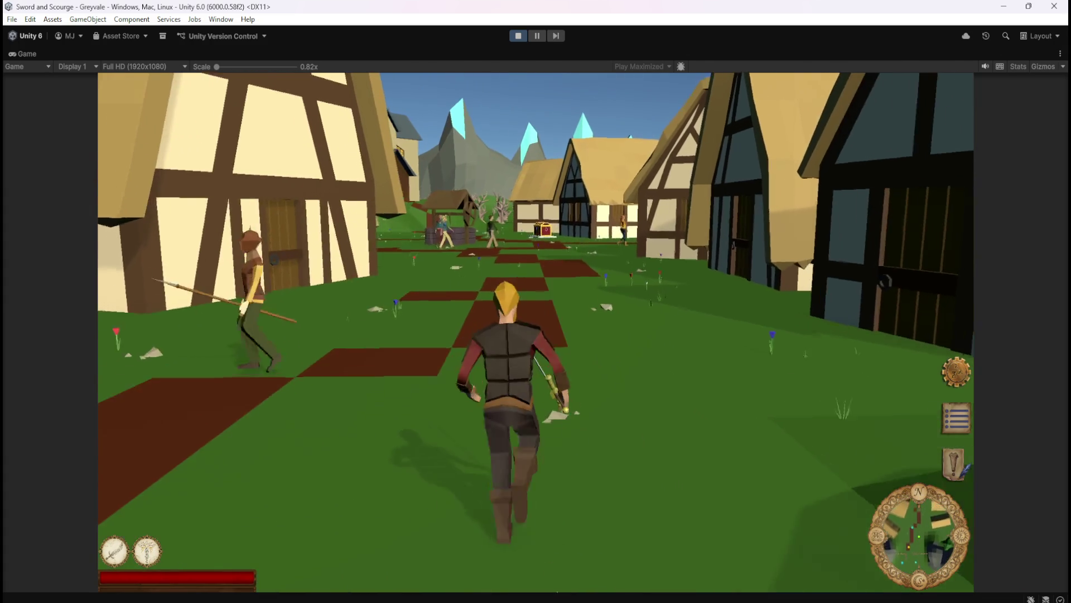
key(w)
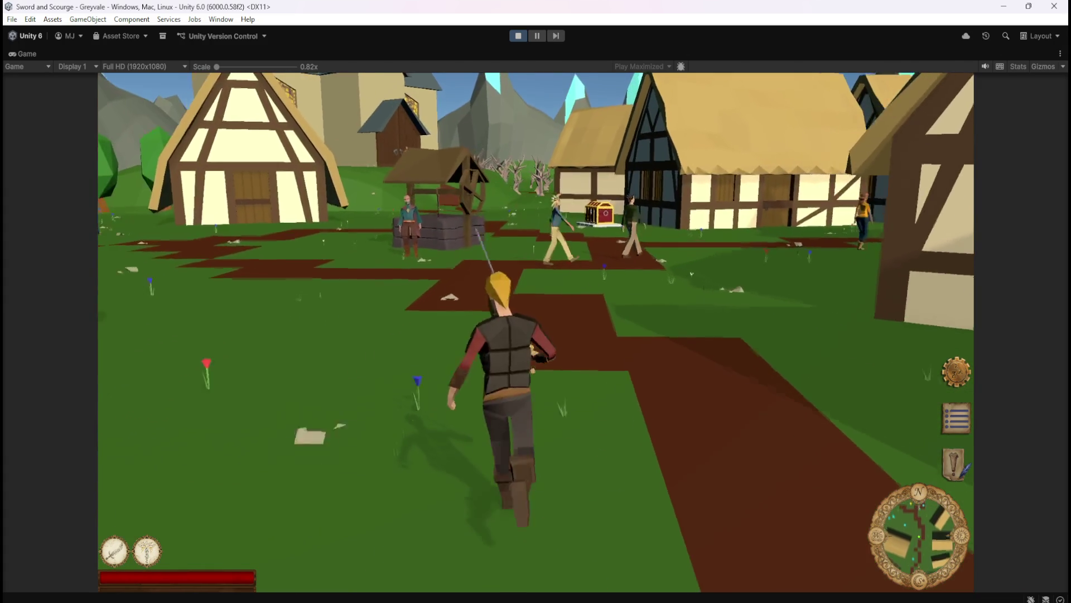
key(w)
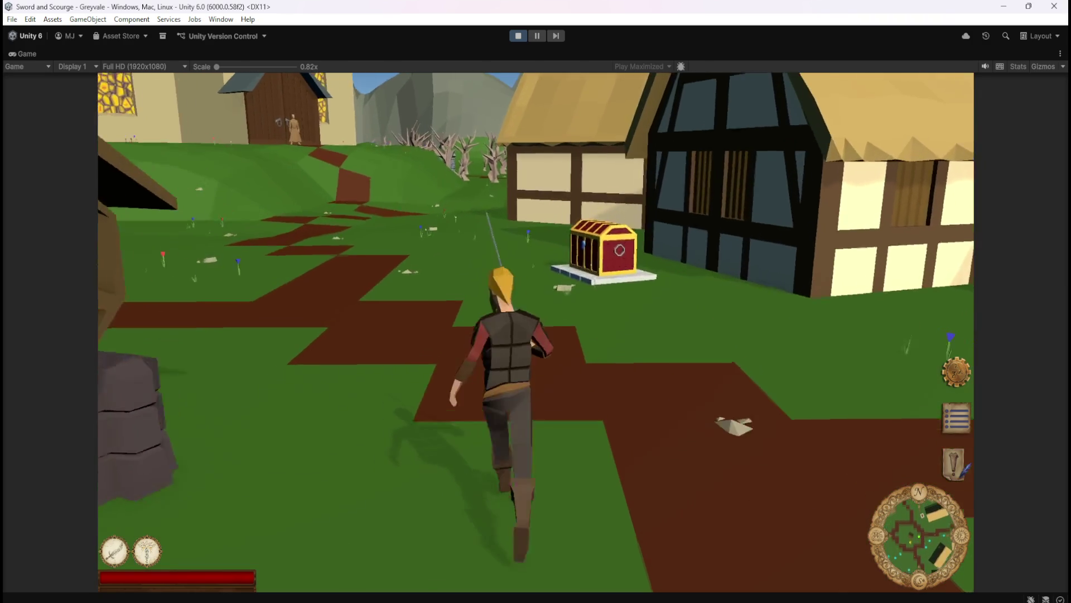
key(w)
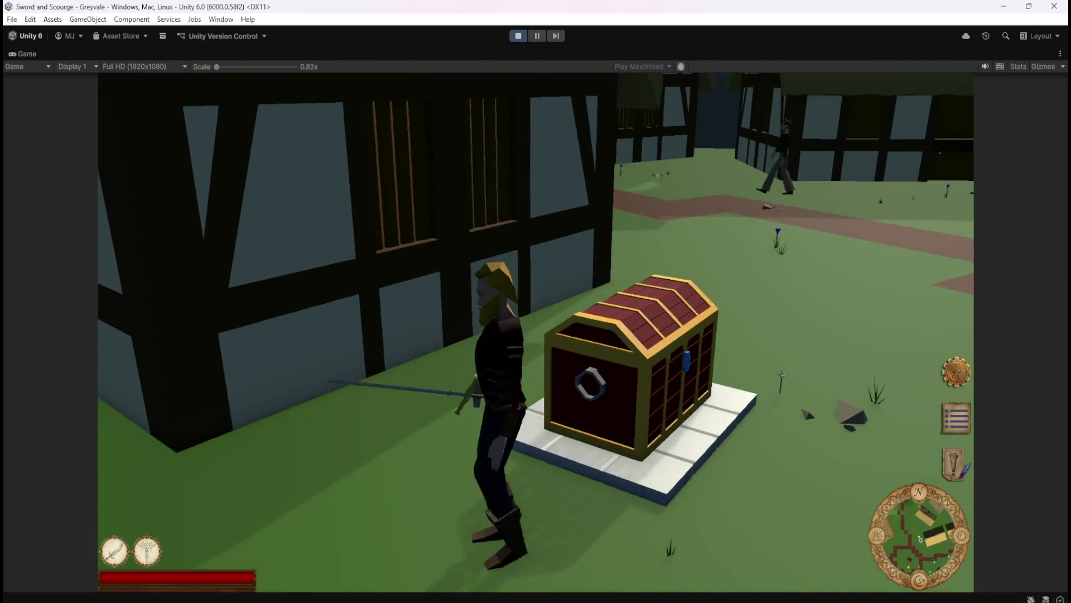
Step: Circle the chest to view it from the street side and other angles
key(w)
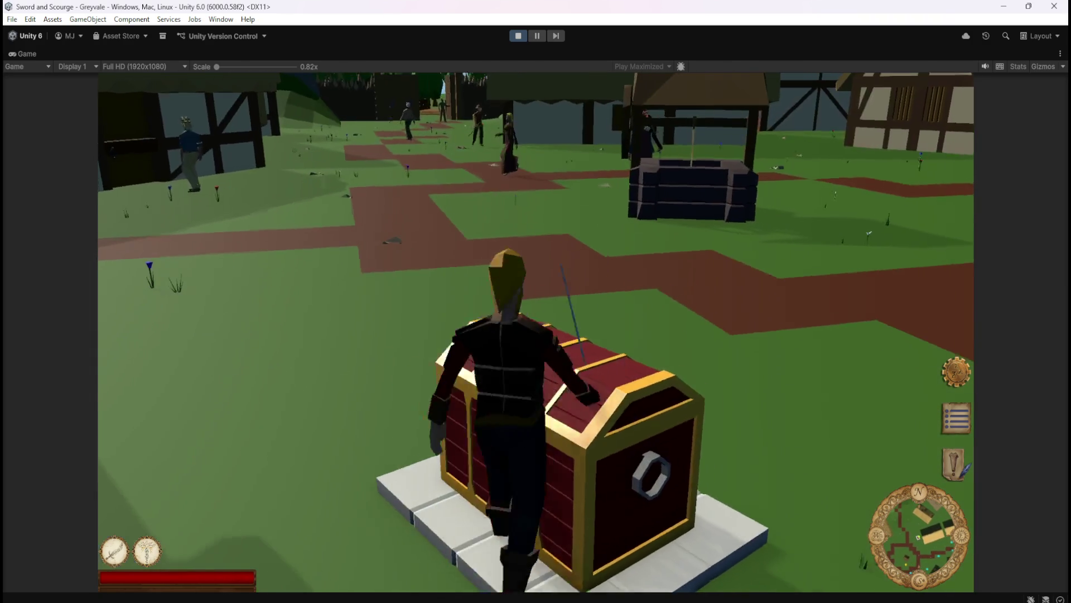
key(w)
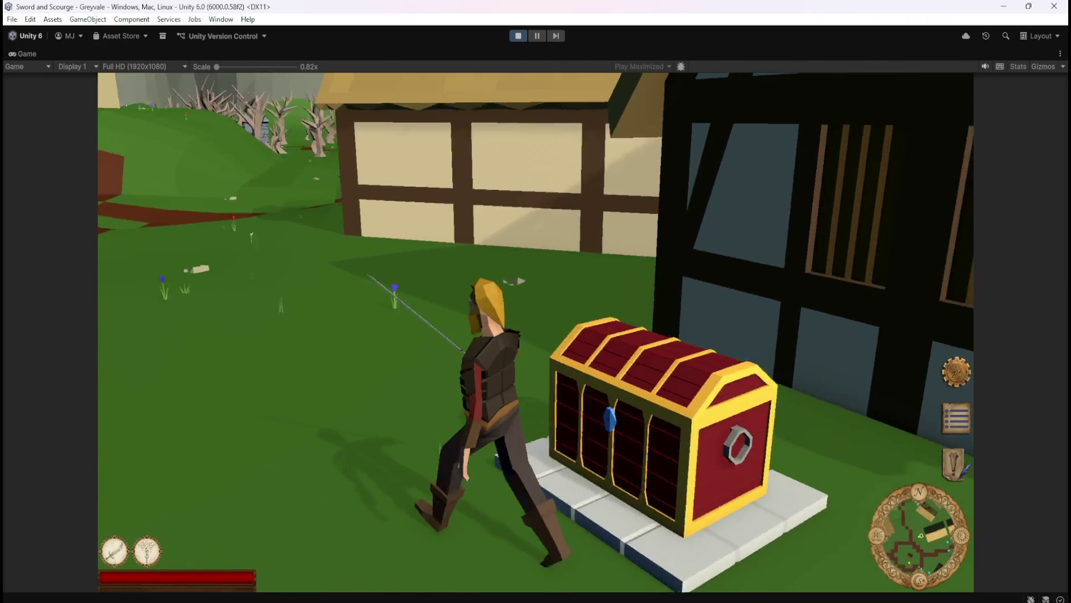
key(w)
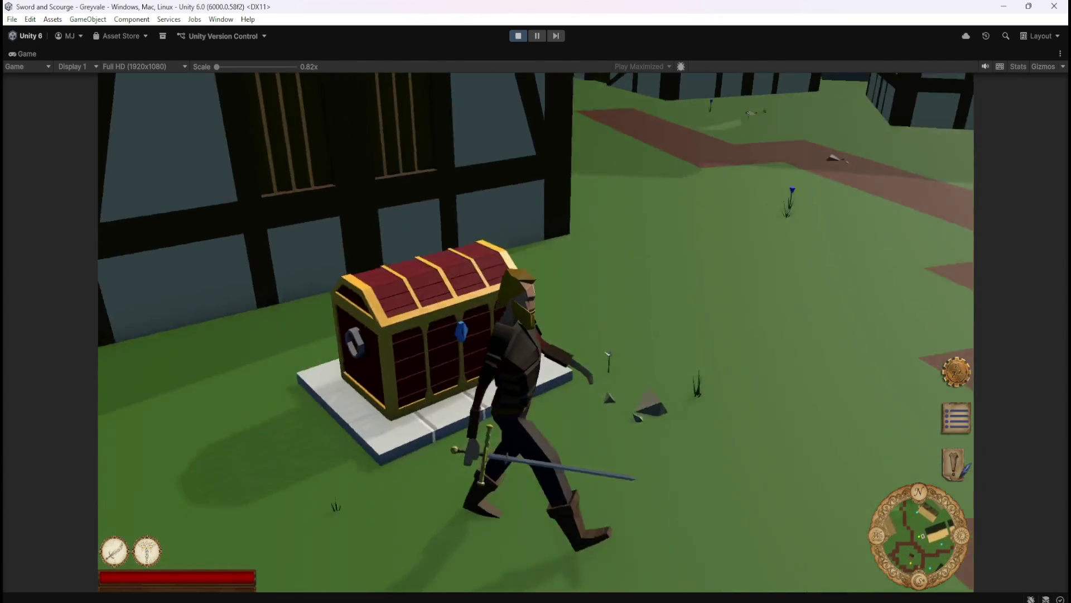
key(w)
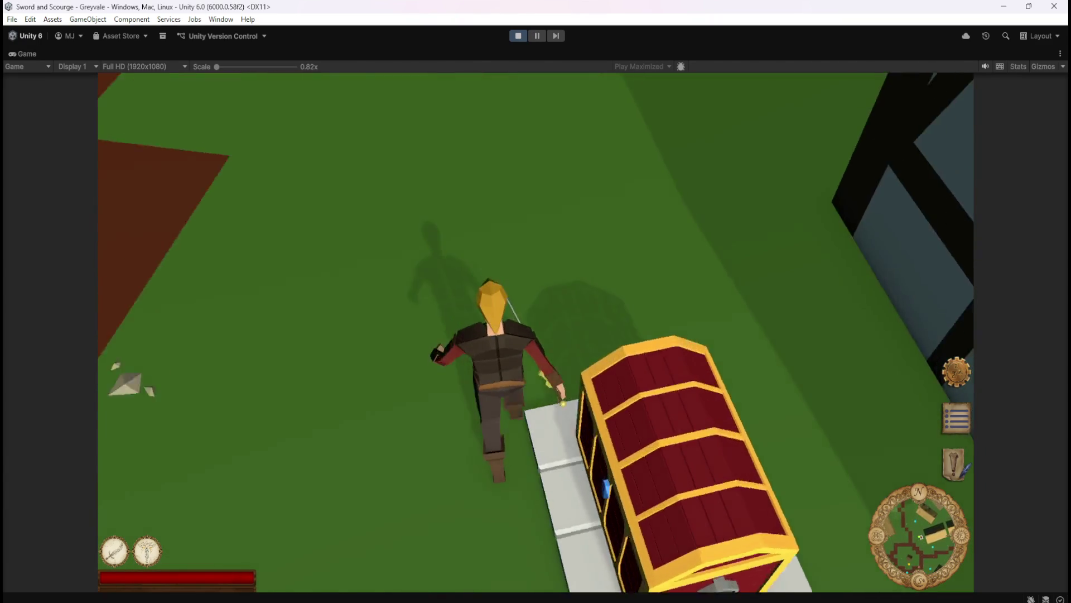
key(w)
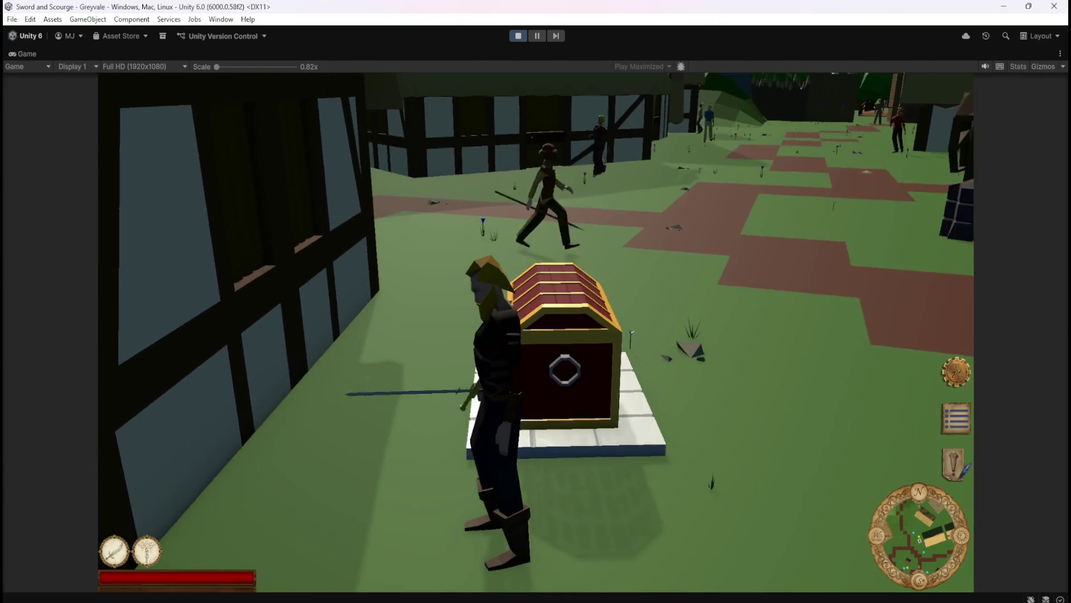
key(a)
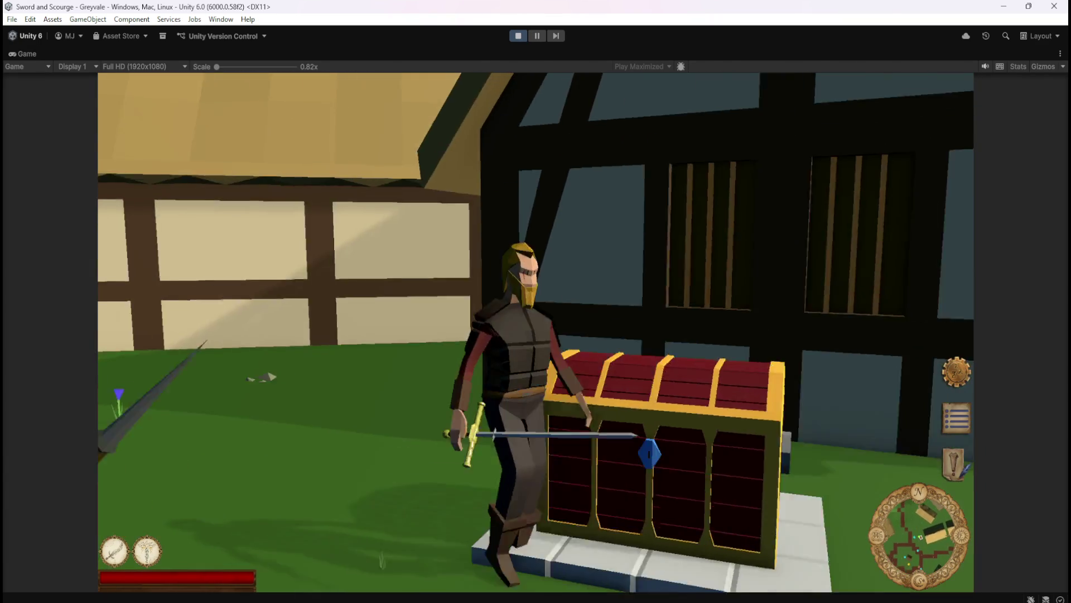
key(a)
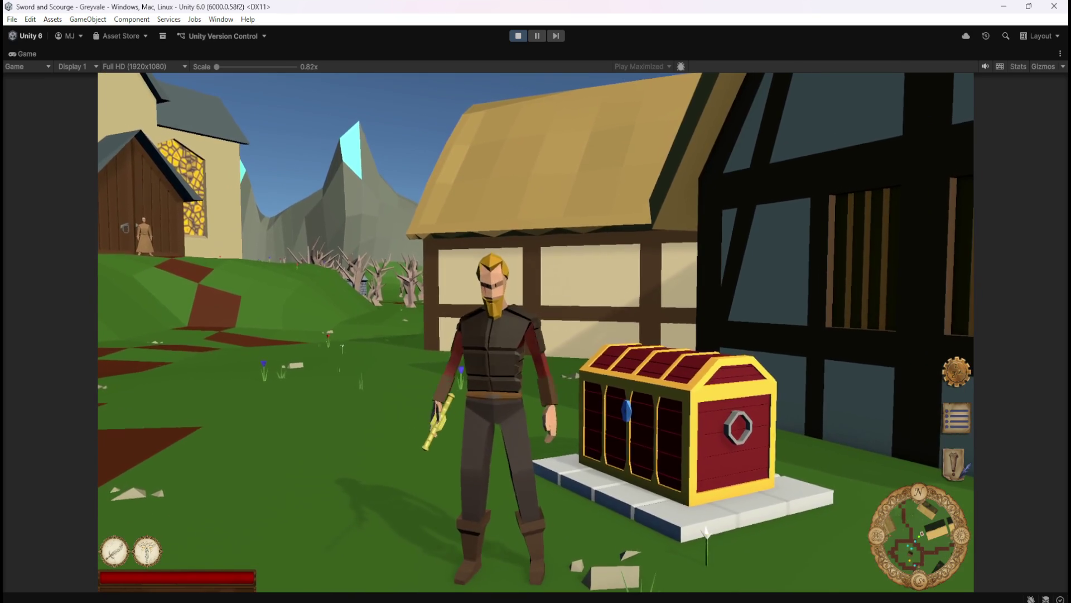
Step: Walk back from the chest toward the church and well, then pause the game
key(s)
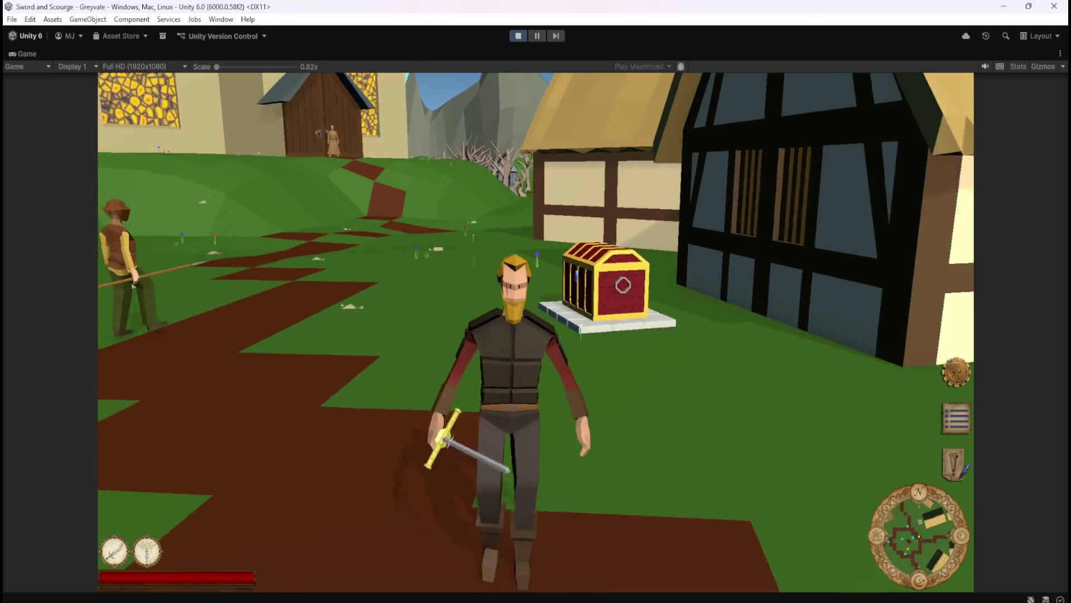
key(a)
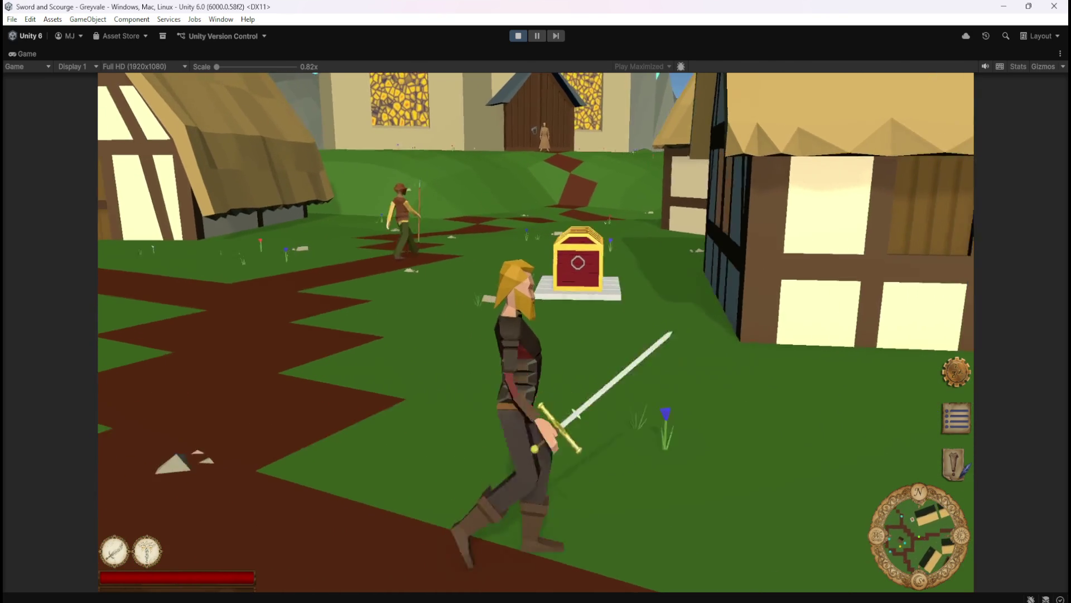
key(s)
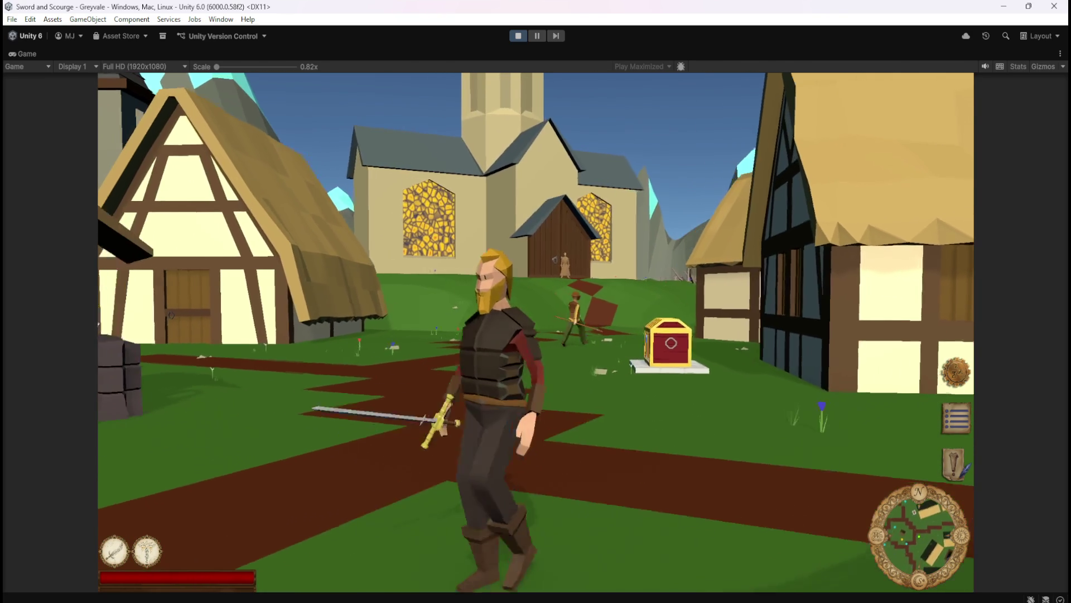
key(w)
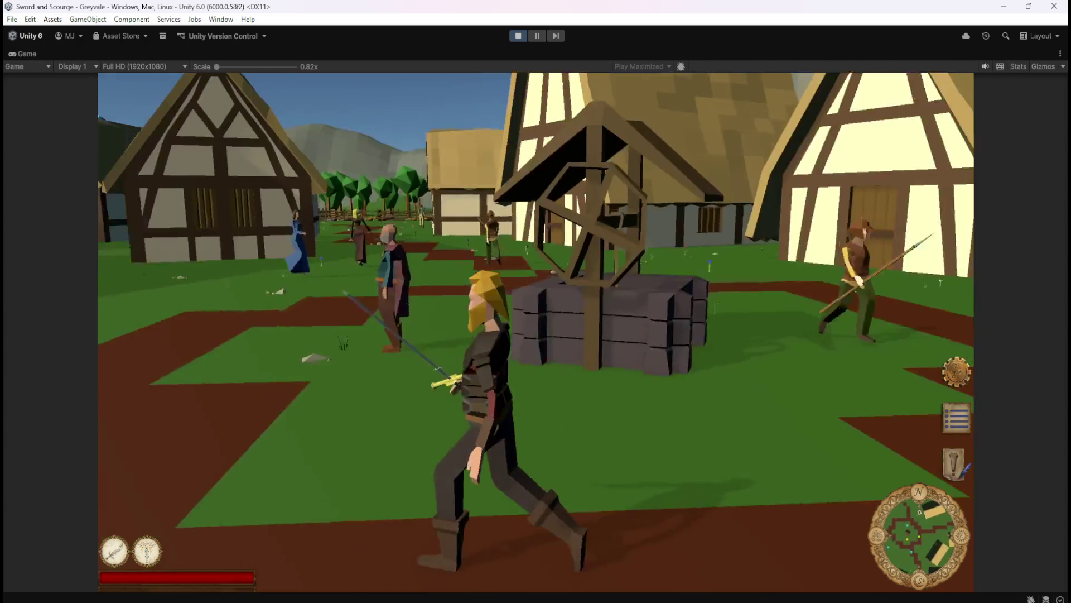
key(s)
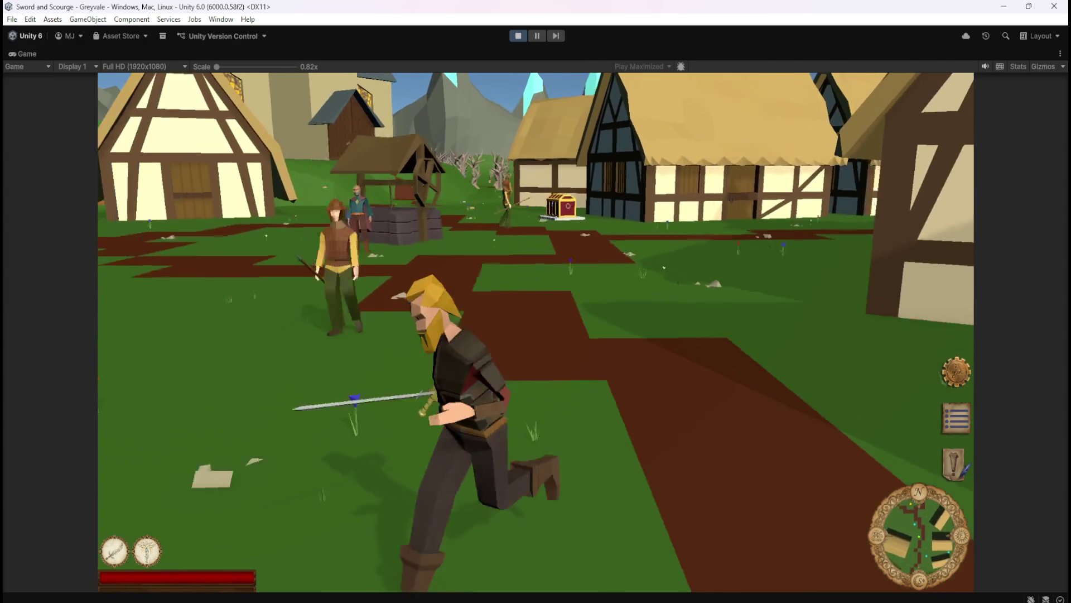
key(w)
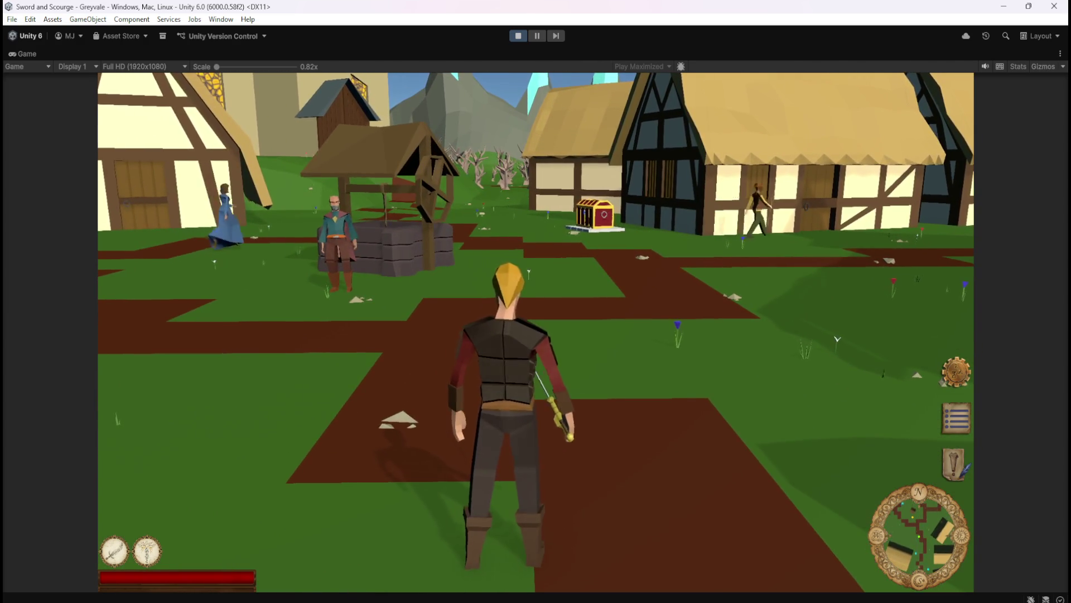
key(Escape)
Step: Stop play mode and scroll the Hierarchy, briefly selecting Tree C.177
click(521, 39)
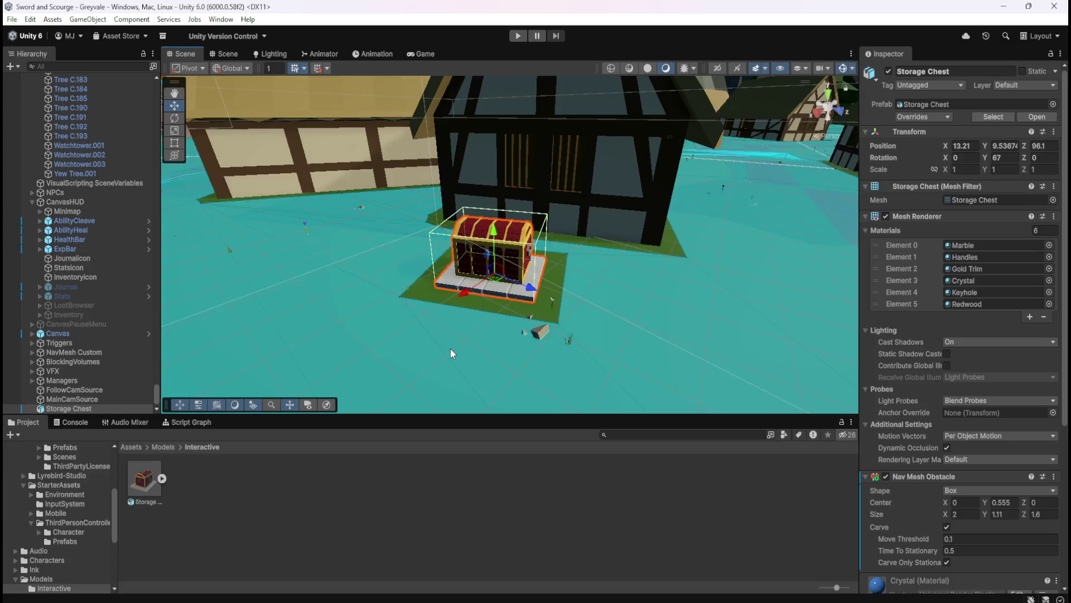
scroll(89, 341, up, 5)
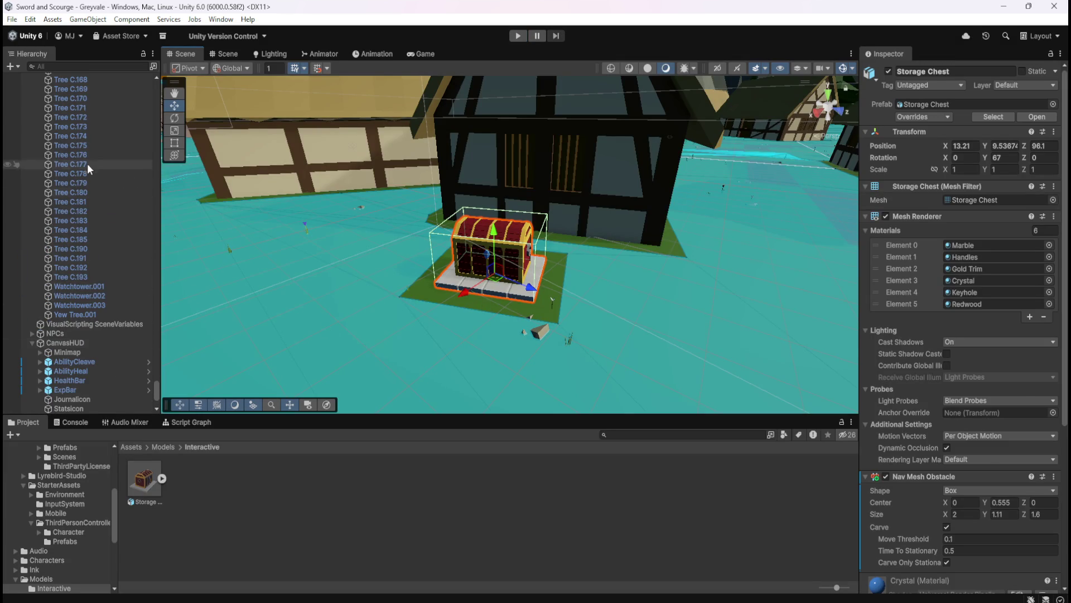
click(98, 165)
scroll(928, 458, down, 3)
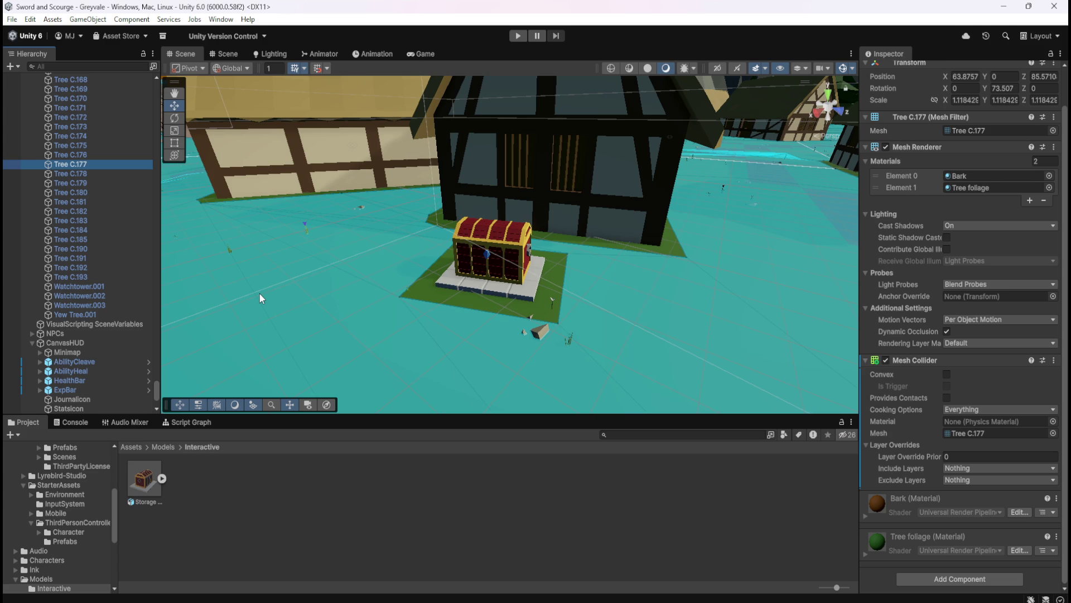
scroll(130, 322, down, 5)
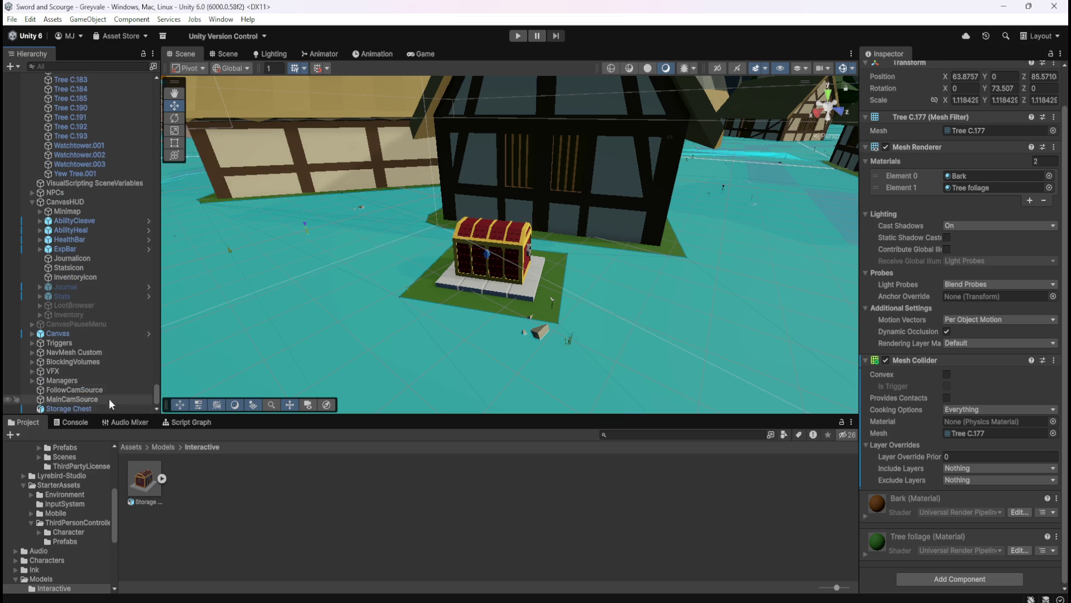
Step: Select the Storage Chest, orbit the view around it, and scroll through its components
click(103, 406)
mouse_move(600, 212)
mouse_down()
mouse_move(645, 278)
mouse_move(587, 314)
mouse_move(563, 255)
mouse_up()
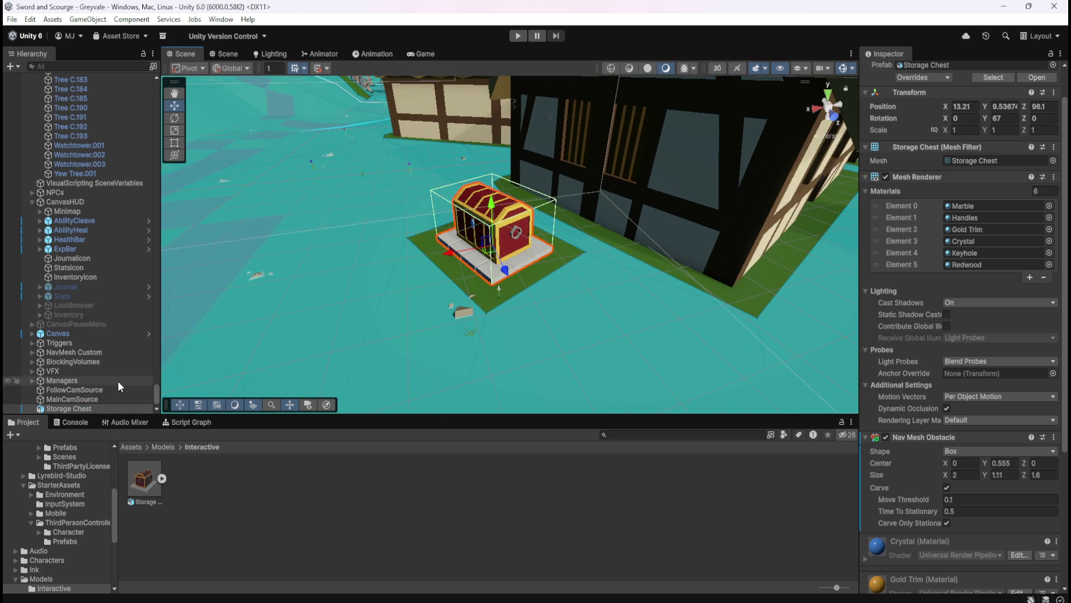
click(85, 408)
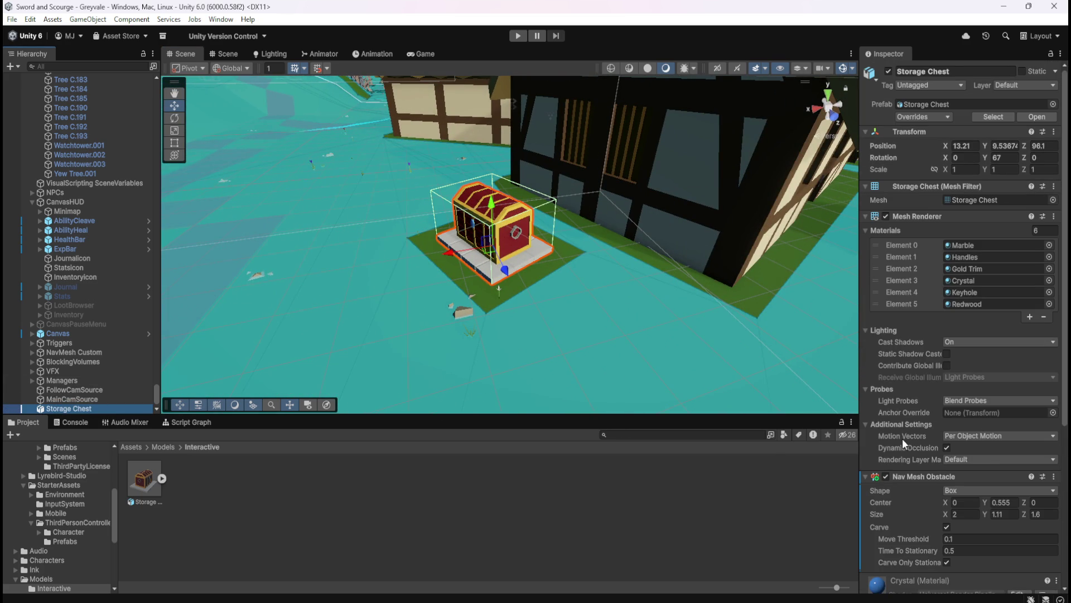
scroll(919, 486, down, 8)
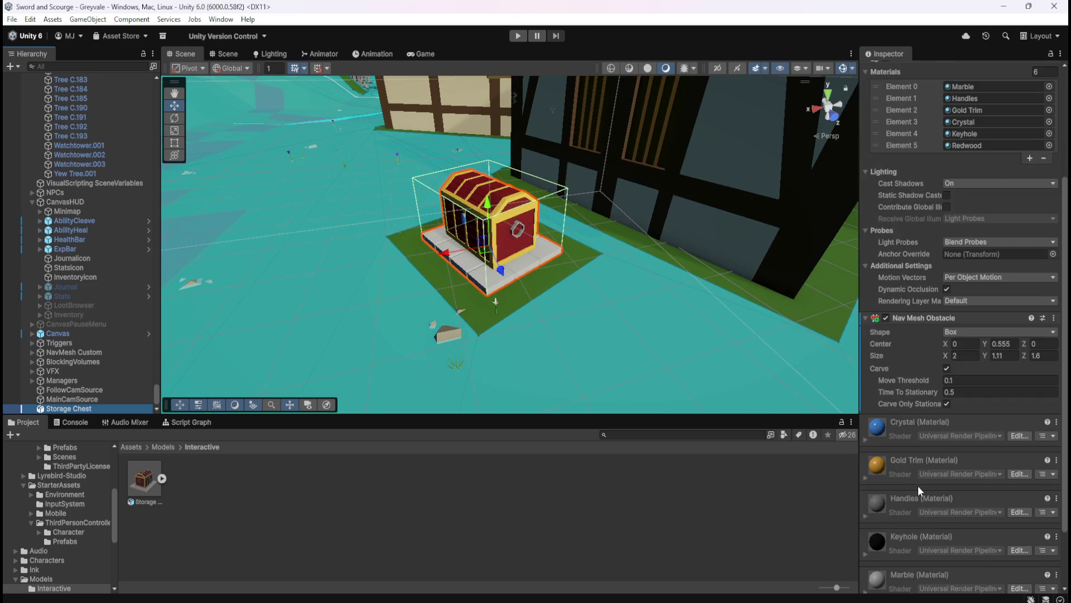
Step: Add a Box Collider to the Storage Chest by searching 'box co'
click(942, 578)
text(box co)
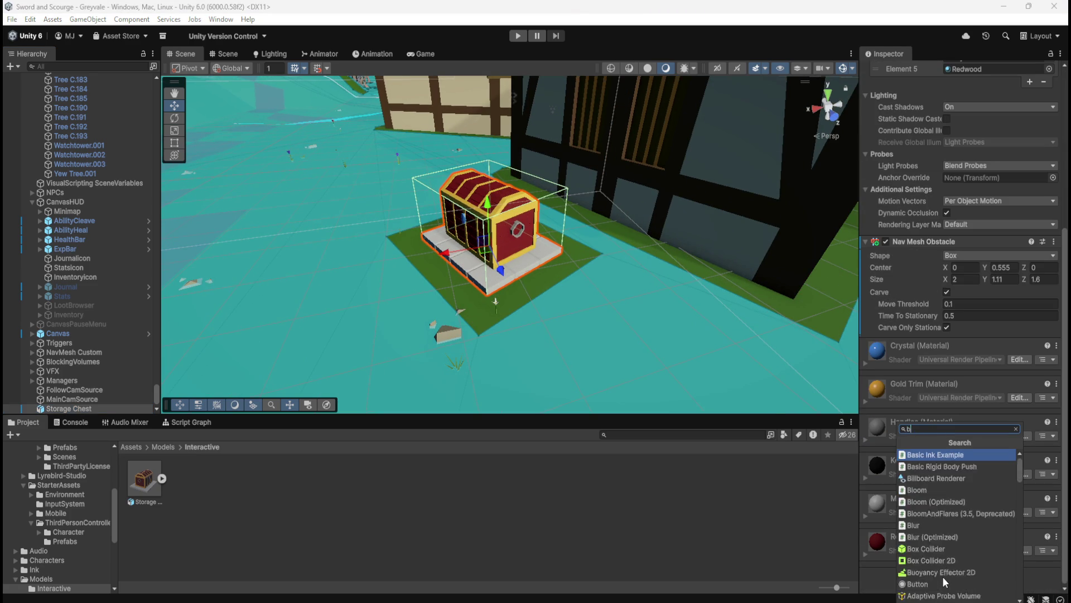
key(Return)
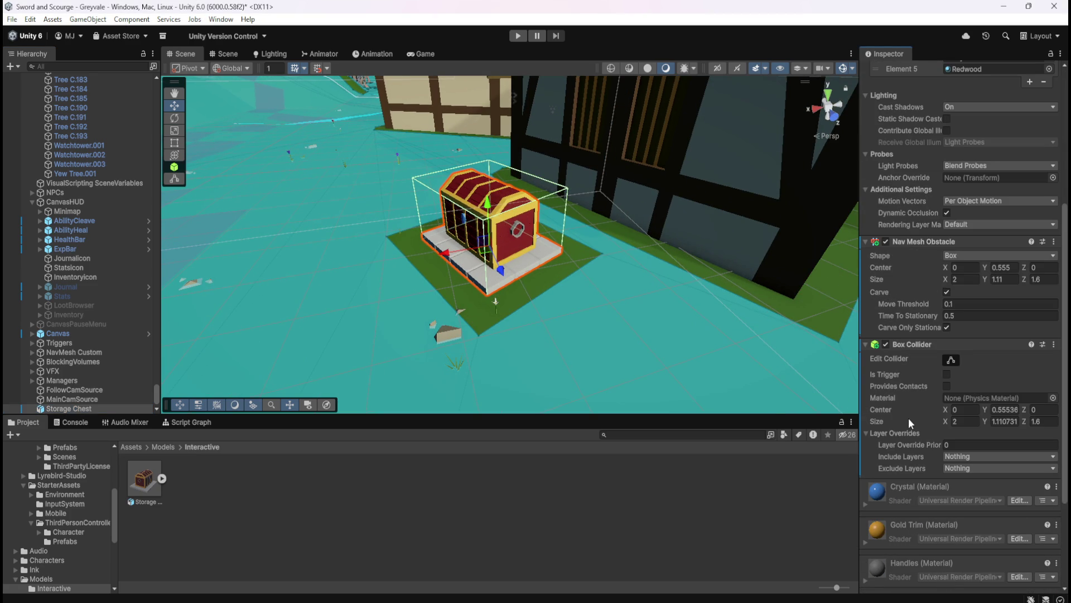
Step: Toggle the Nav Mesh Obstacle and Box Collider off and on to compare, keeping both enabled
click(886, 242)
click(886, 241)
click(887, 344)
click(887, 344)
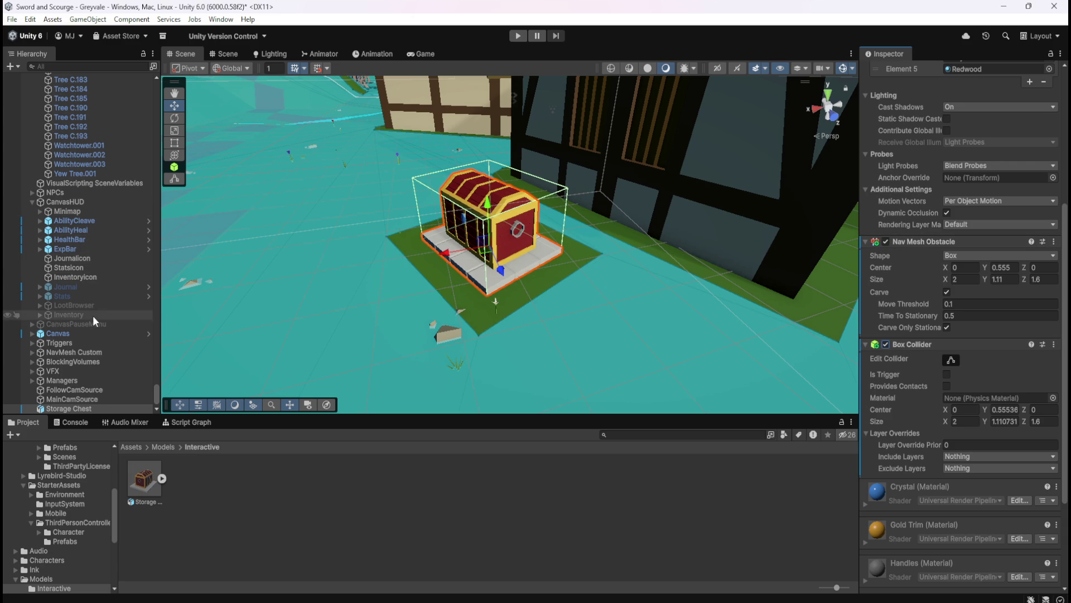
click(82, 397)
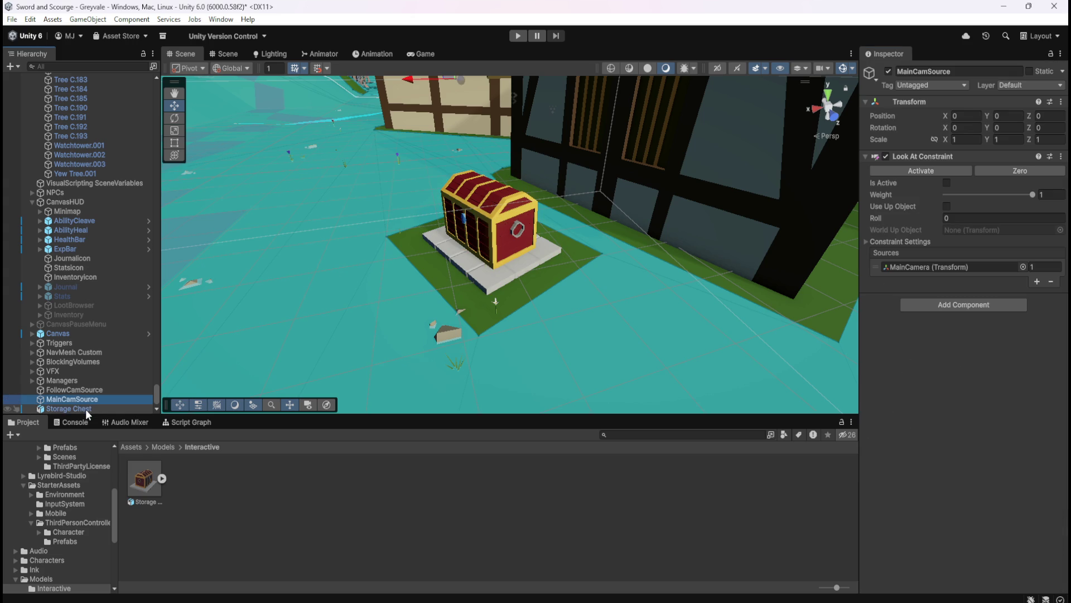
click(712, 196)
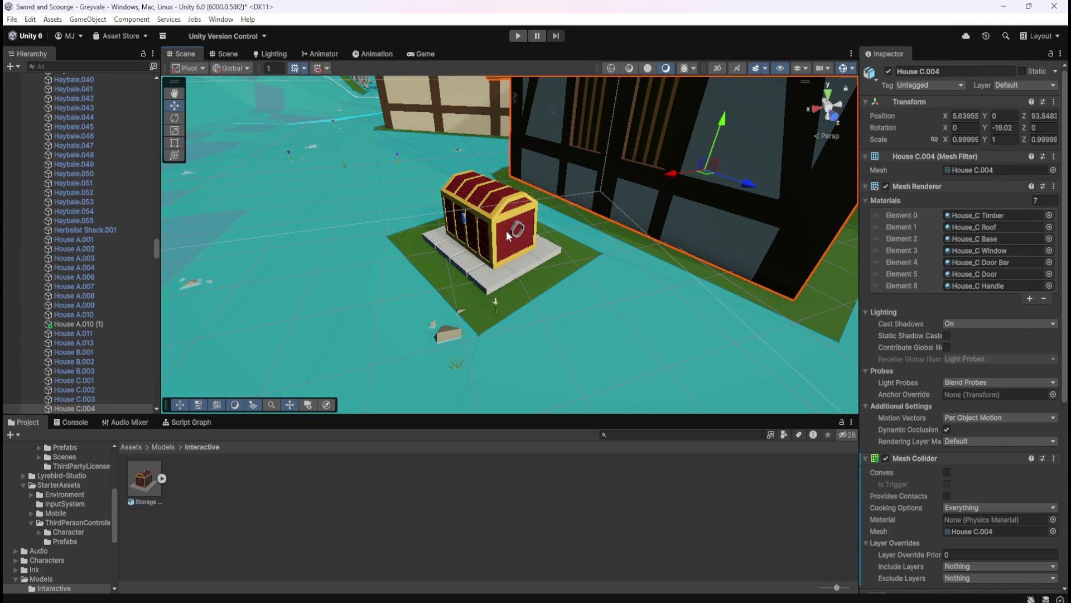
click(507, 230)
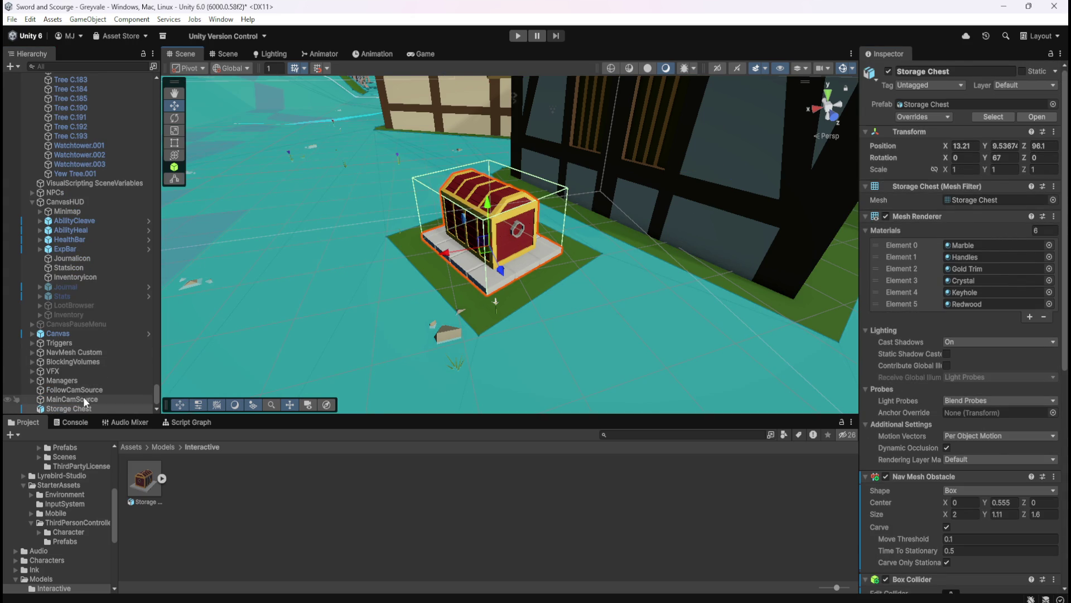
click(886, 476)
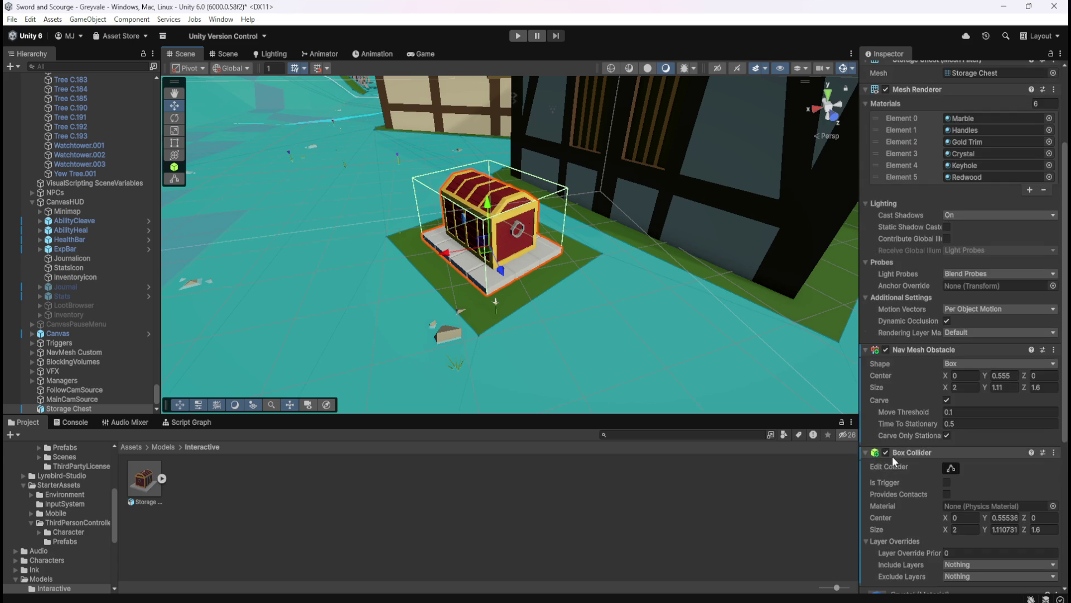
key(ctrl+z)
Step: Try widening the collider, undo to keep size 2 × 1.11 × 1.6, then enter play mode
click(889, 72)
click(889, 72)
scroll(923, 433, down, 10)
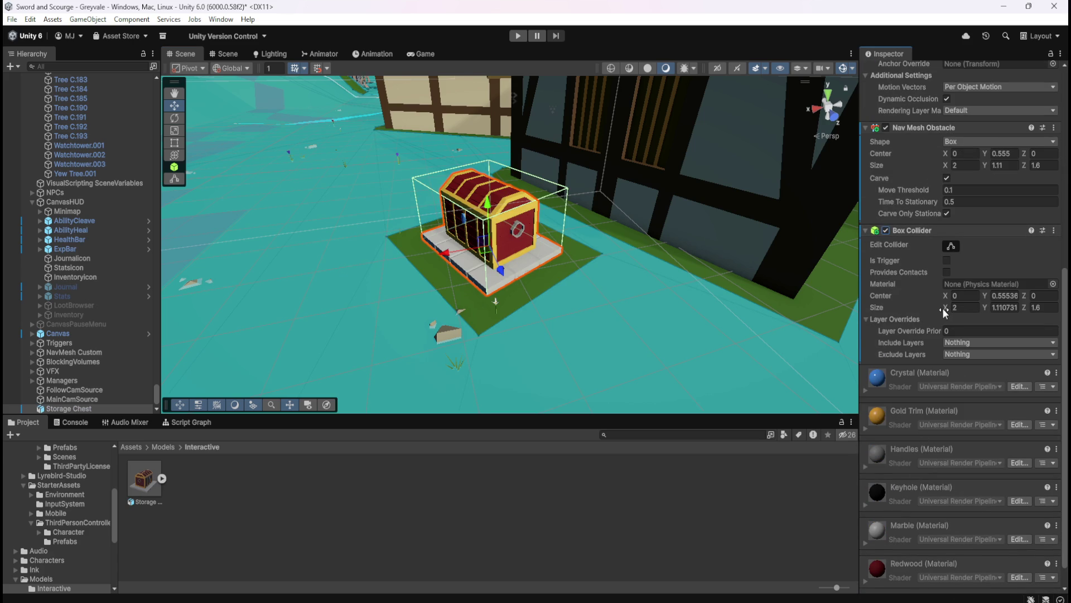
mouse_move(942, 308)
mouse_down()
mouse_move(1041, 306)
mouse_move(15, 316)
mouse_up()
key(ctrl+z)
scroll(601, 189, up, 3)
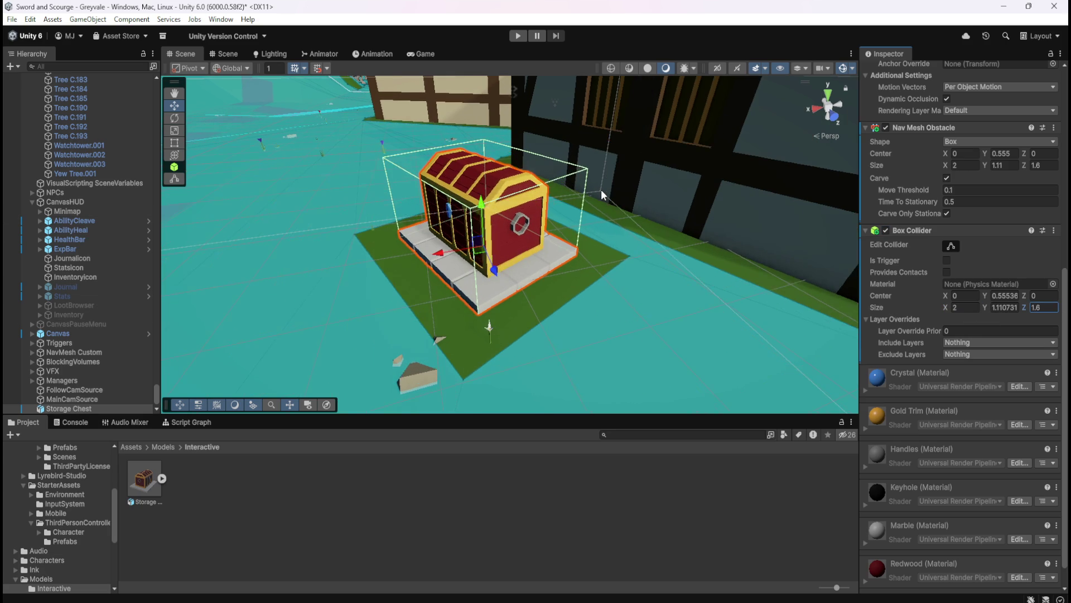
mouse_move(477, 209)
mouse_down()
mouse_move(419, 199)
mouse_move(596, 198)
mouse_move(732, 168)
mouse_move(544, 222)
mouse_up()
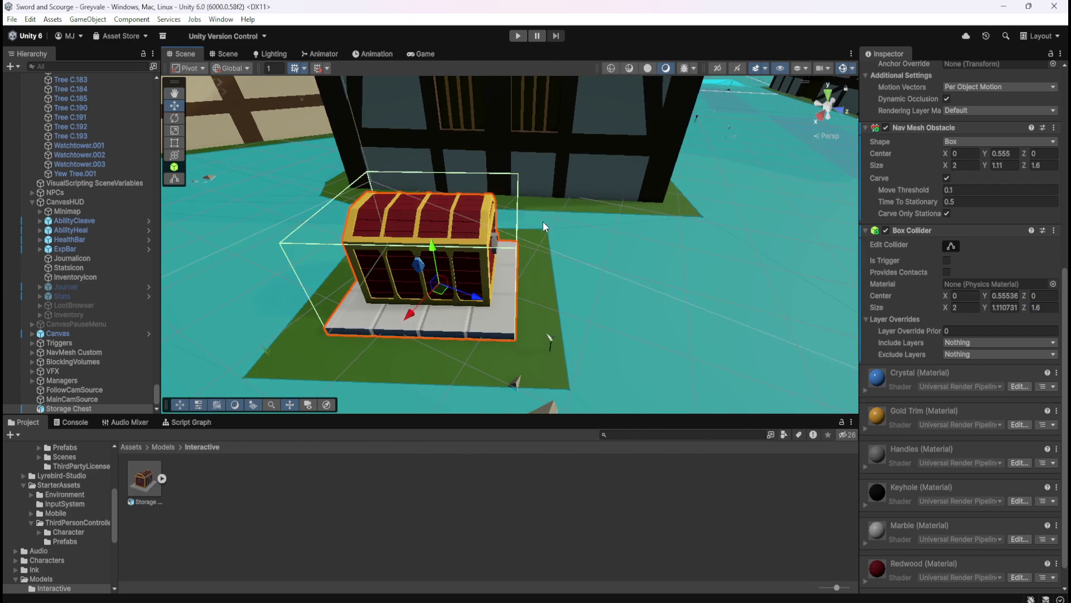
click(522, 38)
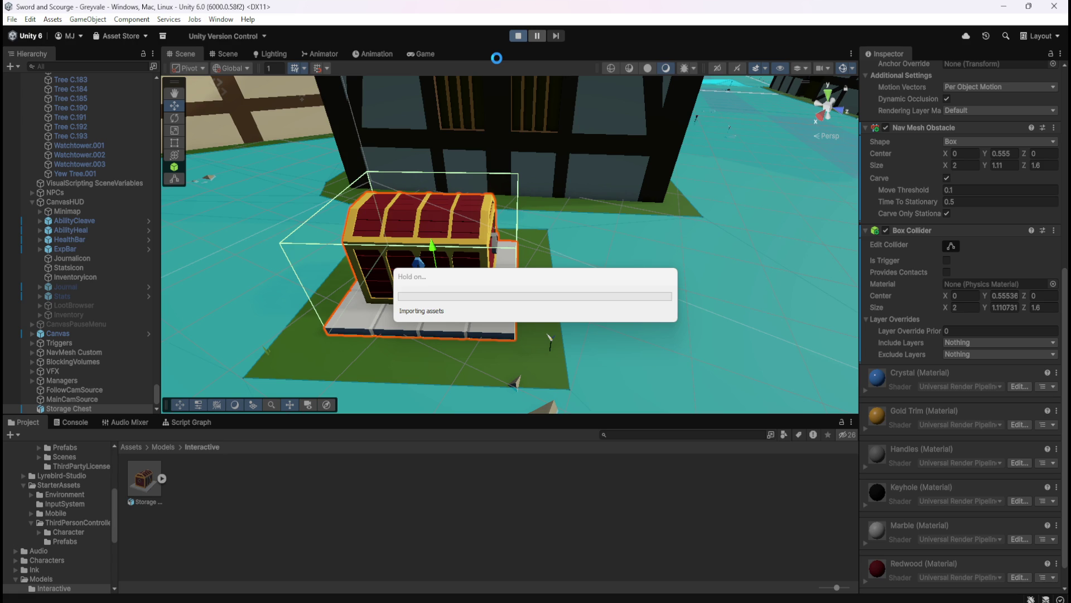
Step: Run the hero across the bridge, through the gate and village square to the Storage Chest
key(w)
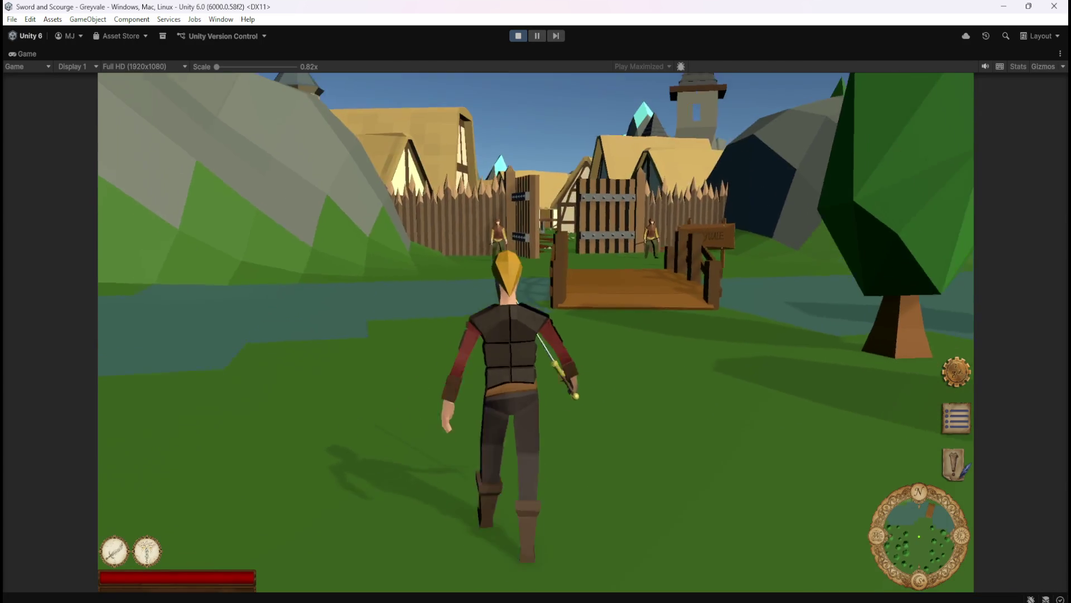
key(w)
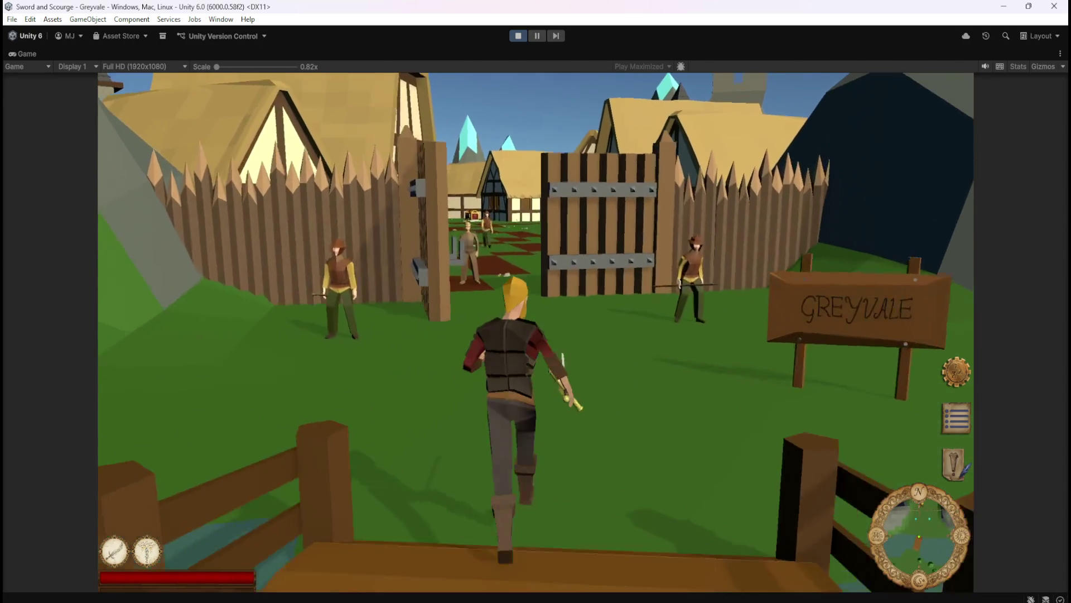
key(w)
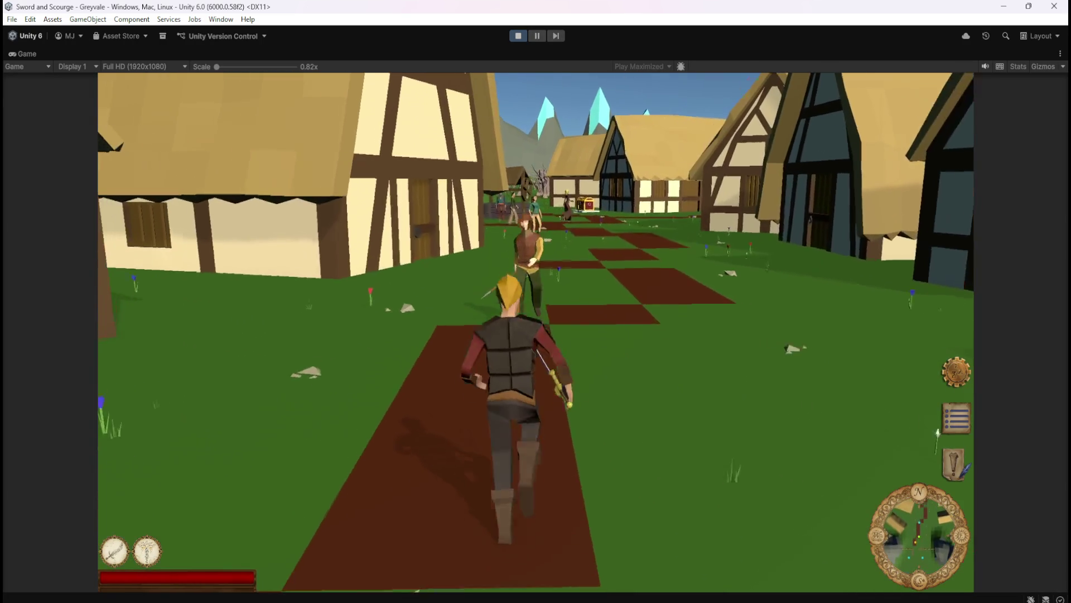
key(w)
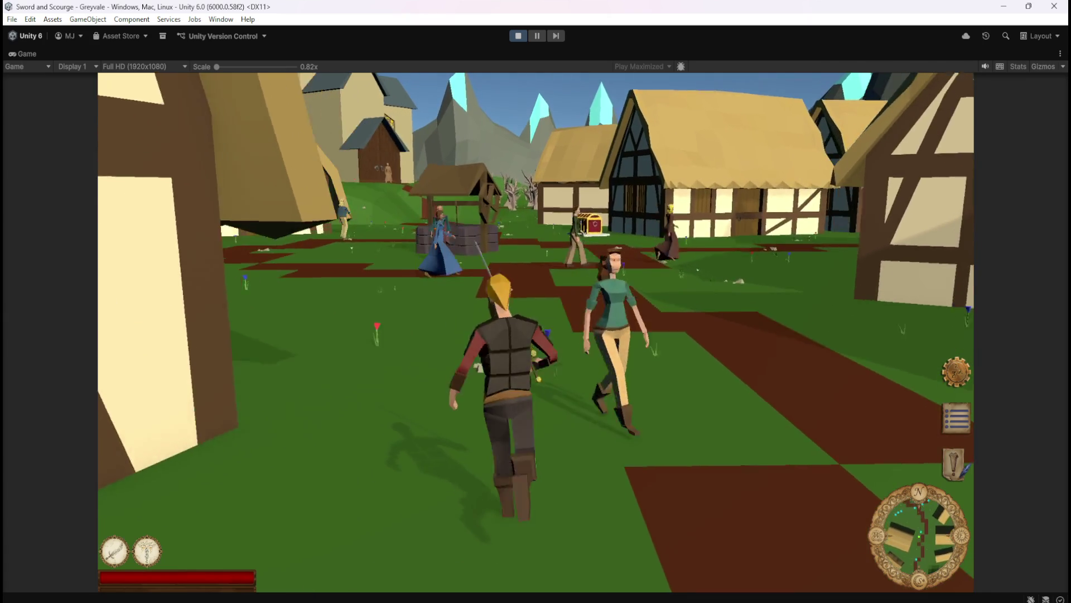
key(w)
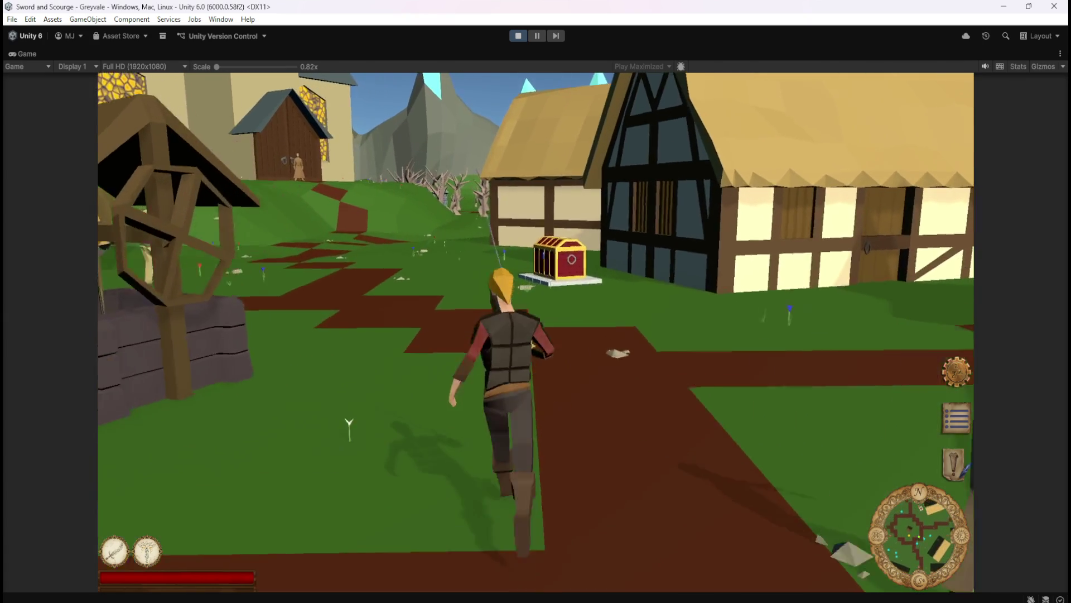
Step: Walk around the Storage Chest, viewing it from the lawn, house front and village square
key(w)
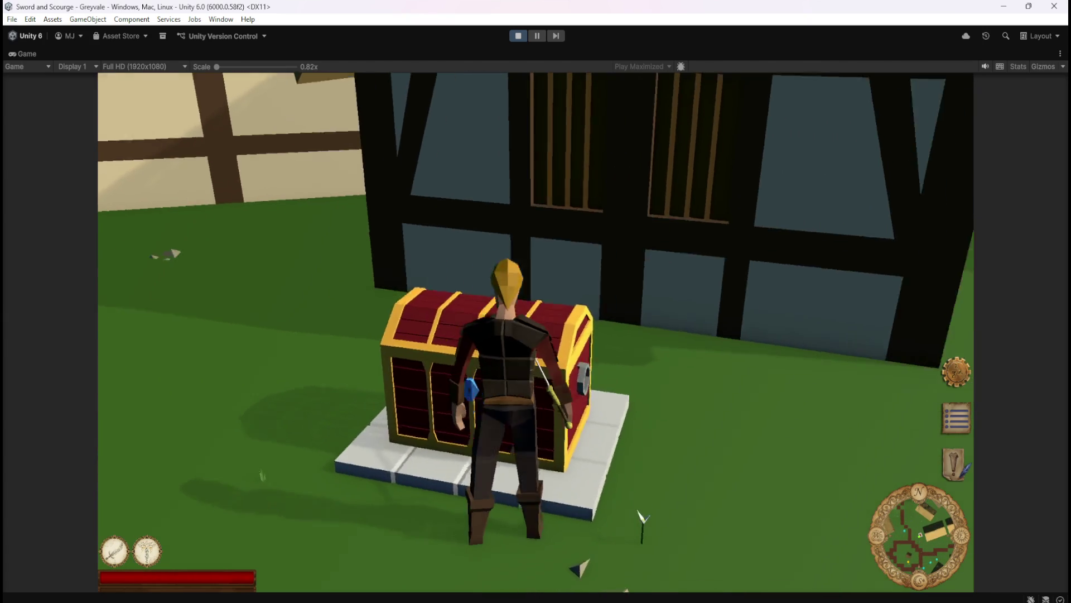
key(w)
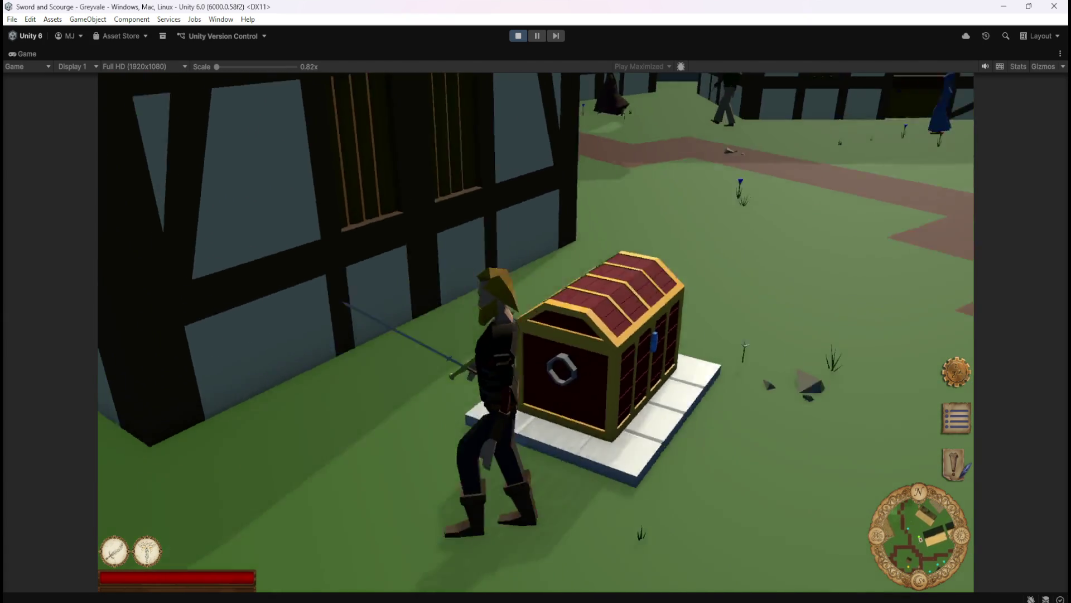
key(w)
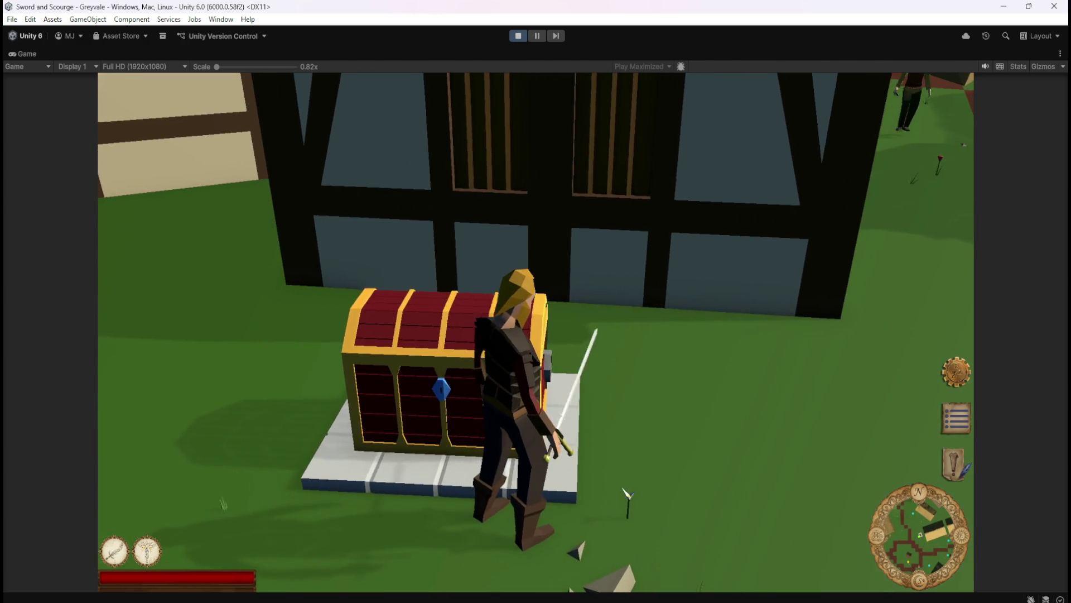
key(w)
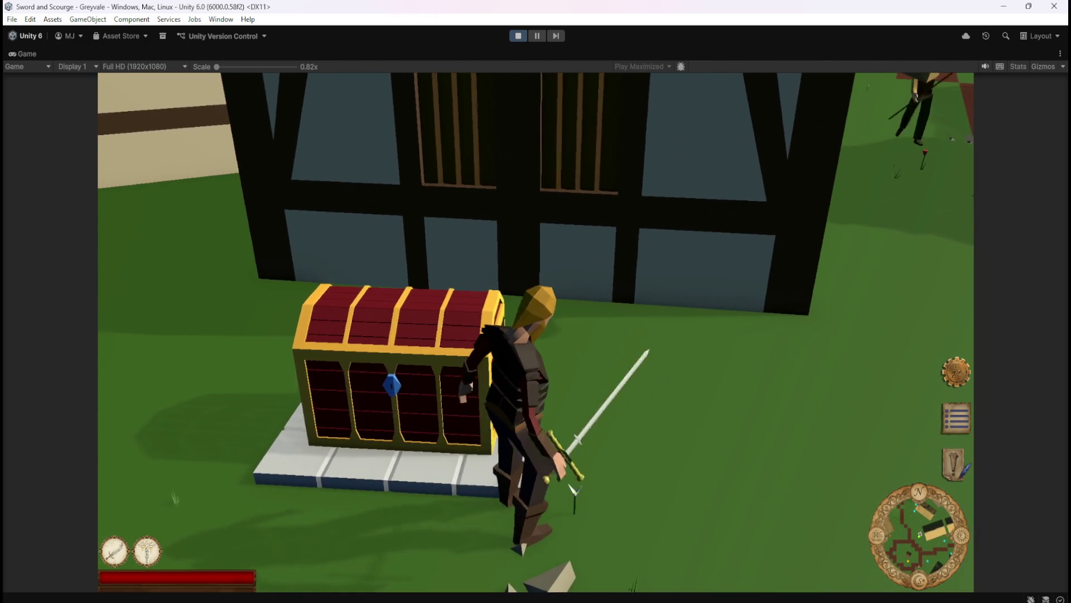
key(w)
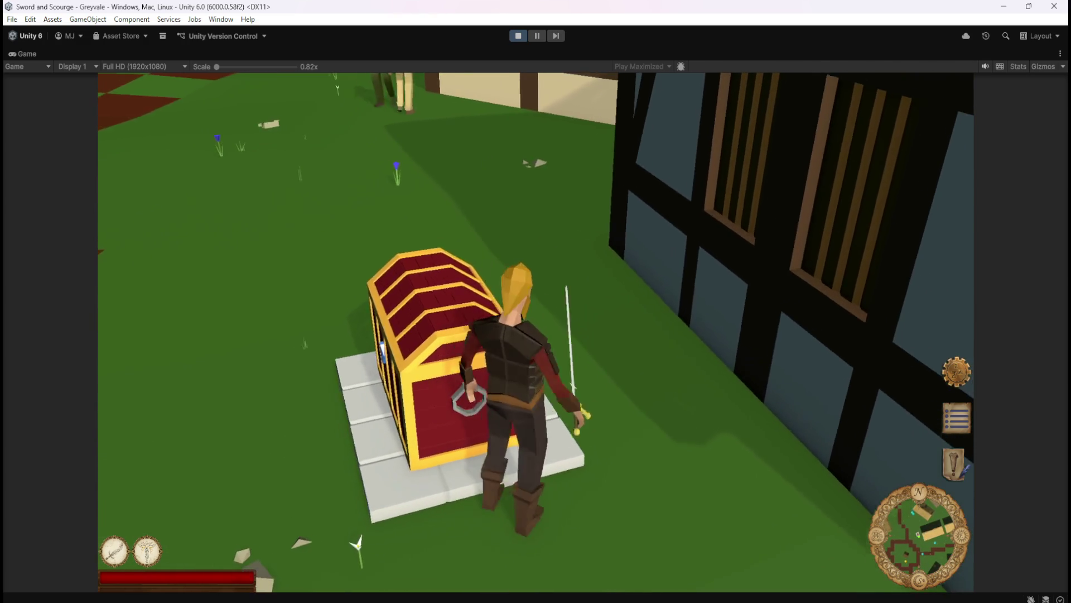
key(w)
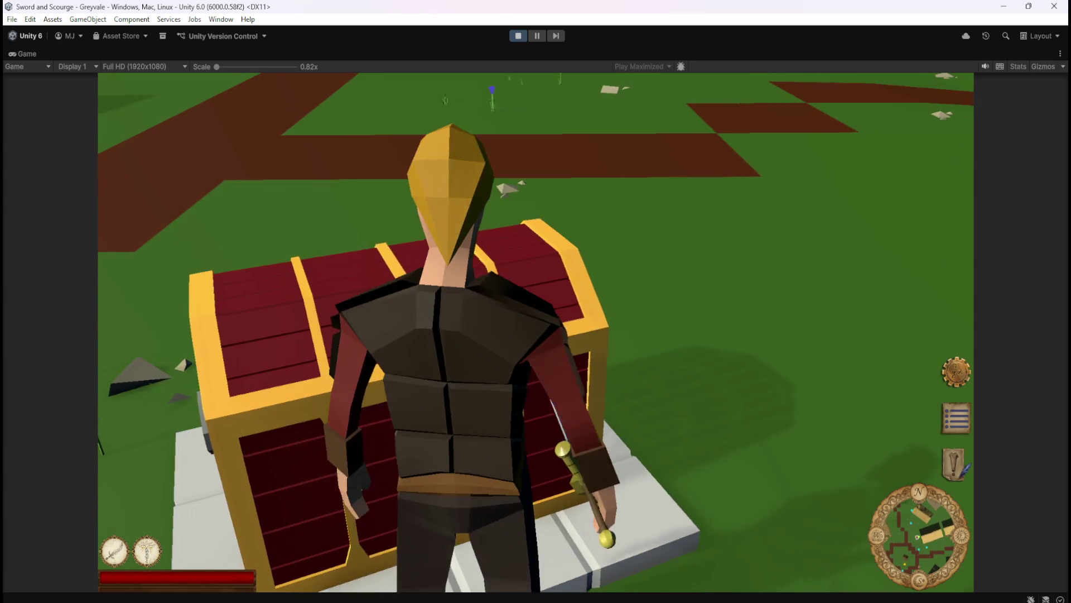
key(w)
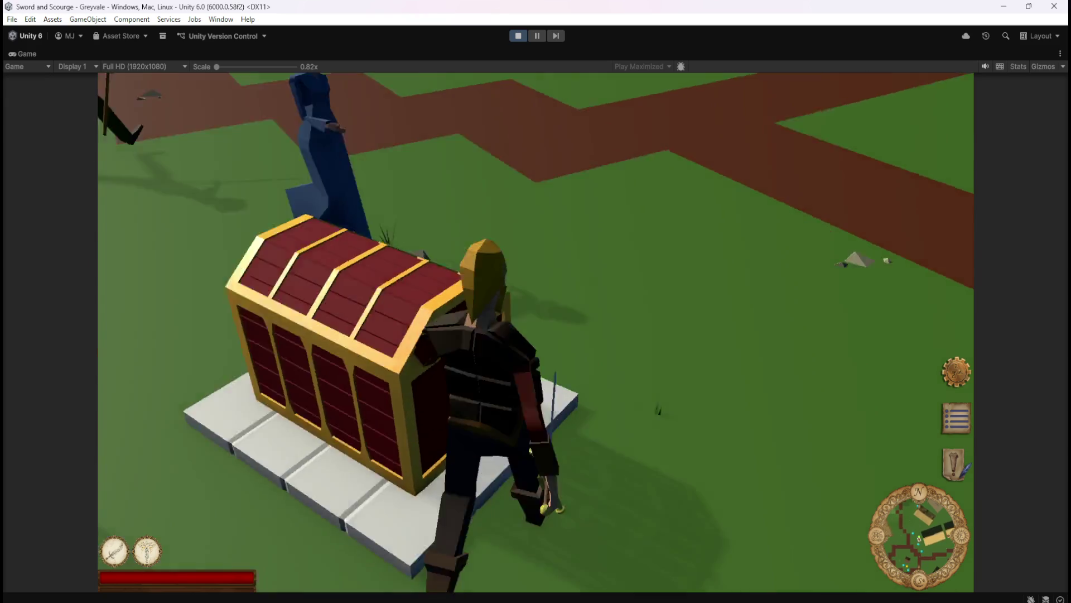
key(w)
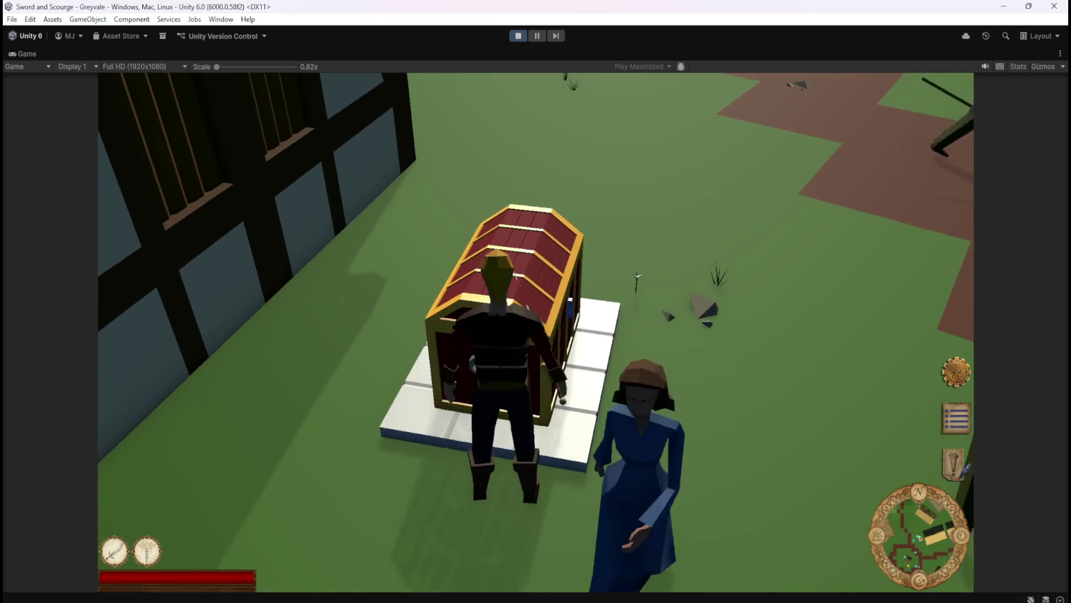
key(w)
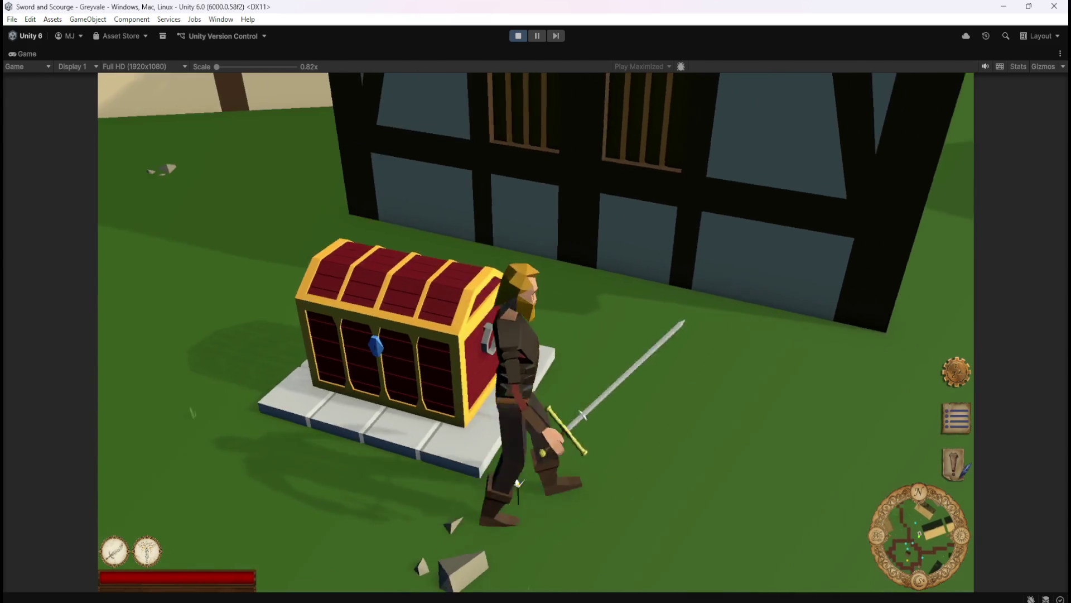
key(w)
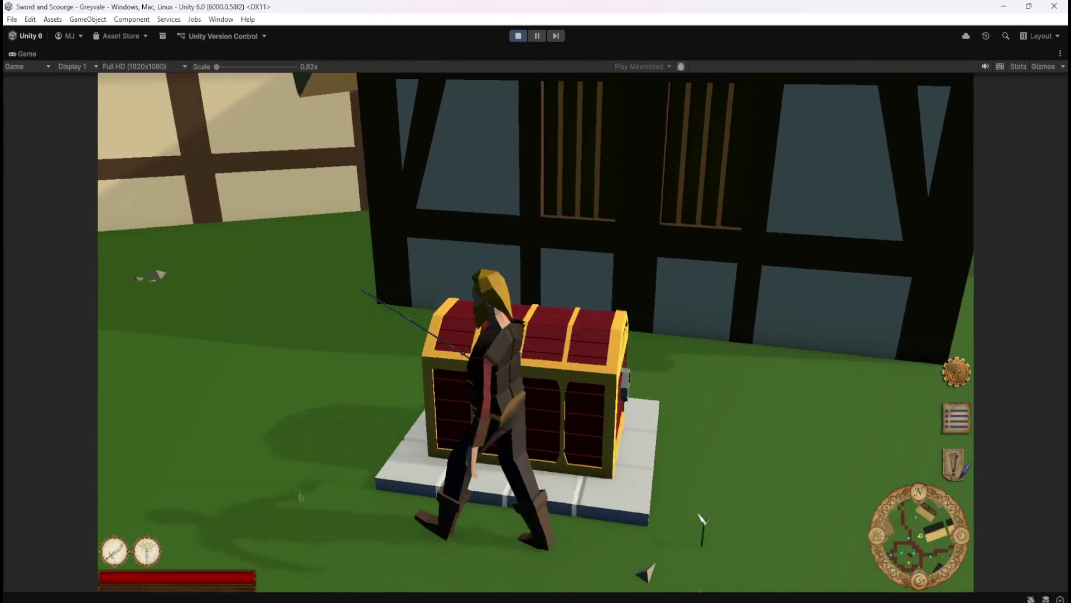
key(w)
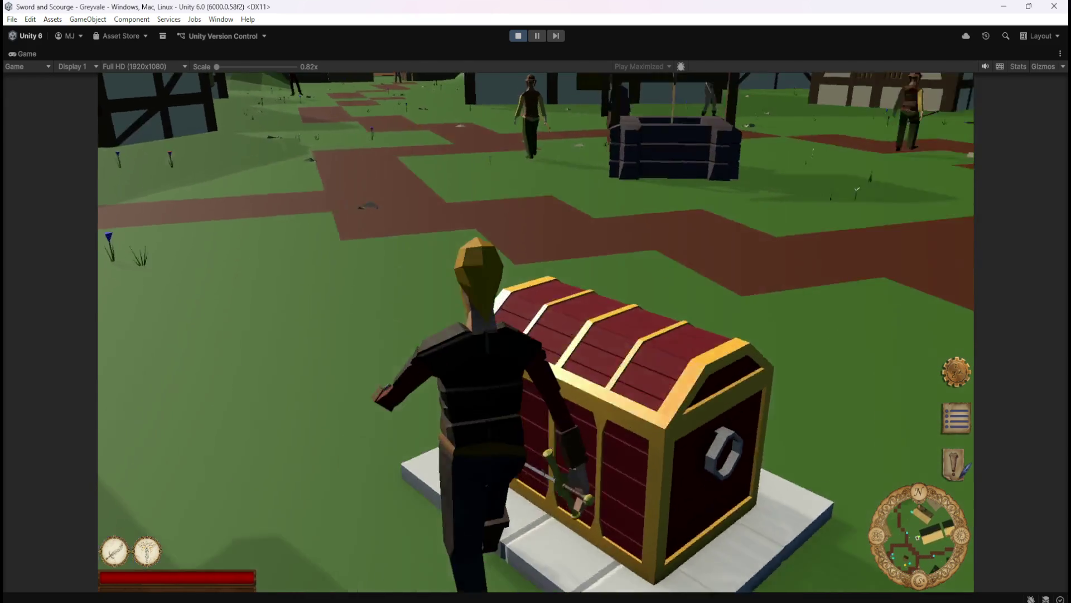
key(w)
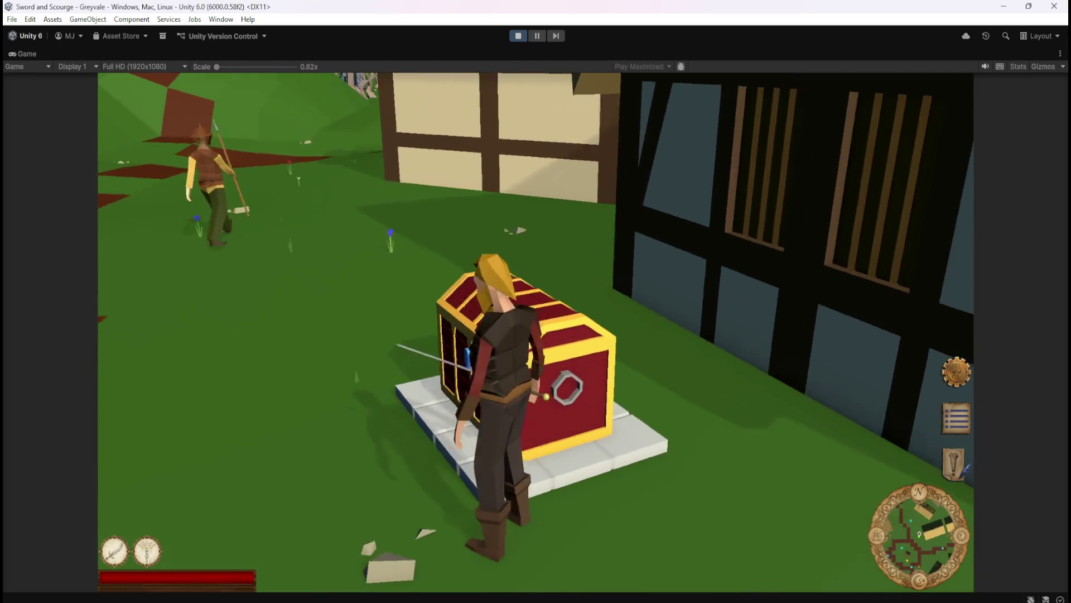
key(w)
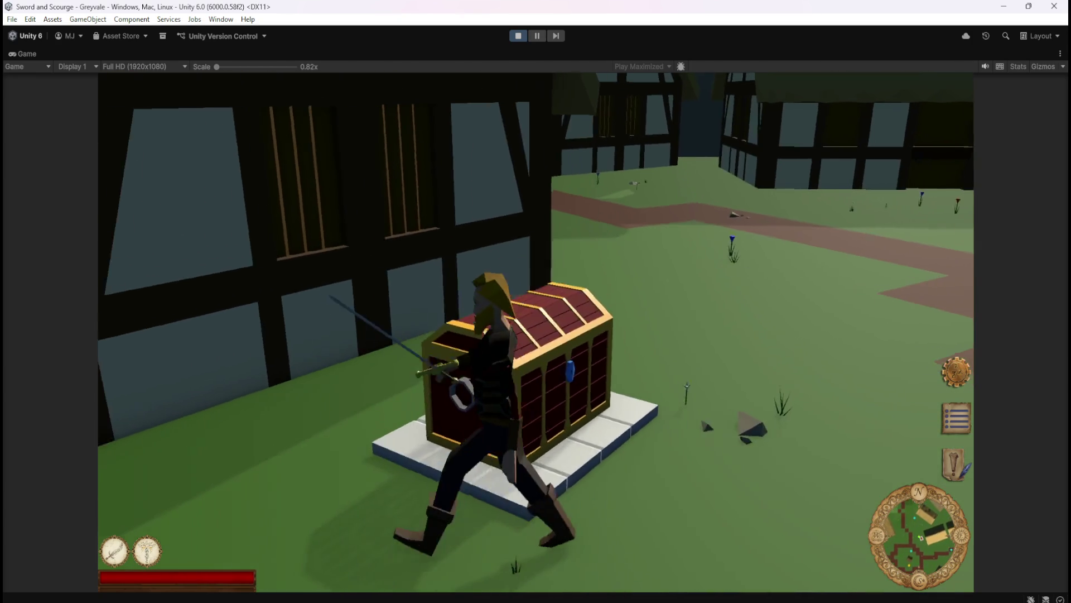
Step: Circle the chest once more, strafing left and right past the buff house, then pause with Esc
key(a)
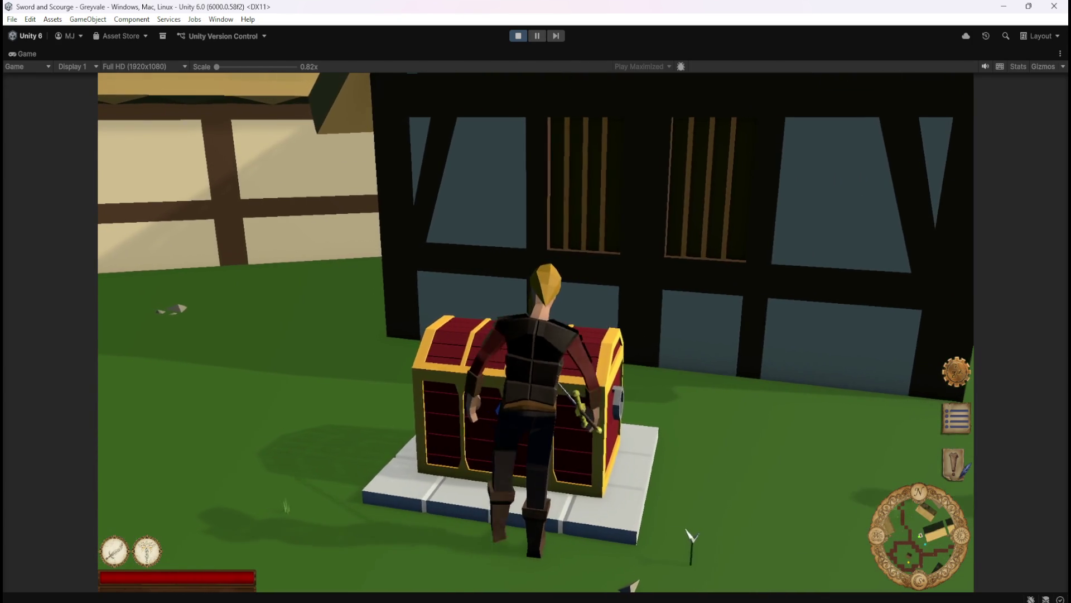
key(d)
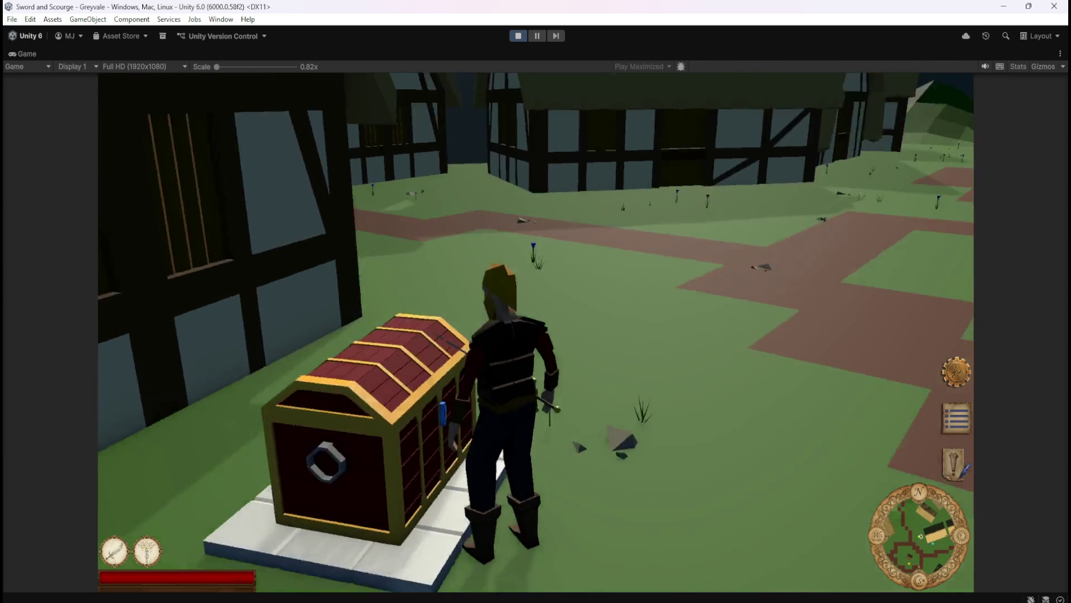
key(a)
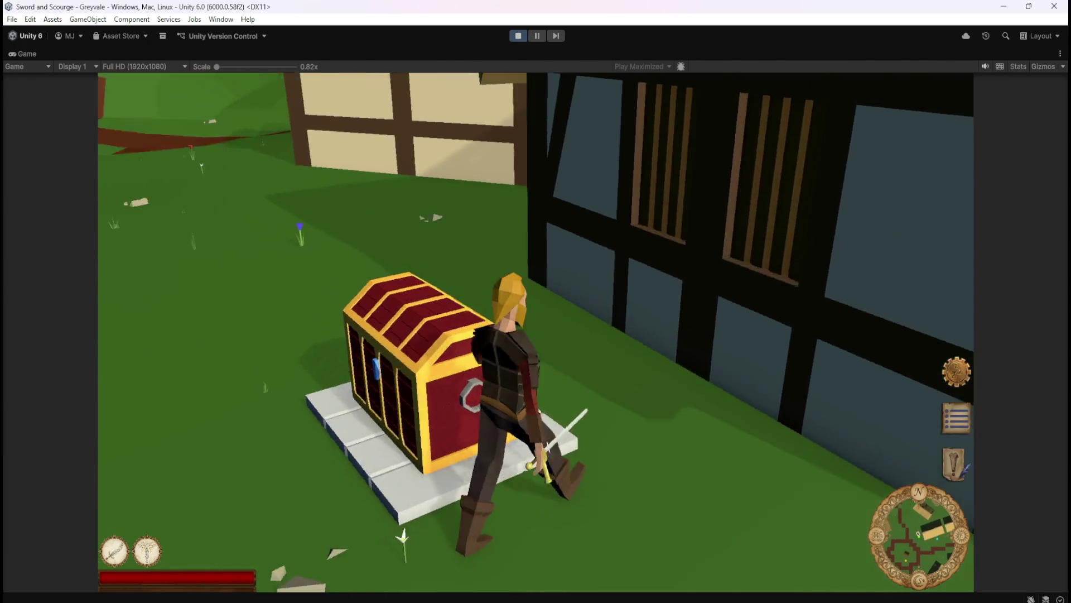
key(d)
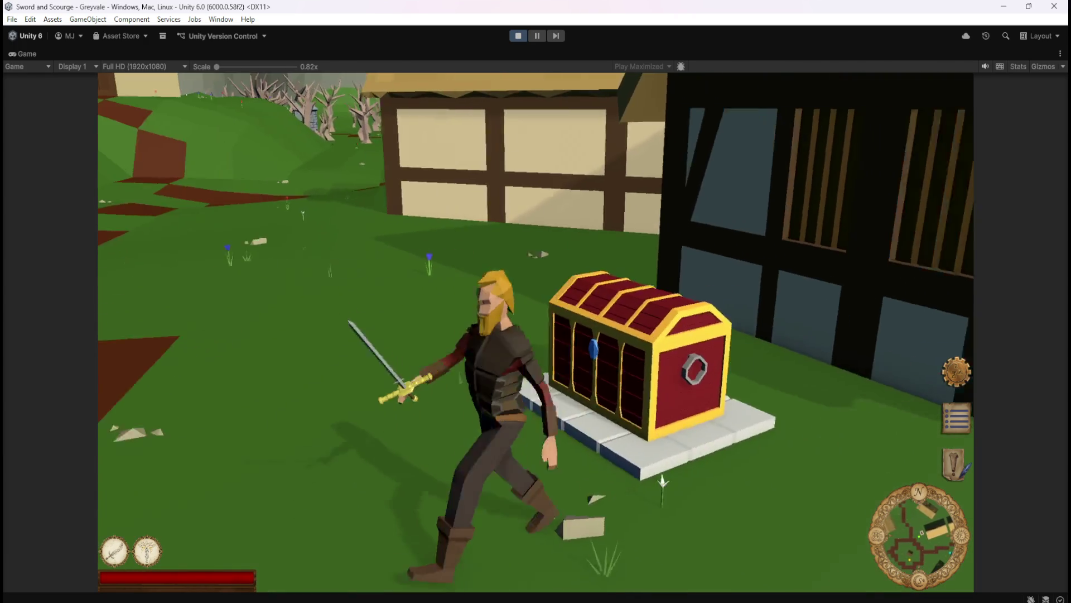
key(w)
key(s)
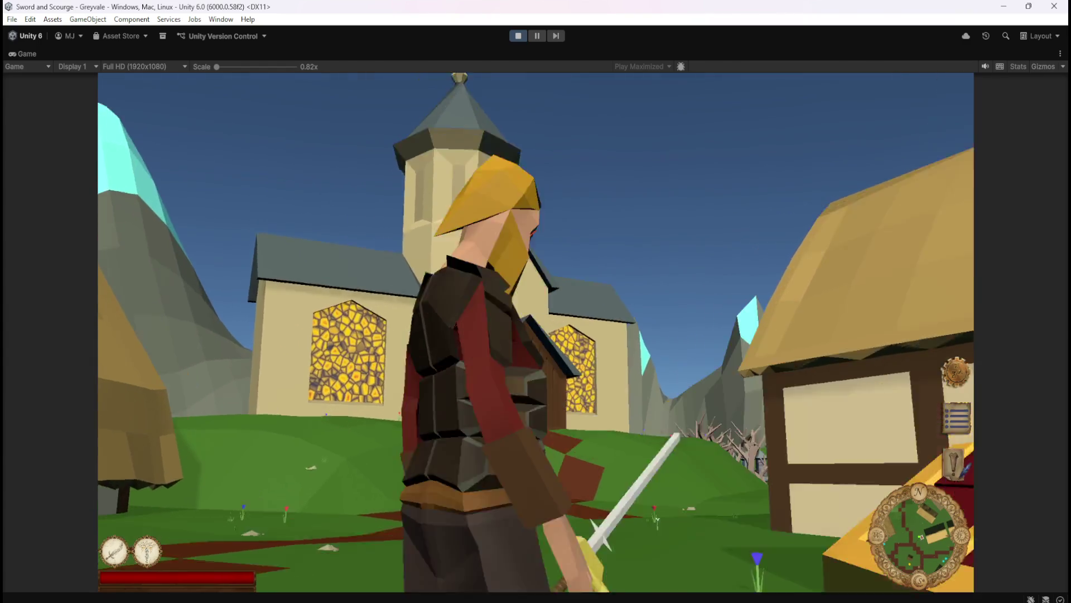
key(d)
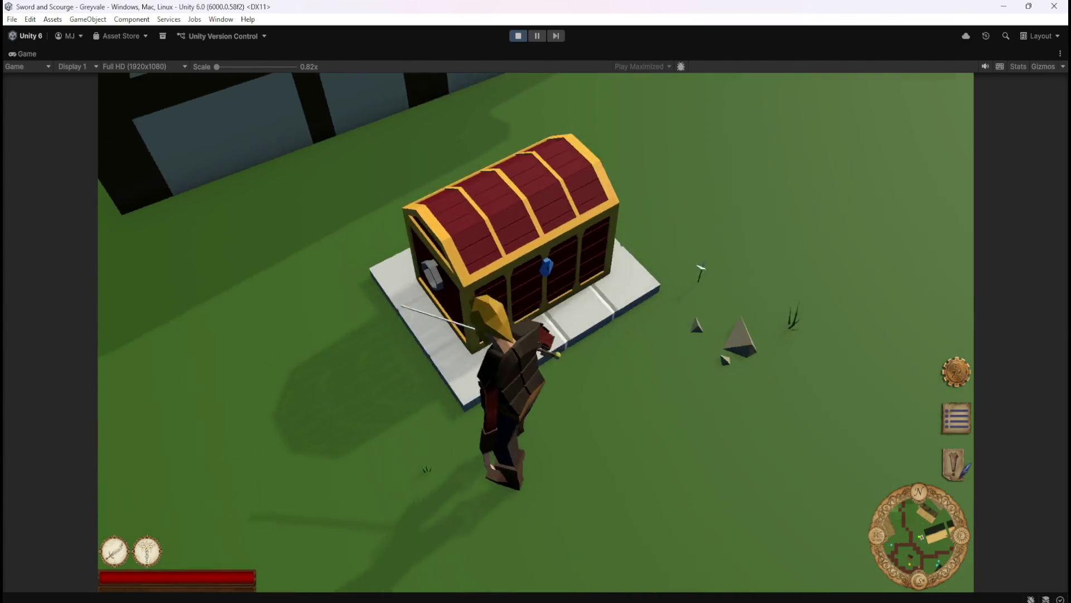
key(a)
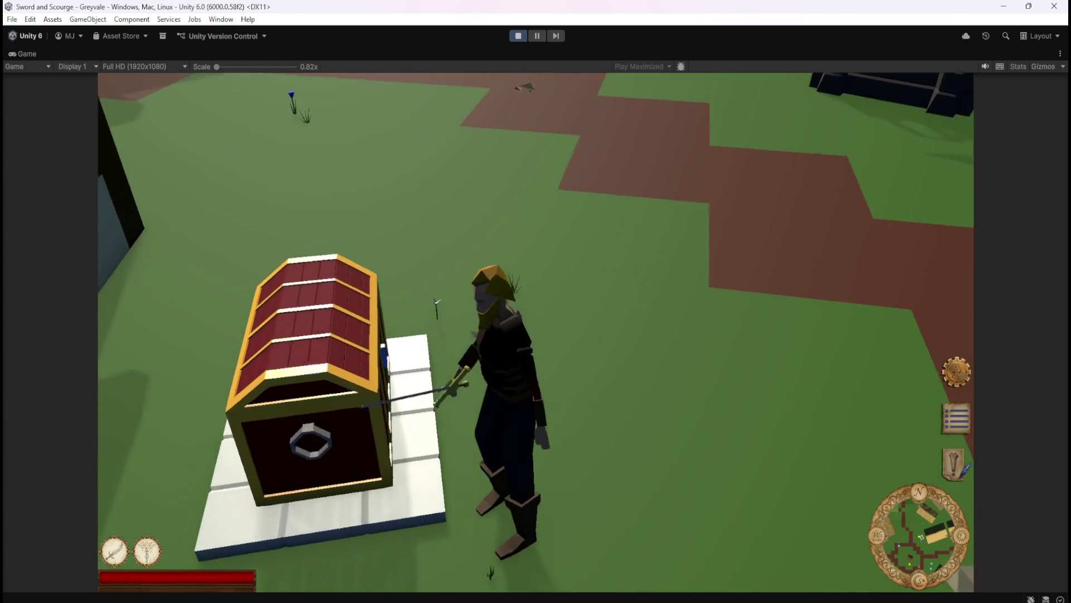
key(a)
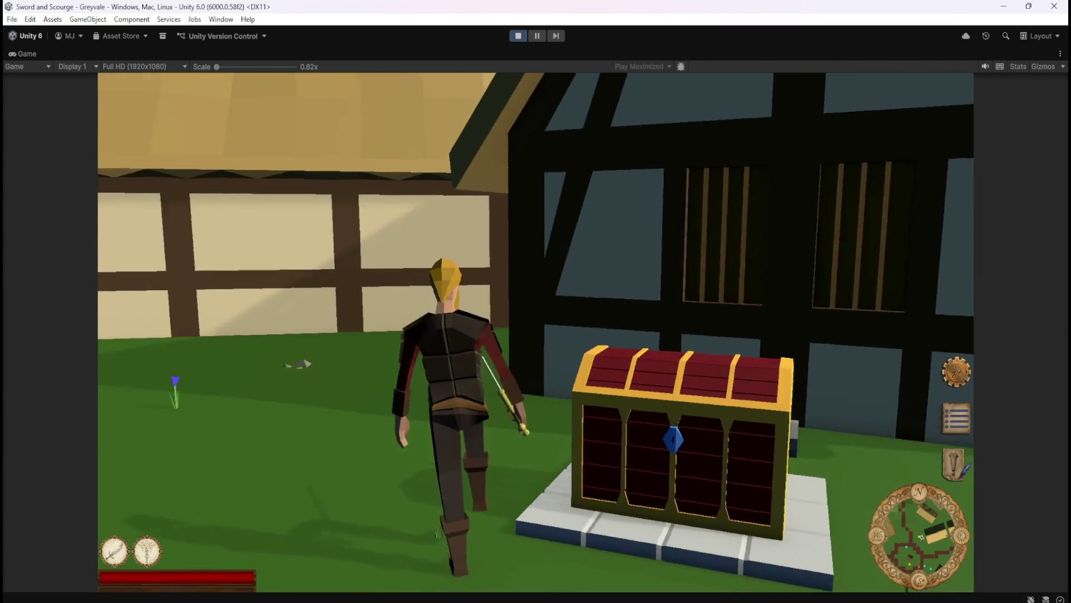
key(a)
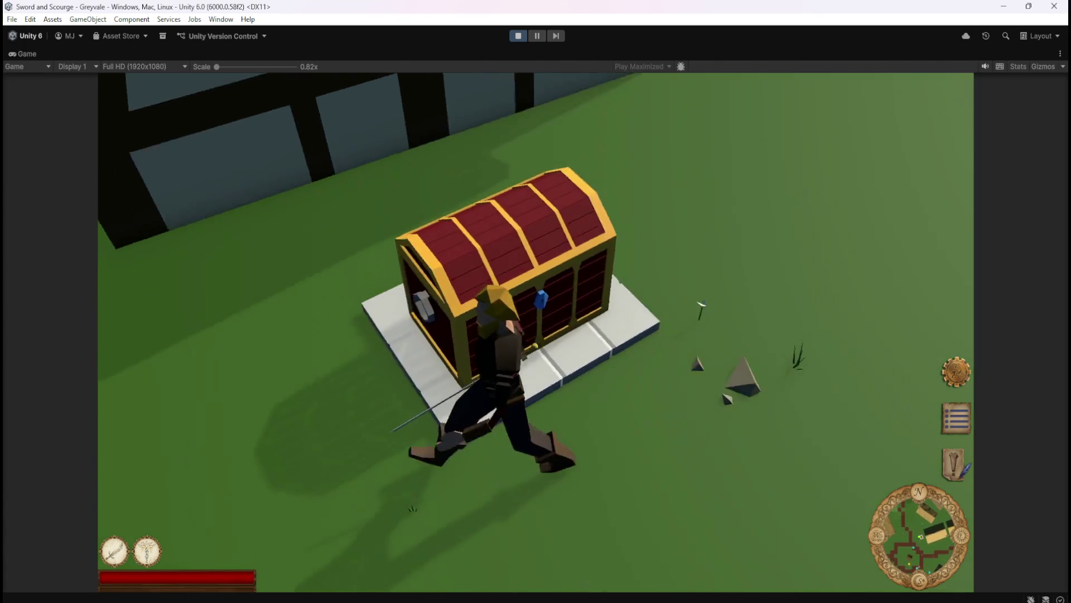
key(a)
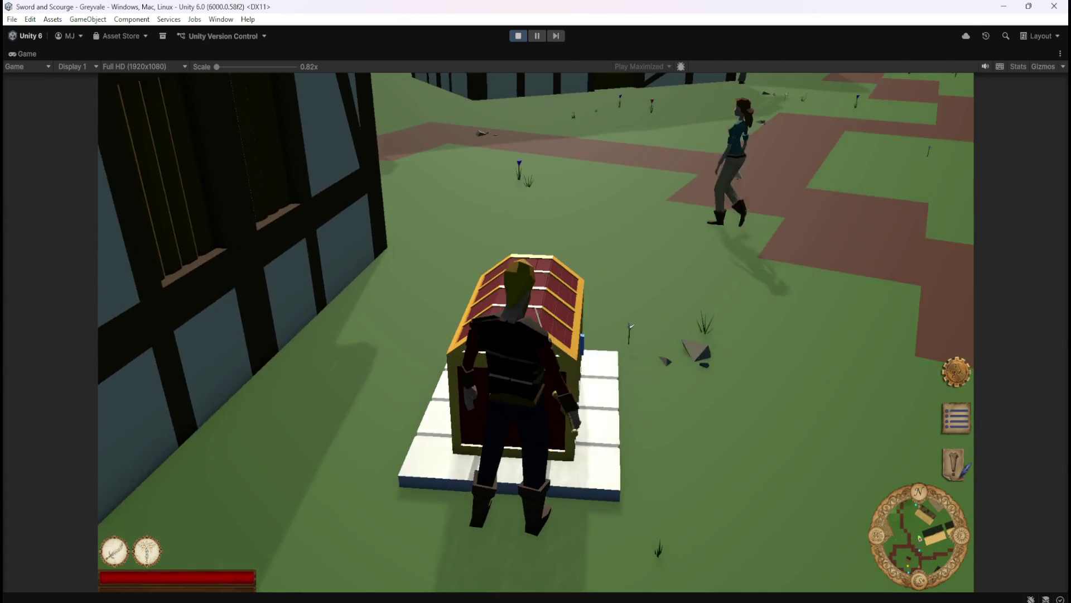
key(a)
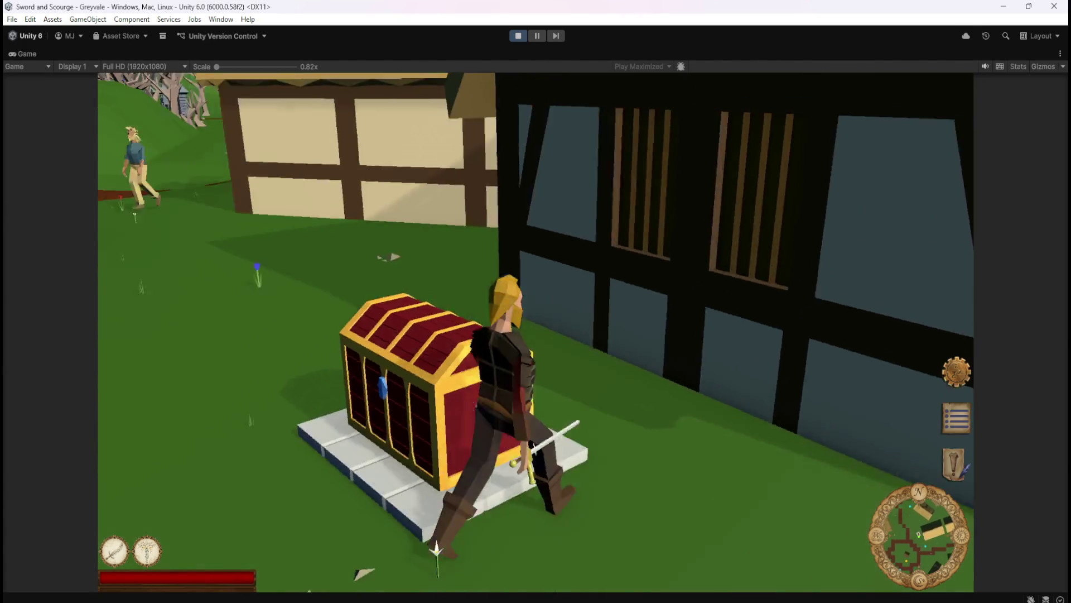
key(Escape)
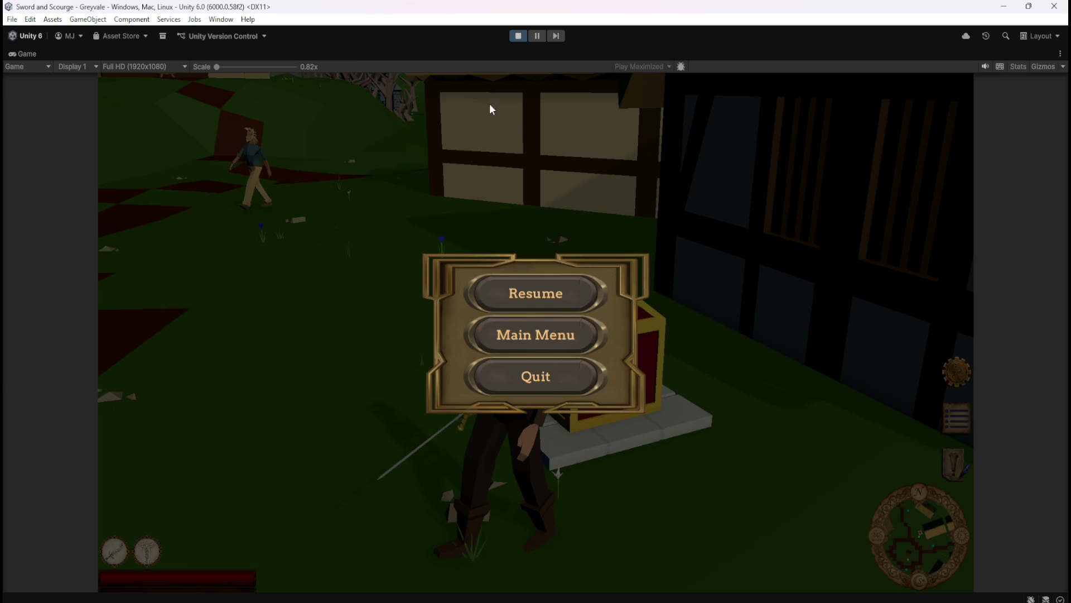
Step: Stop play mode and reselect the Storage Chest in the Hierarchy
click(581, 375)
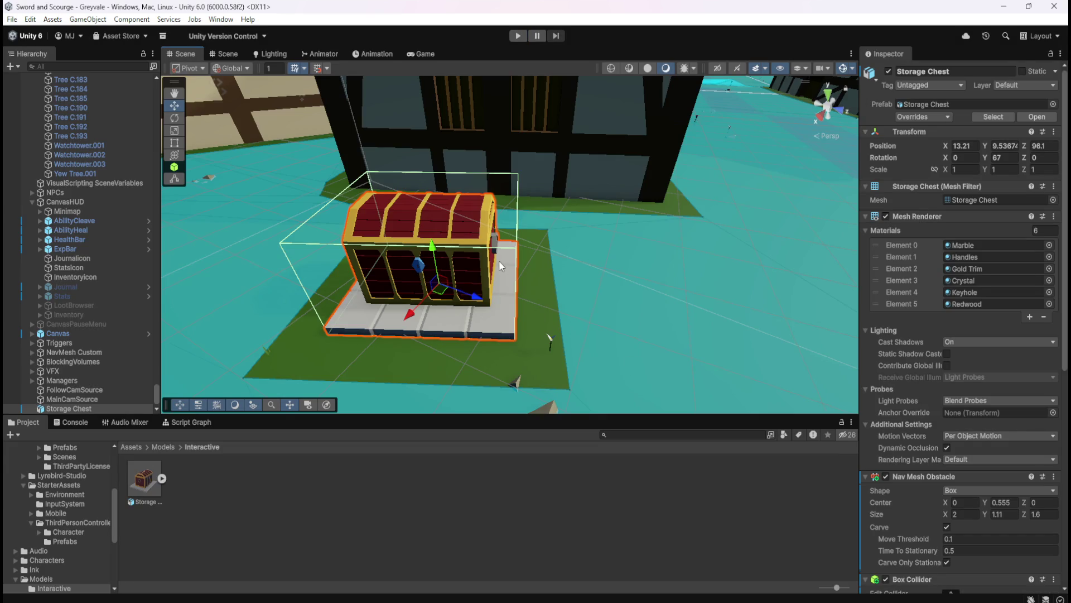
click(106, 399)
click(99, 407)
scroll(932, 504, down, 10)
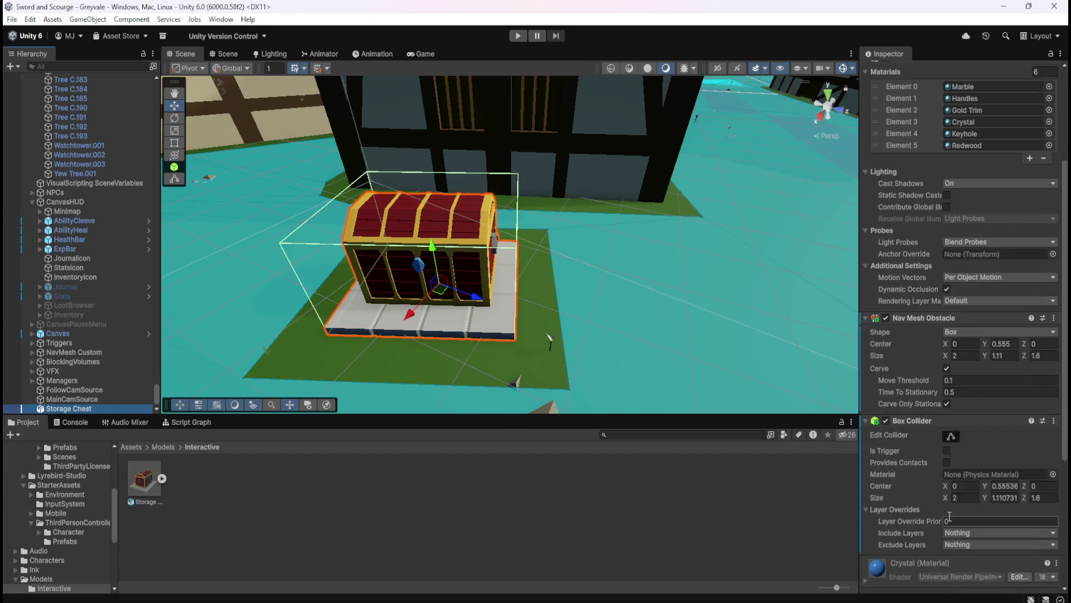
Step: Add a Sphere Collider component to the Storage Chest
click(937, 581)
text(sphere)
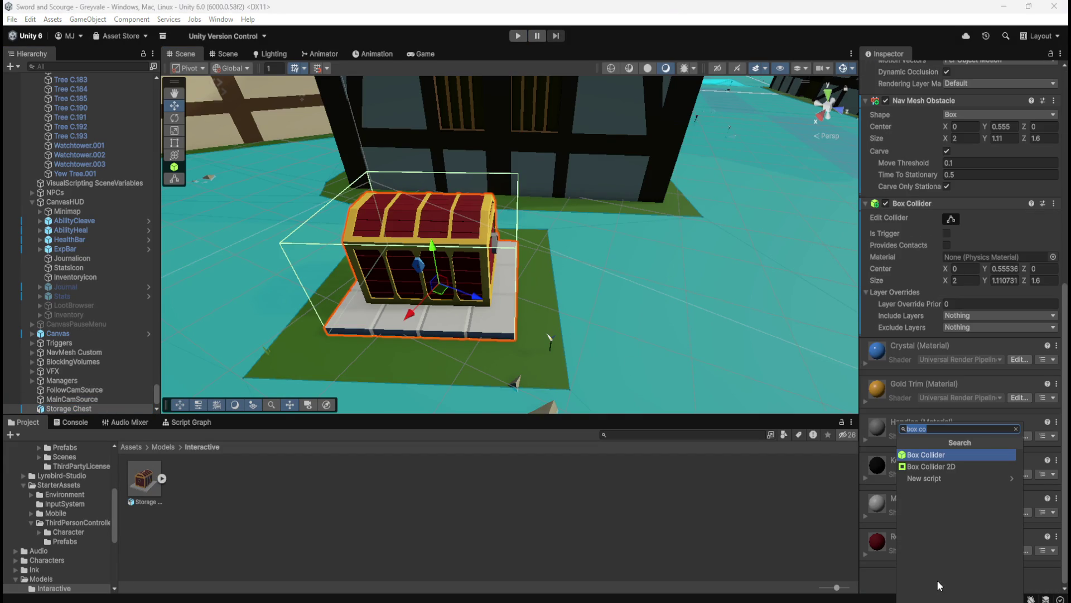
key(Return)
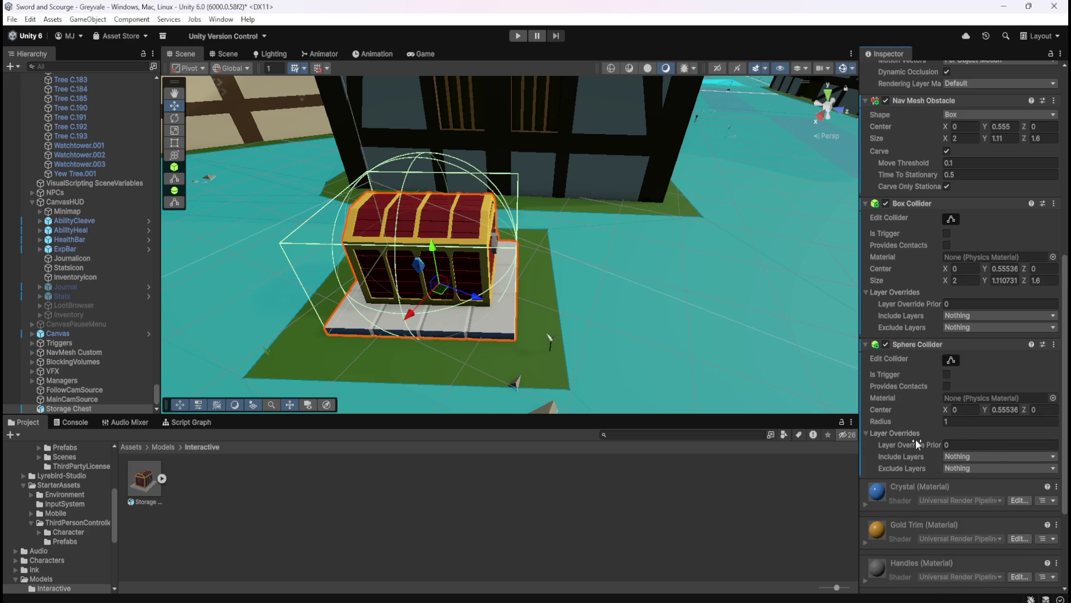
scroll(915, 440, down, 3)
Step: Enable Is Trigger on the chest's new Sphere Collider
drag(647, 255, 530, 210)
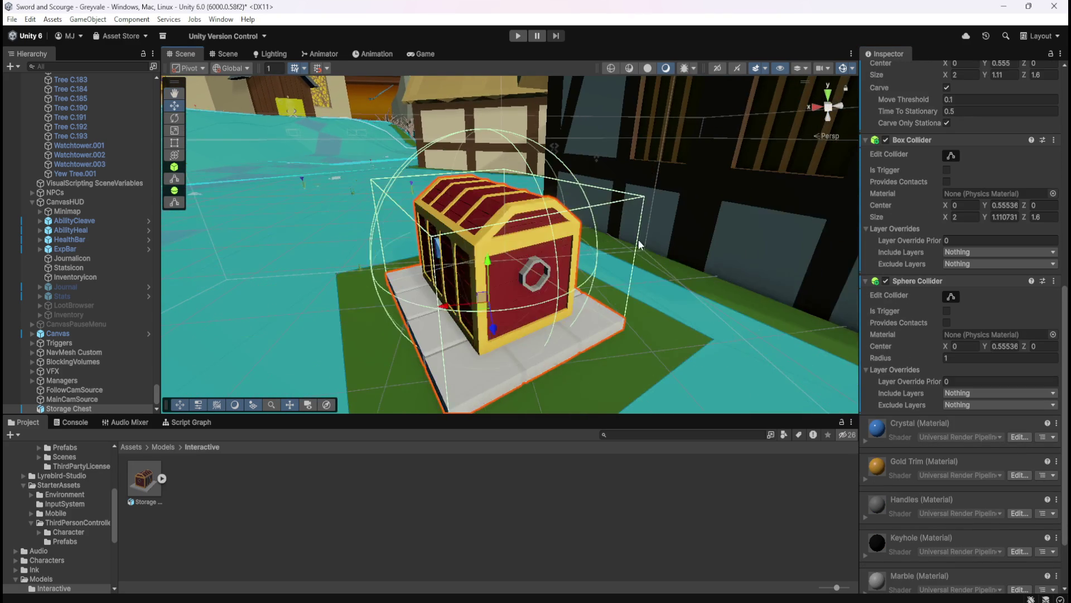
scroll(642, 243, down, 3)
scroll(924, 326, down, 1)
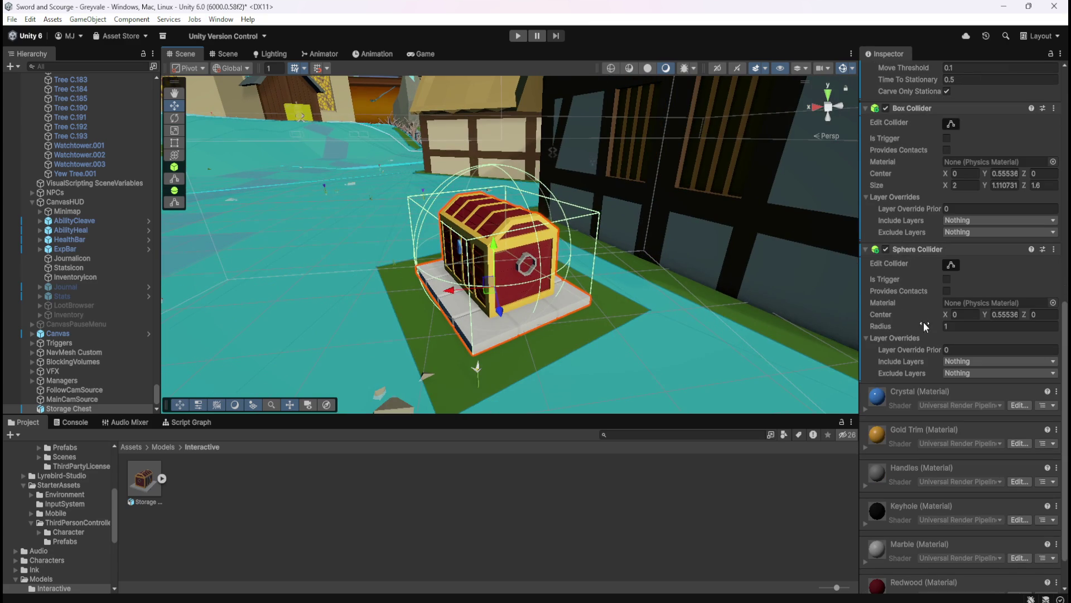
click(947, 279)
scroll(631, 226, down, 5)
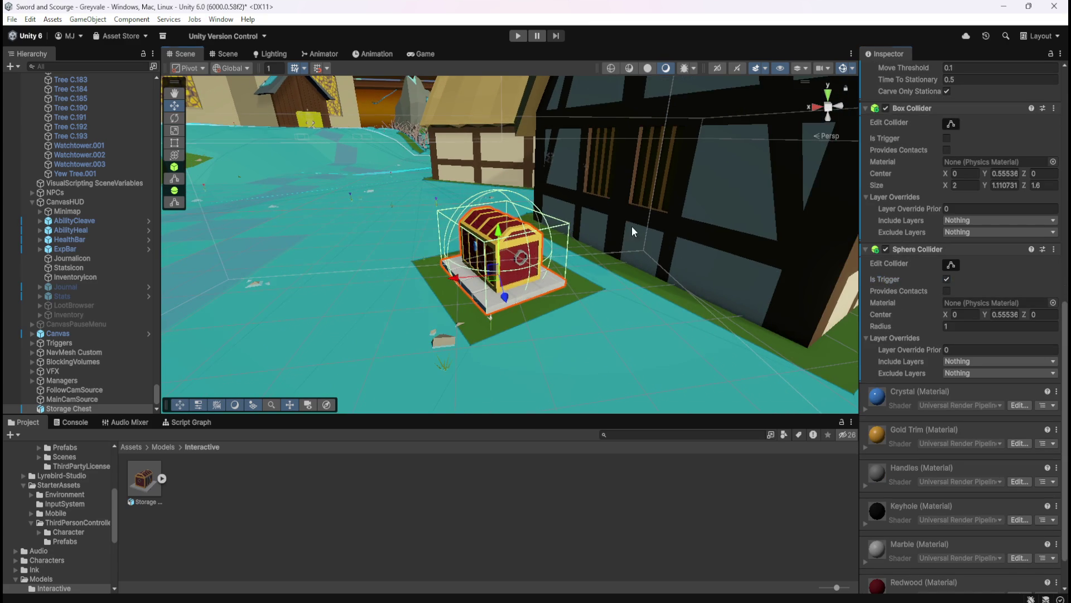
Step: Set the trigger Sphere Collider's radius to 2, then open the Game view's play-mode display options
drag(632, 226, 634, 250)
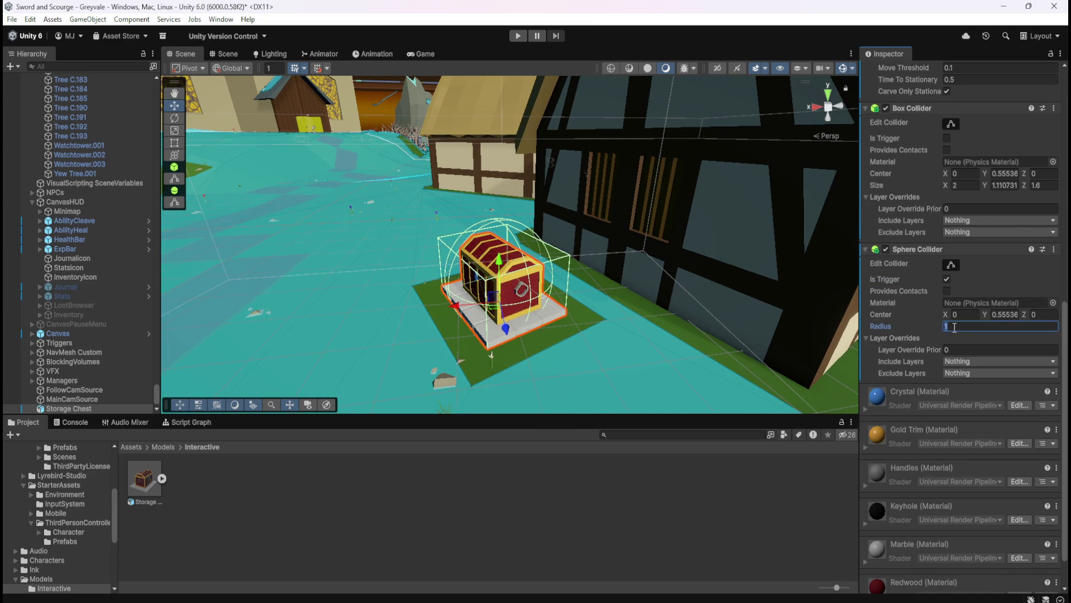
text(3)
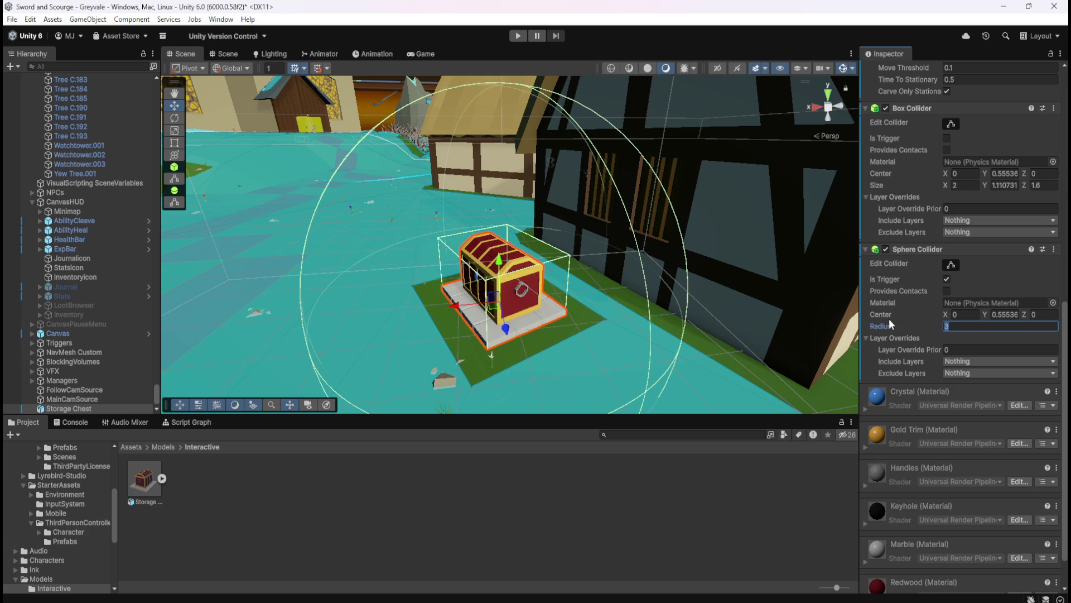
key(BackSpace)
text(2)
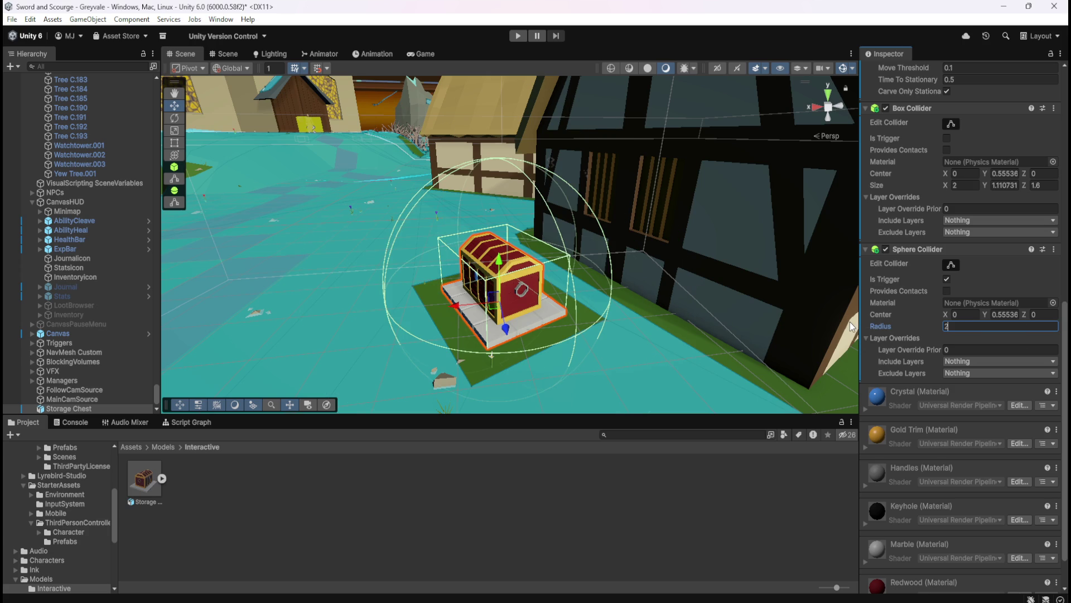
mouse_move(621, 276)
mouse_down()
mouse_move(601, 263)
mouse_move(560, 267)
mouse_move(605, 318)
mouse_move(768, 333)
mouse_move(884, 363)
mouse_move(767, 352)
mouse_move(684, 337)
mouse_move(710, 318)
mouse_move(973, 323)
mouse_up()
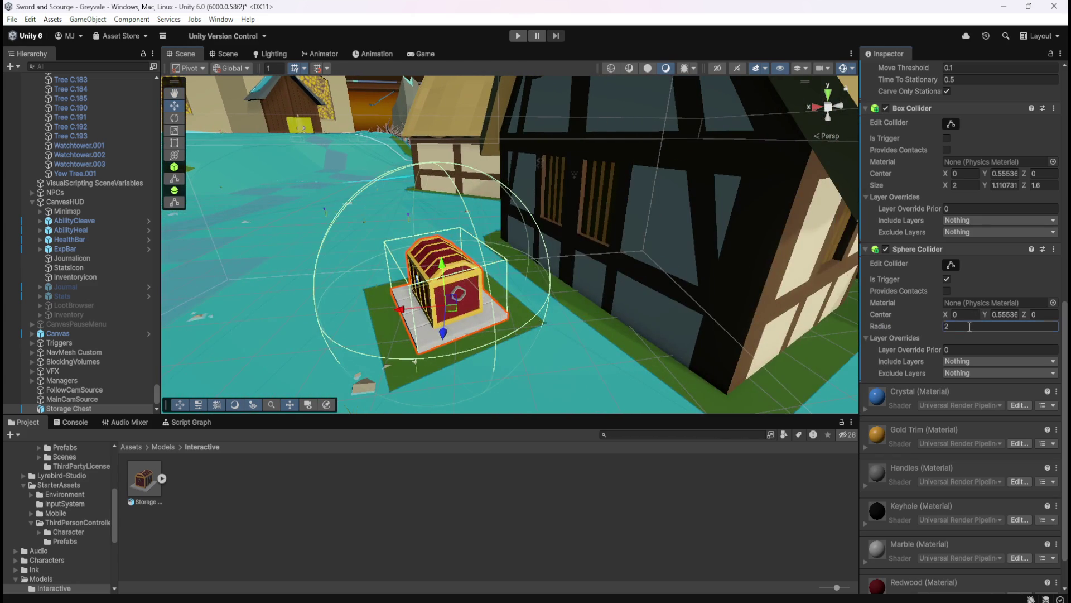
click(969, 327)
text(1)
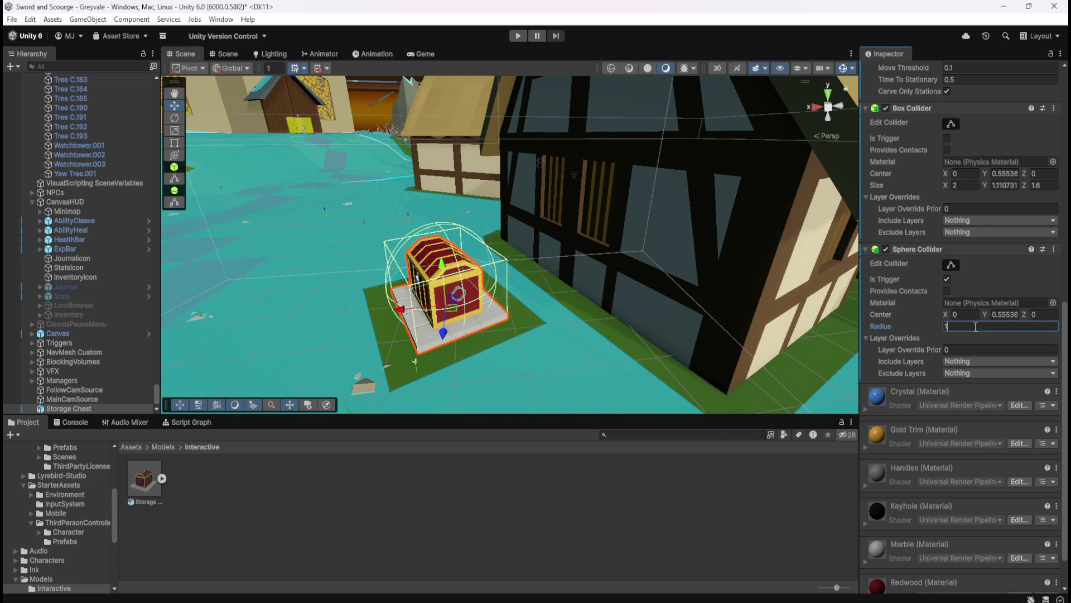
text(2)
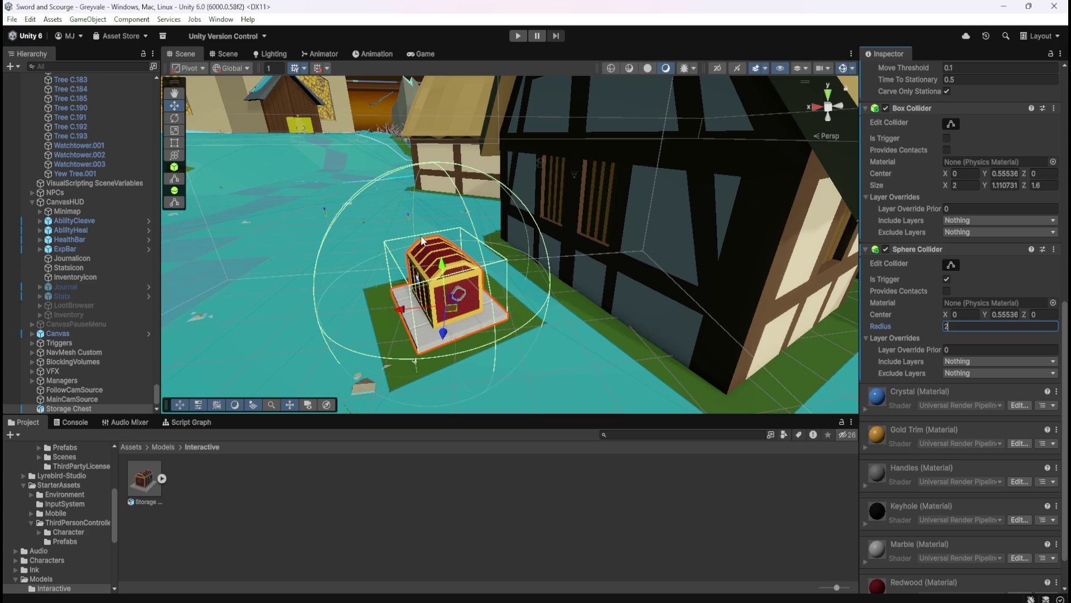
click(423, 55)
click(613, 67)
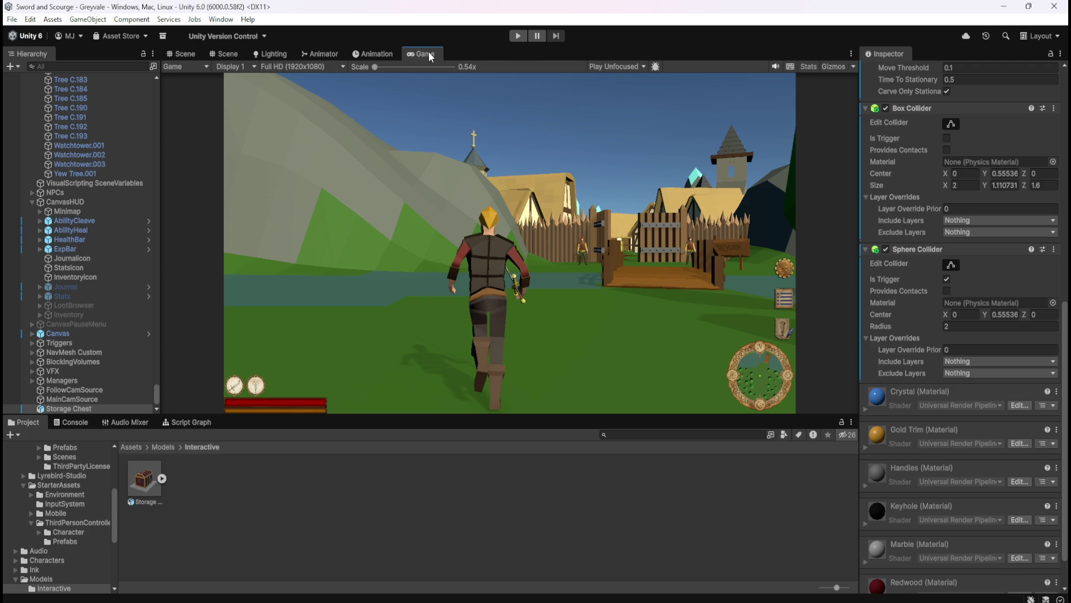
Step: Float the Game view in its own window and show the chest in an orthographic top Scene view
drag(407, 54, 839, 118)
mouse_move(772, 49)
mouse_down()
mouse_move(856, 219)
mouse_move(1070, 234)
mouse_up()
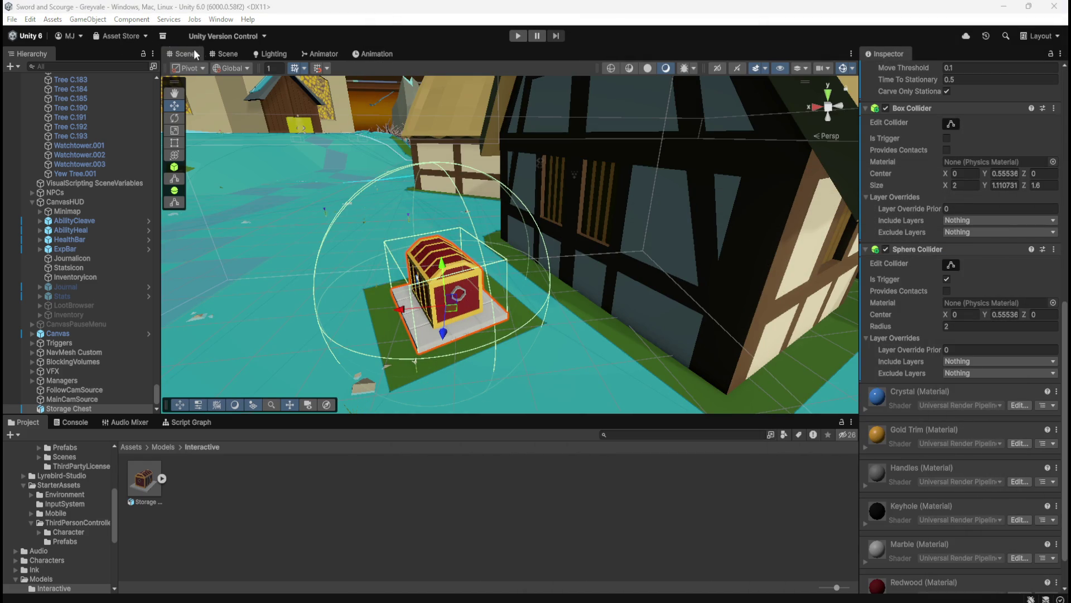
drag(451, 277, 656, 166)
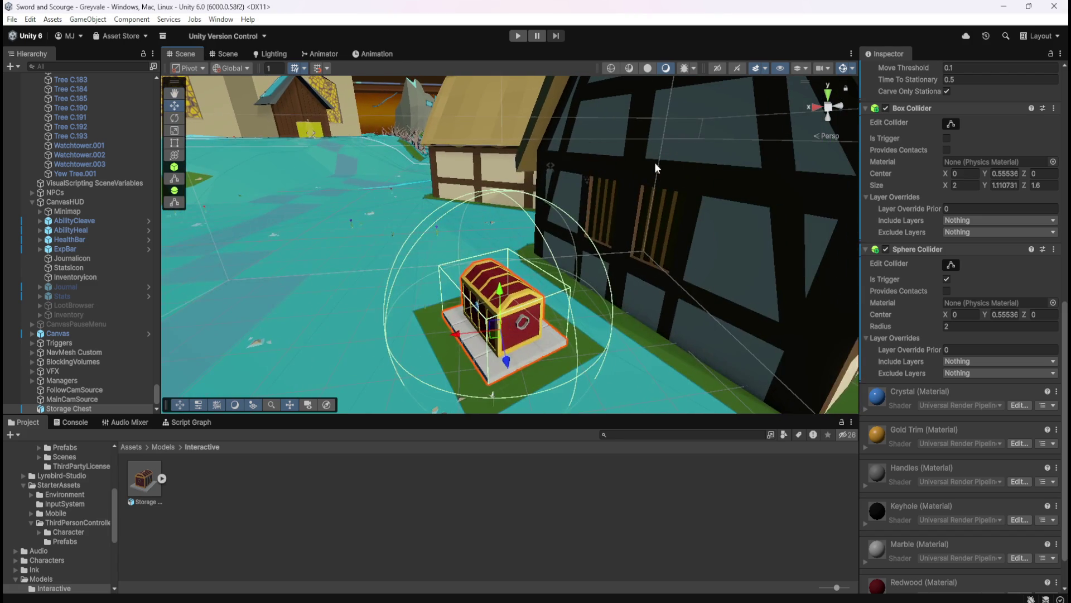
click(828, 98)
mouse_move(653, 140)
mouse_down()
mouse_move(613, 227)
mouse_move(627, 226)
mouse_up()
click(830, 106)
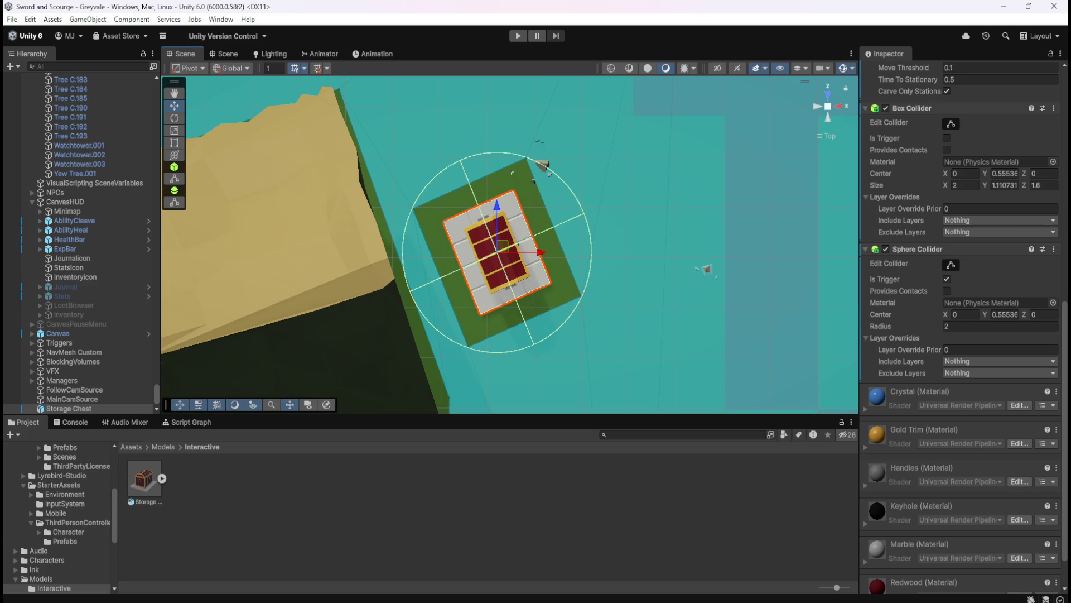
mouse_move(743, 263)
mouse_down()
mouse_move(737, 251)
mouse_move(605, 264)
mouse_move(552, 252)
mouse_move(548, 229)
mouse_up()
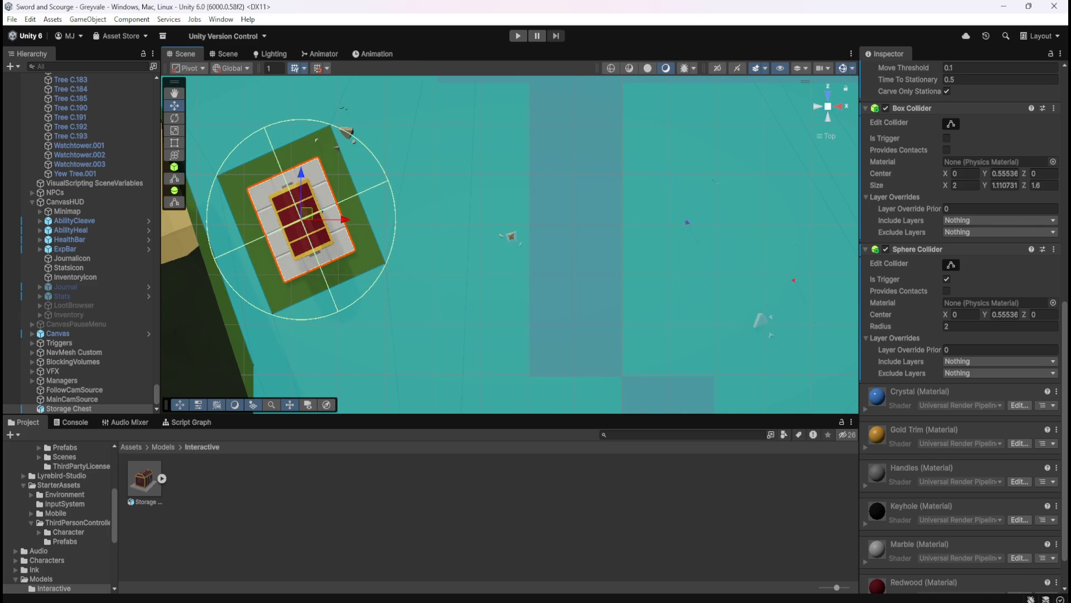
Step: Fit the floating Game window beside the chest and start play mode
key(ctrl+2)
drag(736, 183, 695, 190)
drag(342, 306, 463, 301)
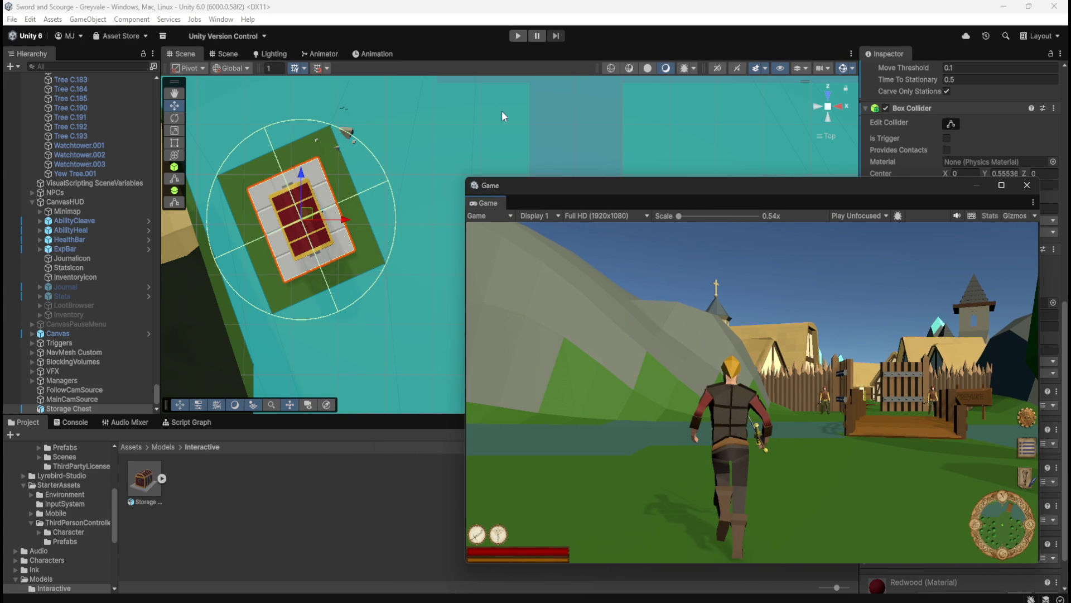
click(518, 36)
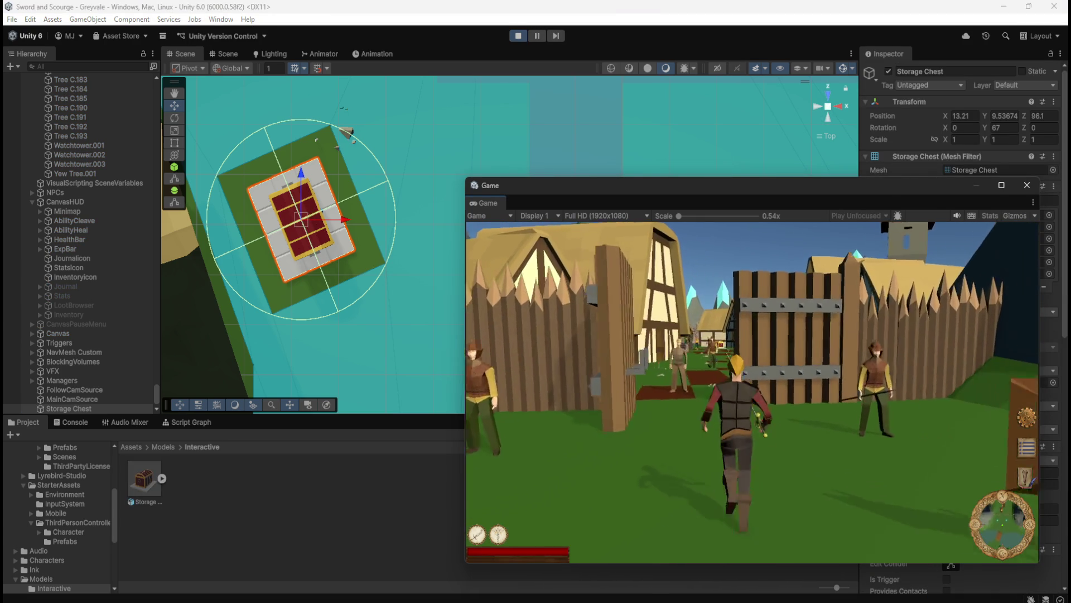
Step: Dismiss the villager's dialogue while heading toward the chest
key(1)
key(1)
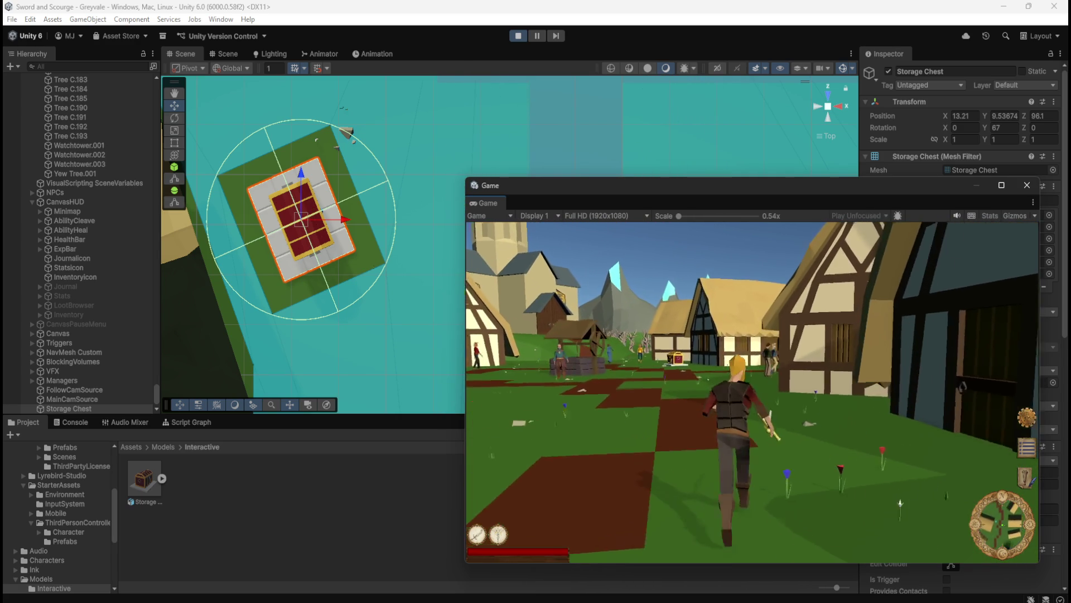
Step: Run the hero into the village, past the Storage Chest toward the house and back beside it
key(1)
key(w)
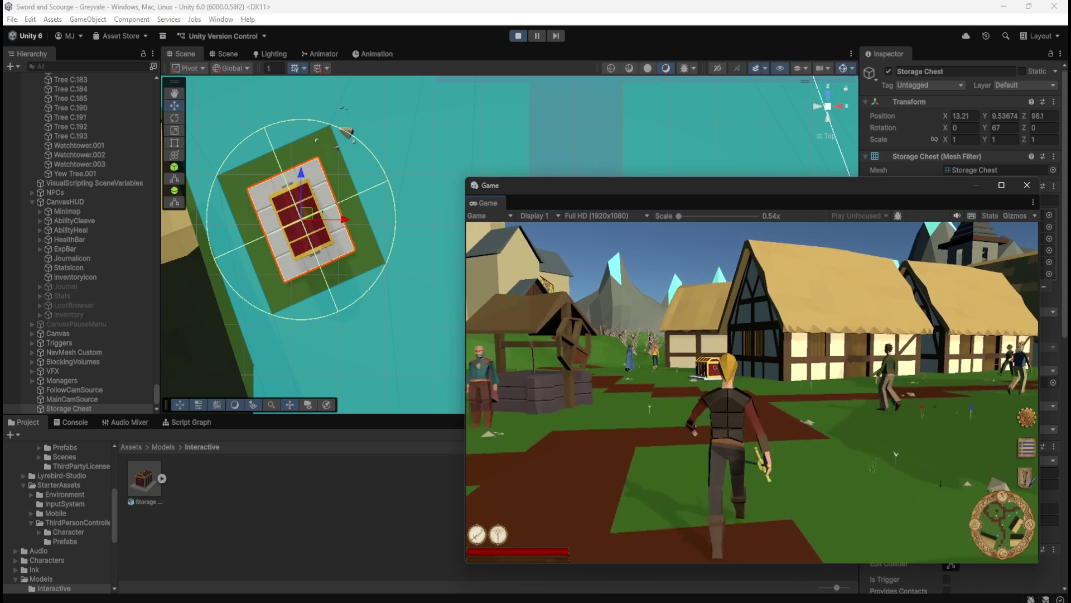
key(w)
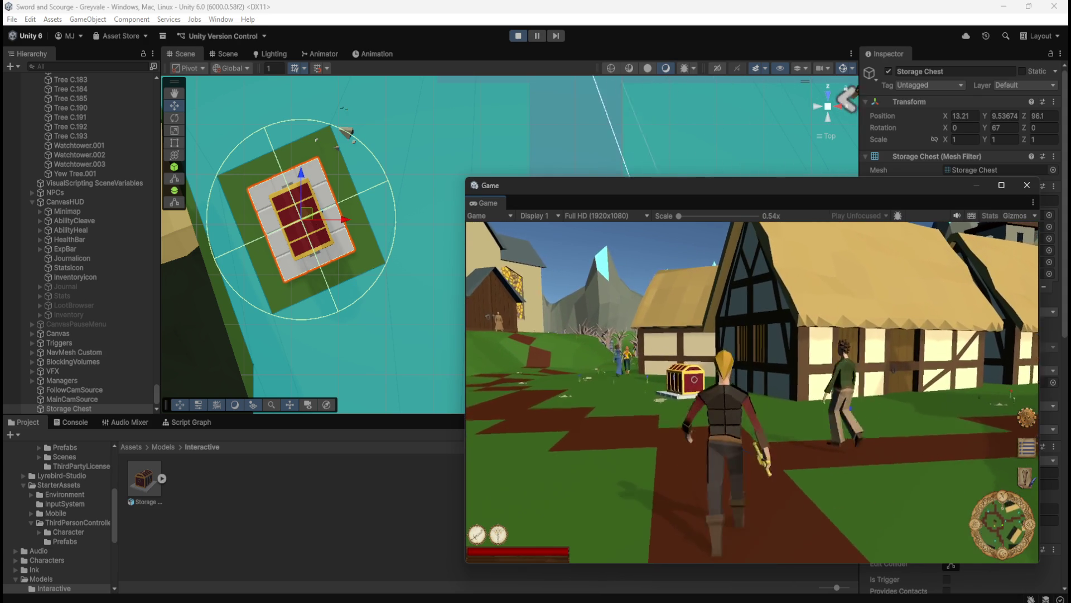
key(w)
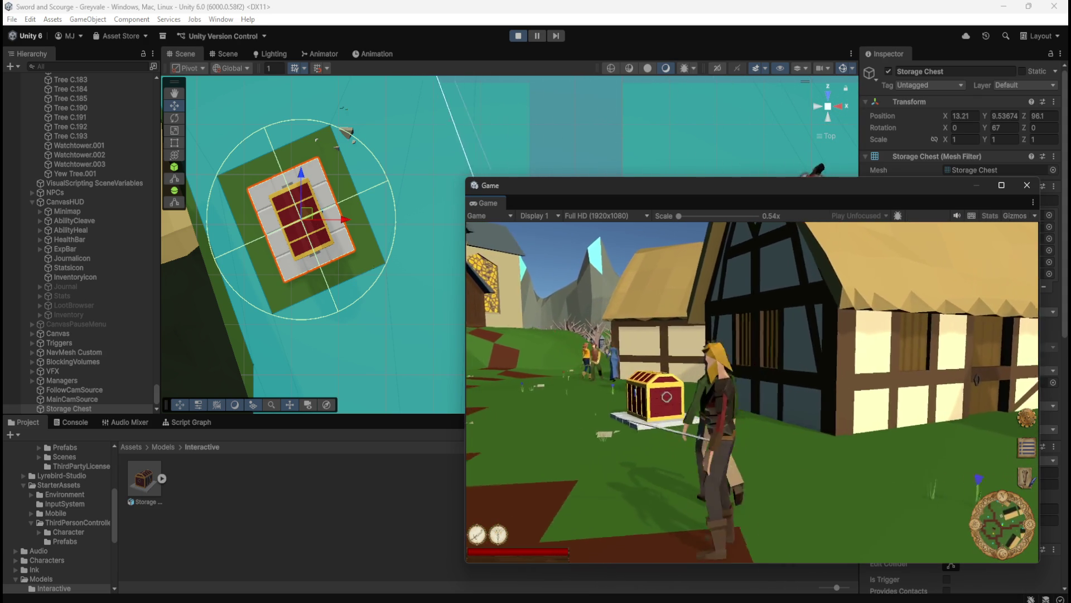
key(w)
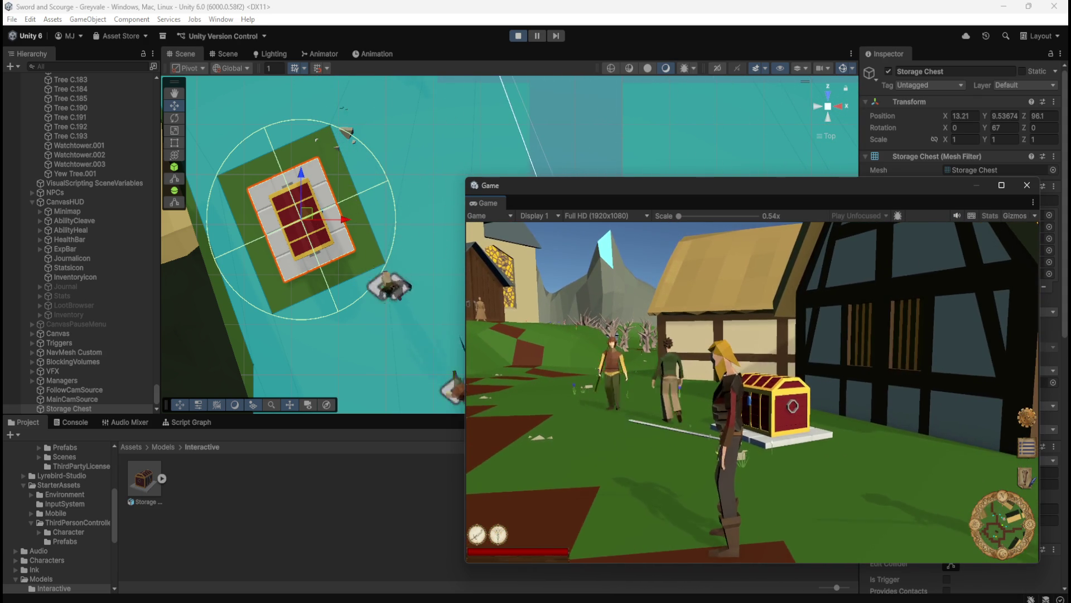
key(w)
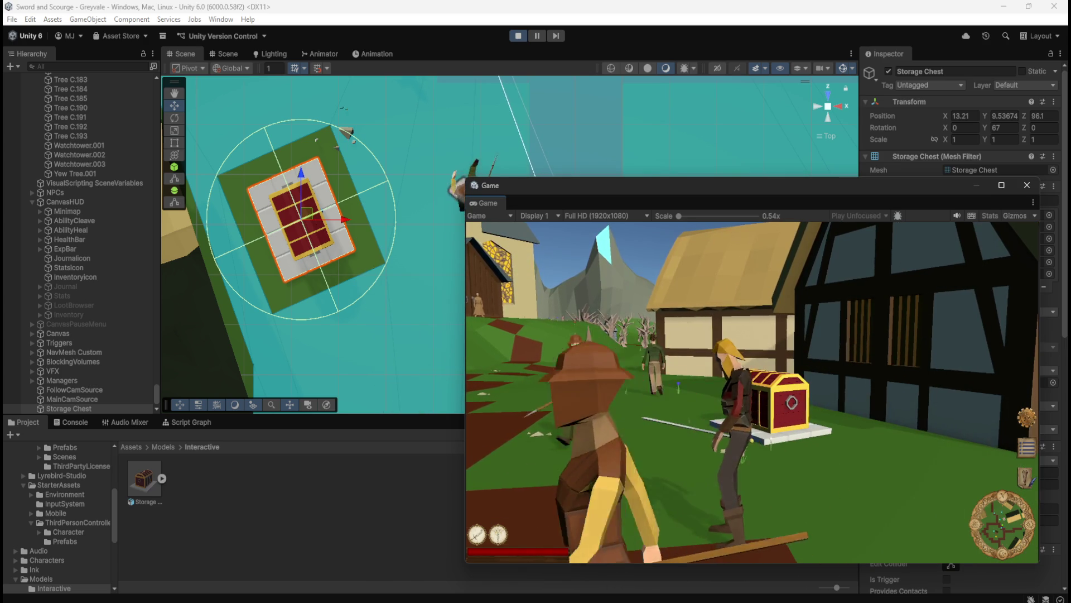
key(w)
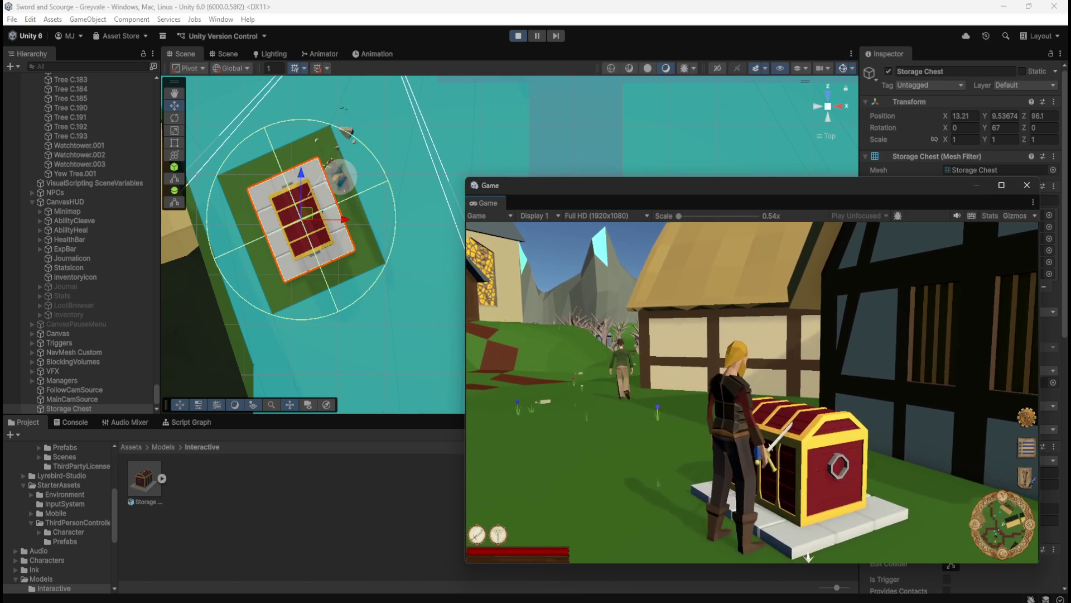
Step: Turn around and edge the hero right up to the chest, then run off left and back
key(s)
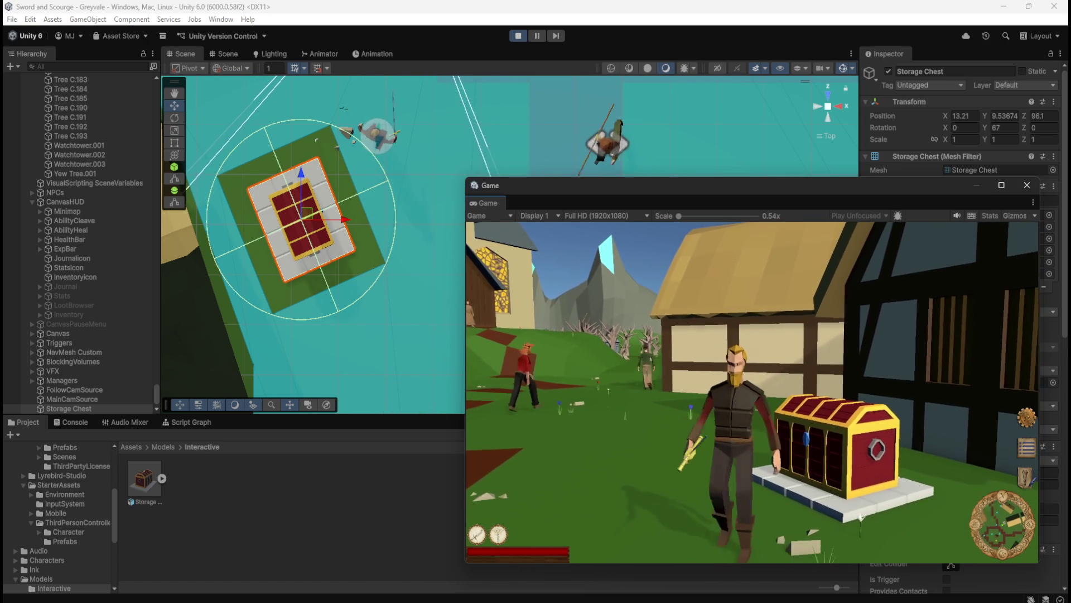
key(w)
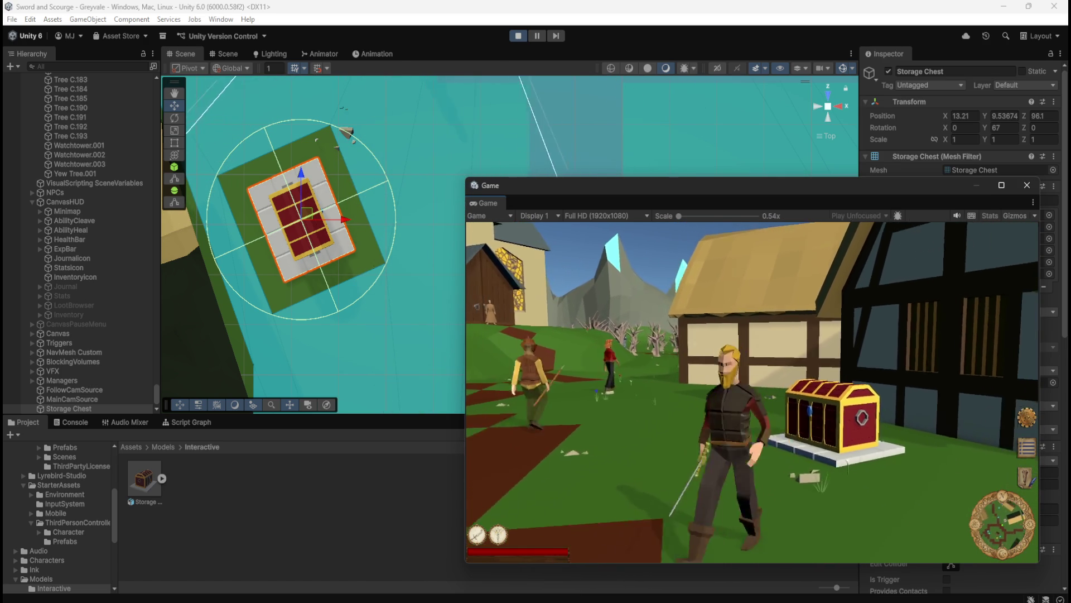
key(w)
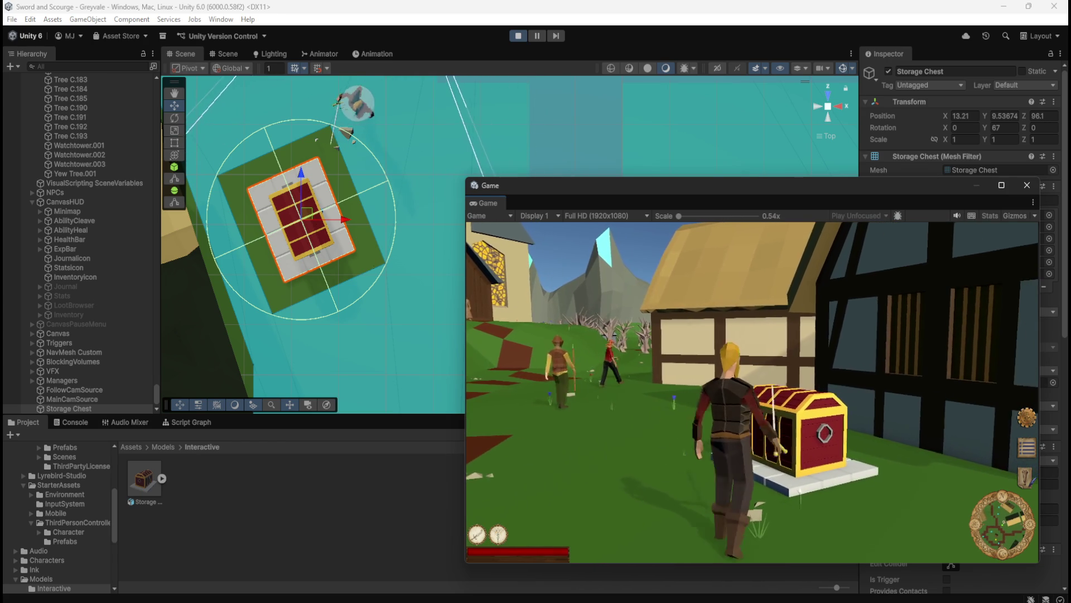
key(w)
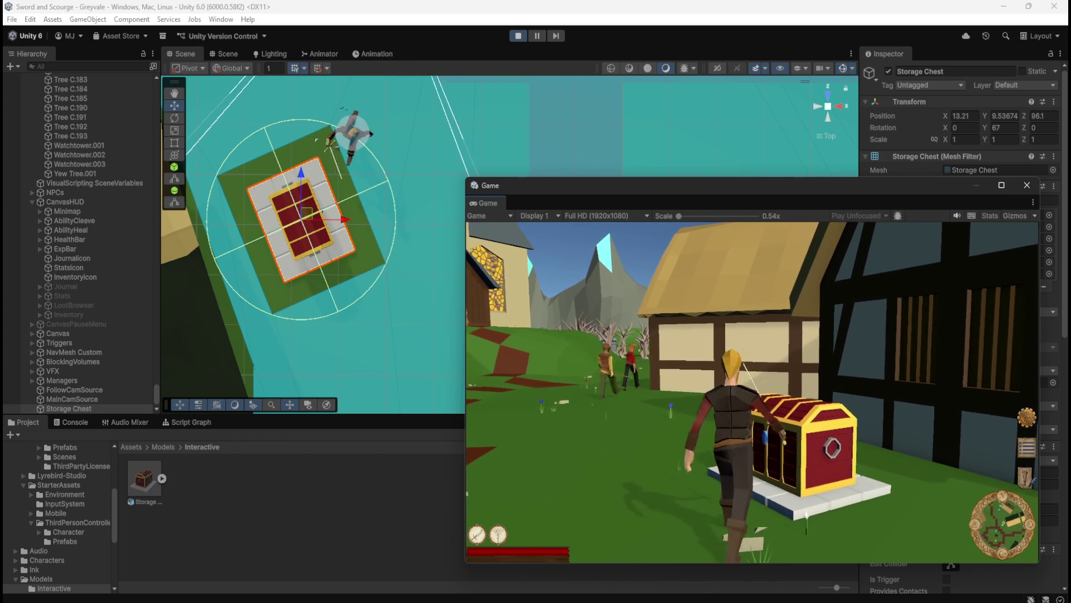
key(w)
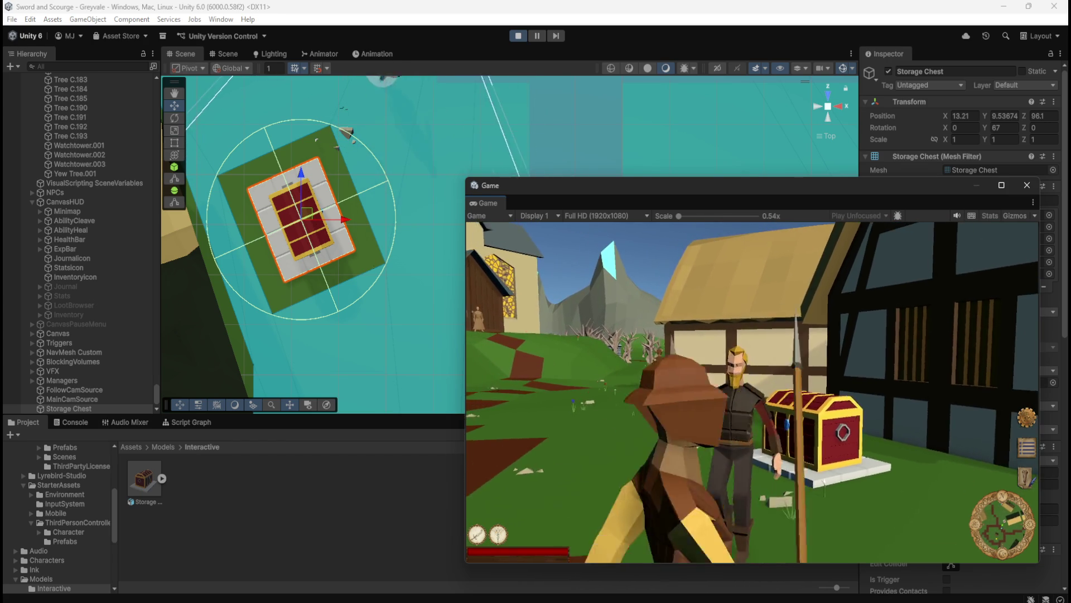
key(w)
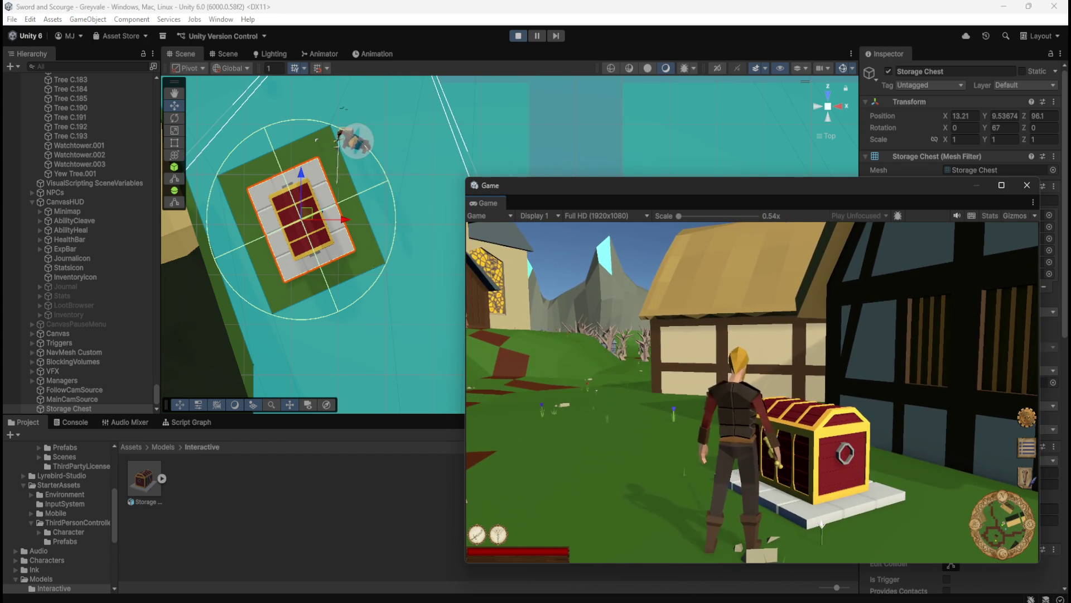
key(a)
key(s)
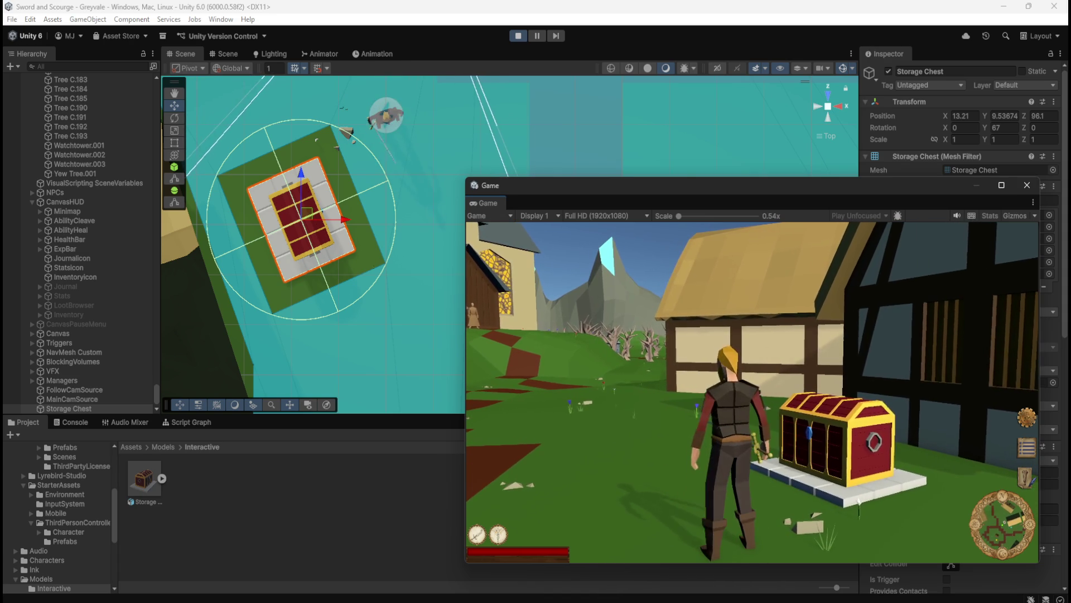
Step: Repeatedly run the player up to the chest's front and back toward the camera
key(s)
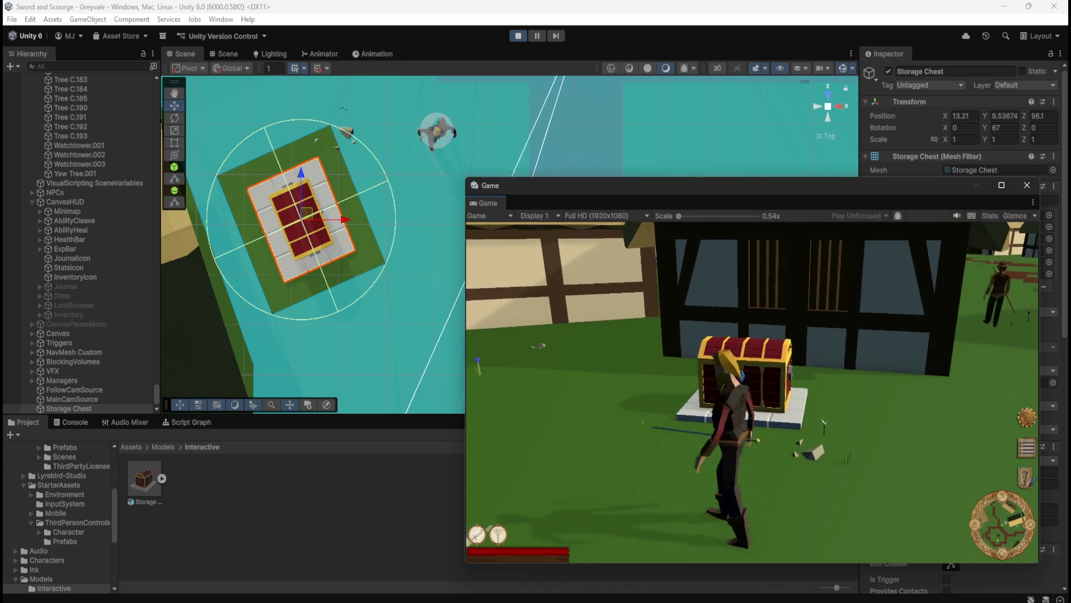
key(w)
key(s)
key(w)
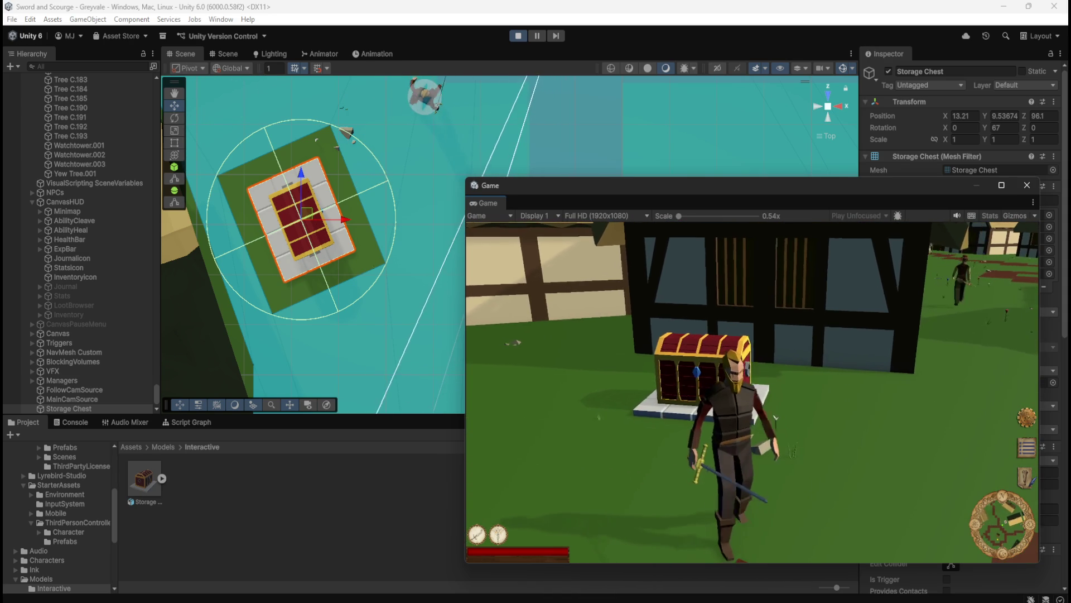
key(s)
key(w)
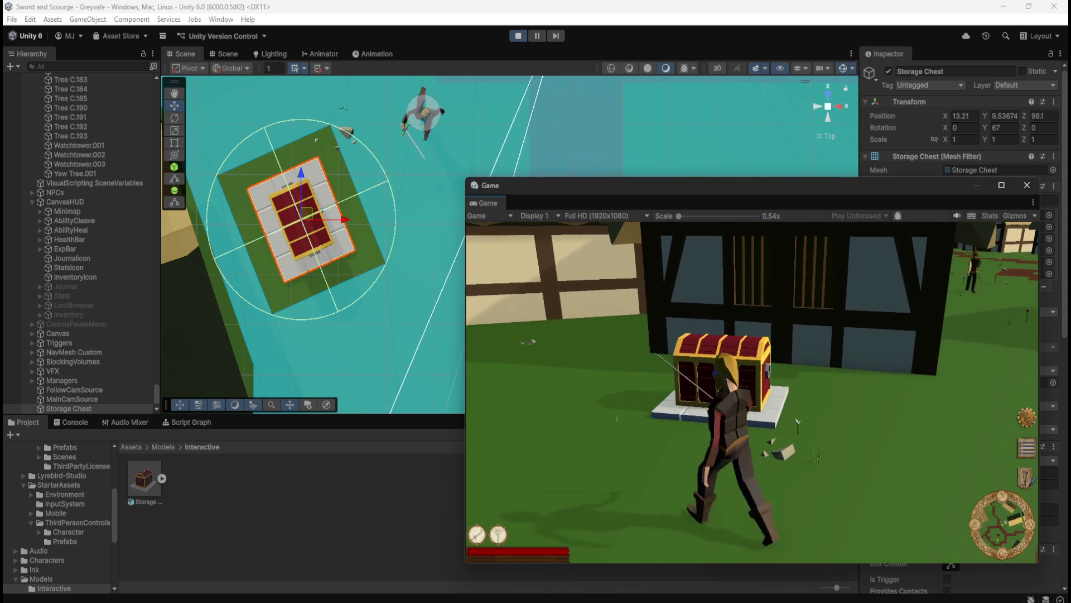
key(w)
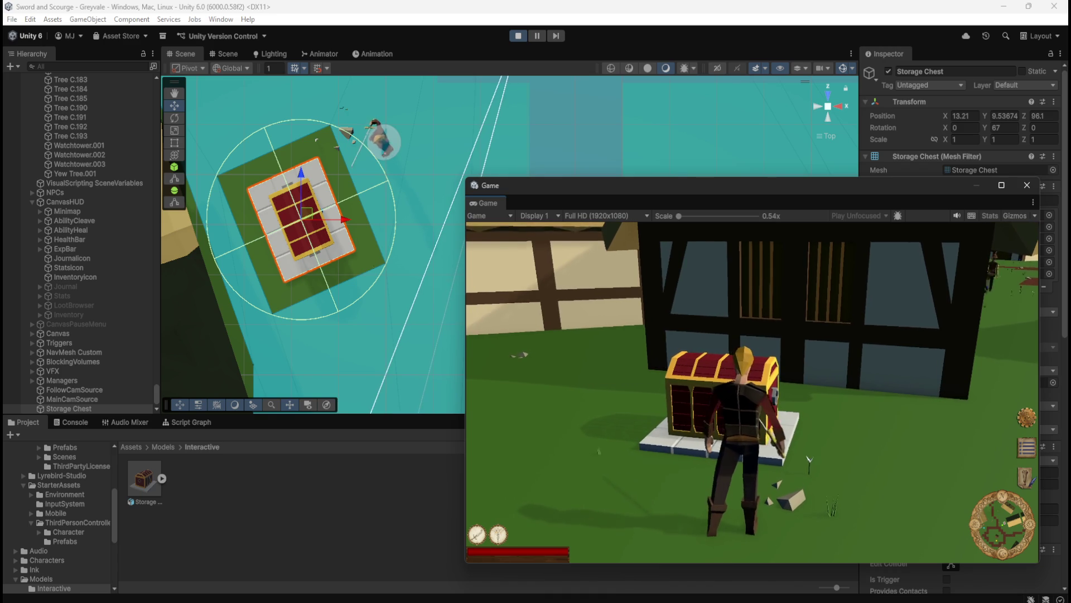
key(s)
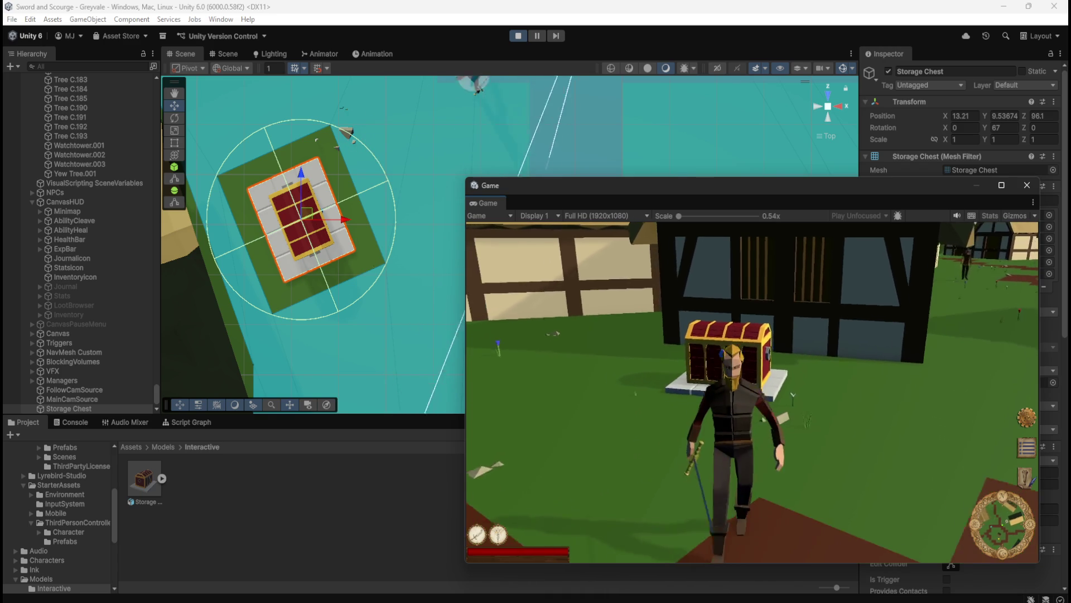
key(w)
key(w)
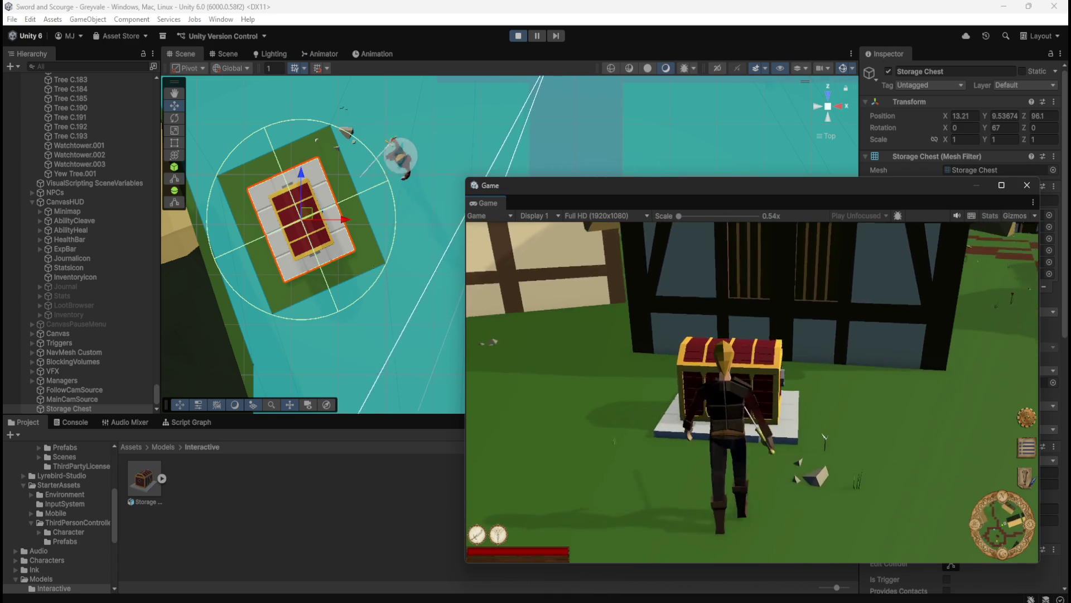
key(s)
key(w)
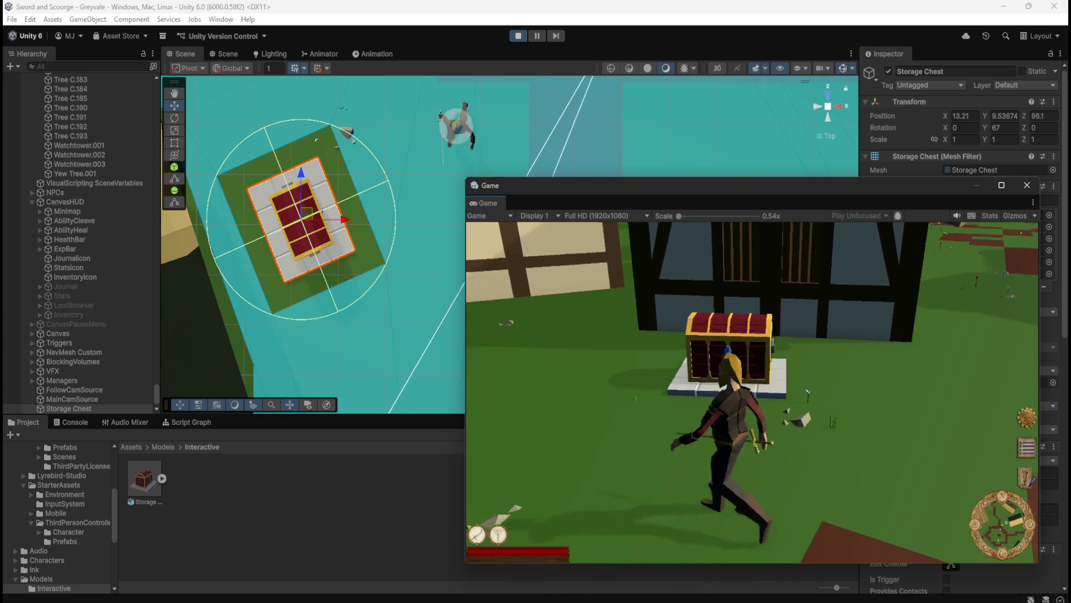
key(w)
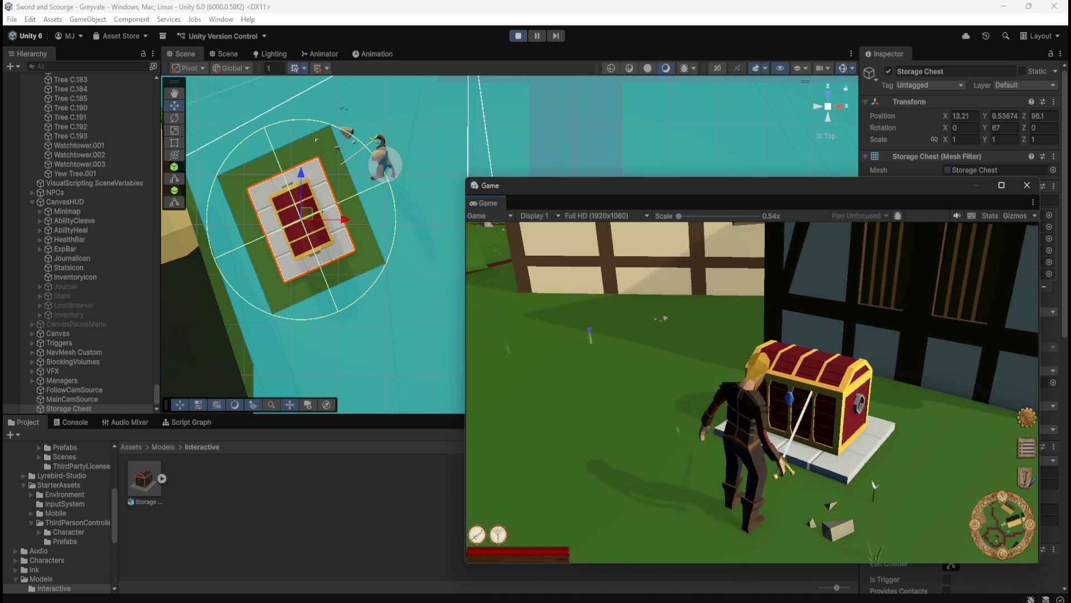
Step: Run the player against the chest's left side and away again several times
key(w)
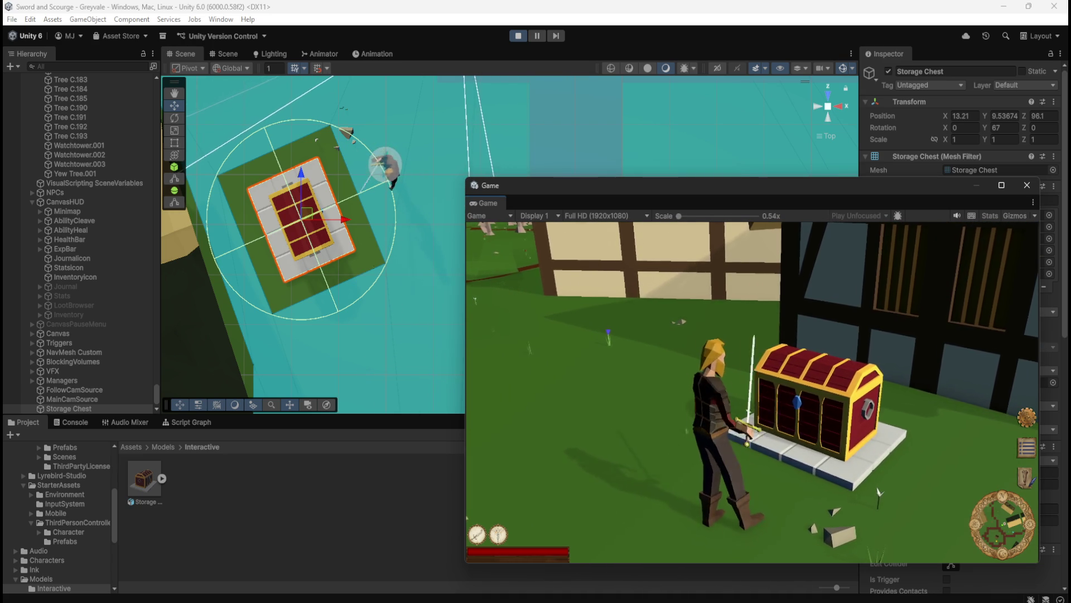
key(s)
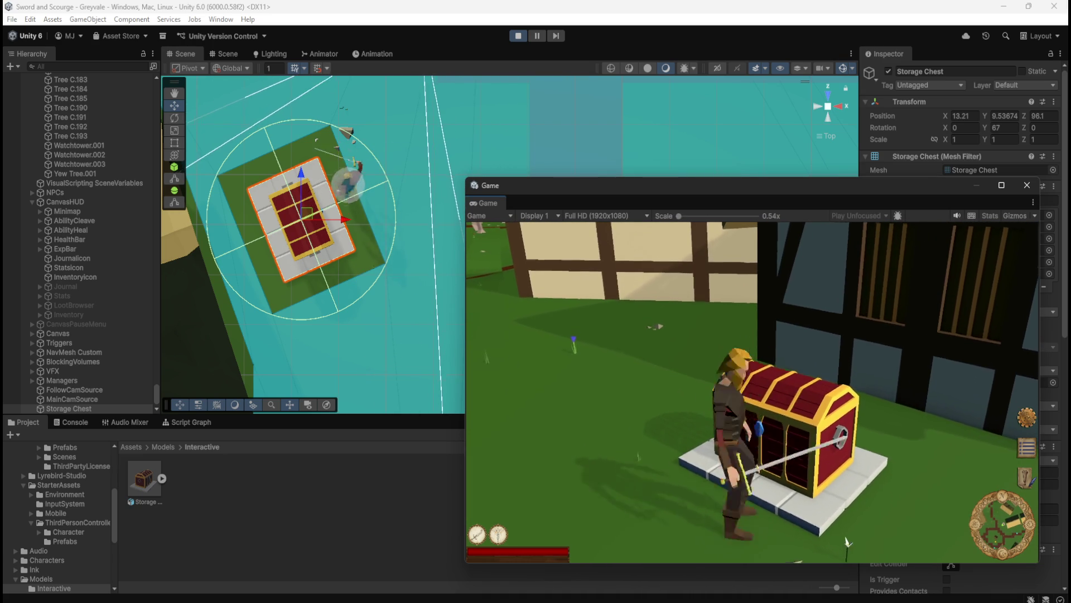
key(w)
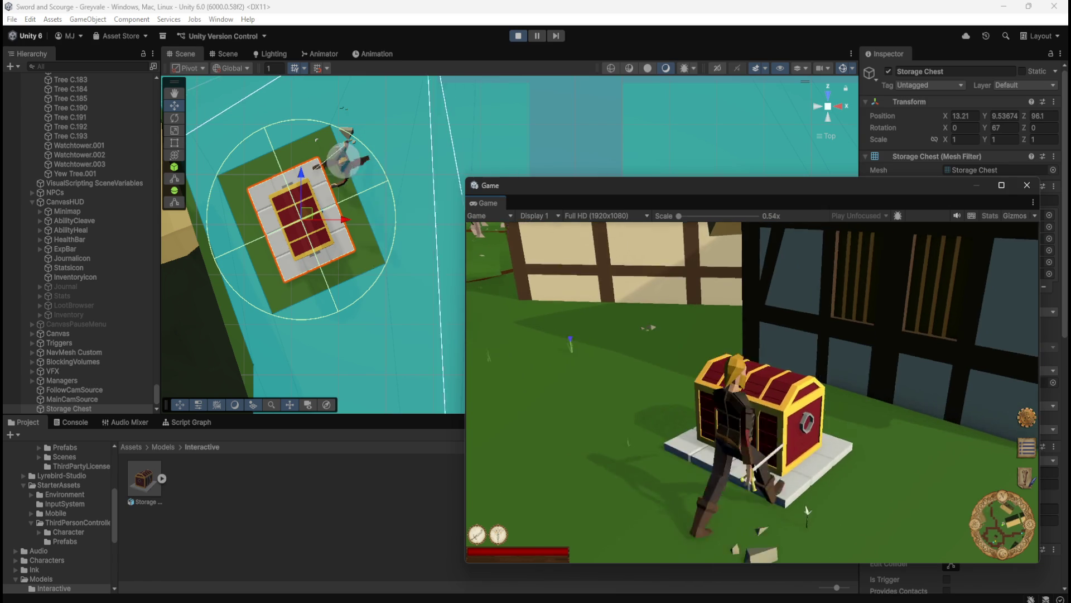
key(s)
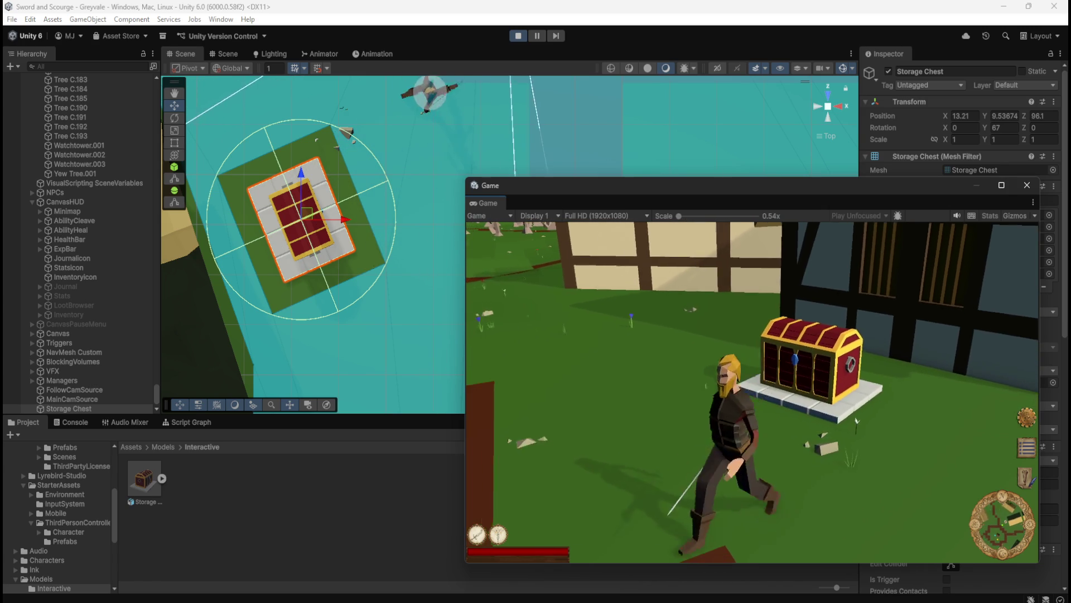
key(w)
key(s)
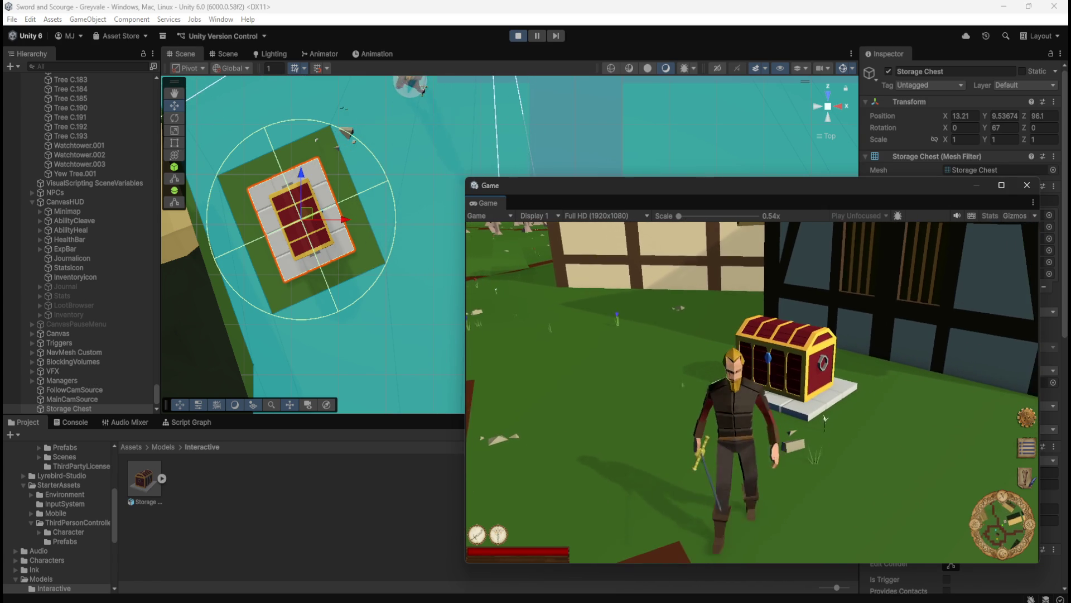
Step: Step the player back and forth against the chest's front several times
key(w)
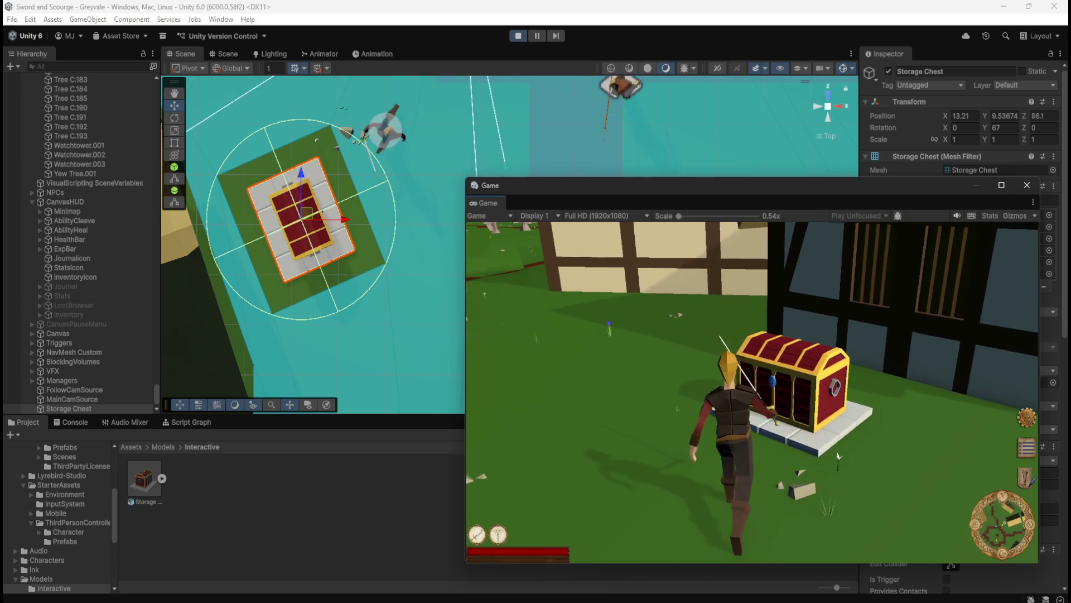
key(s)
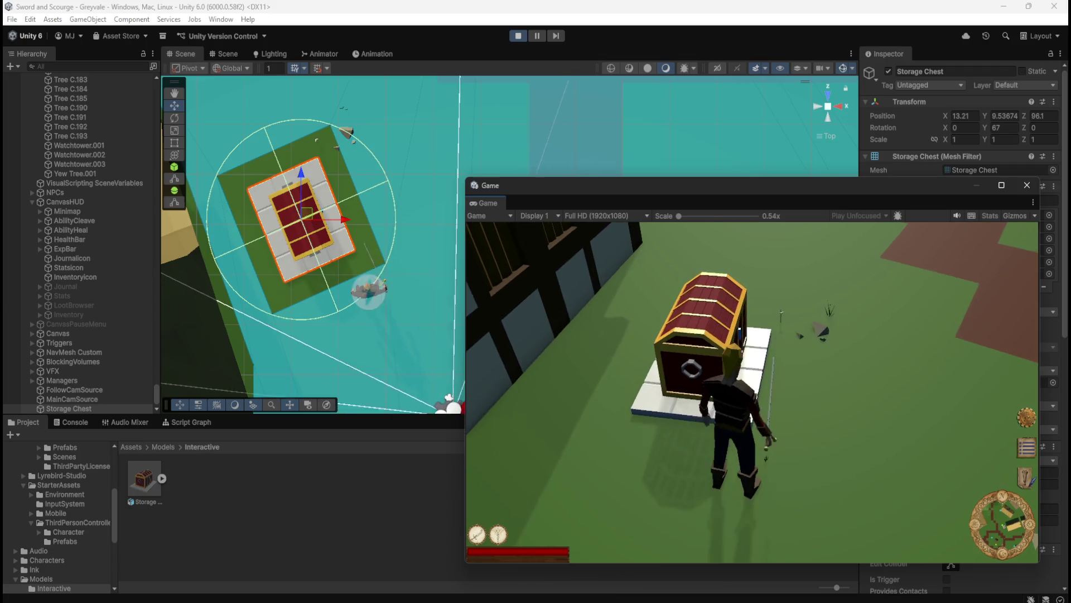
key(s)
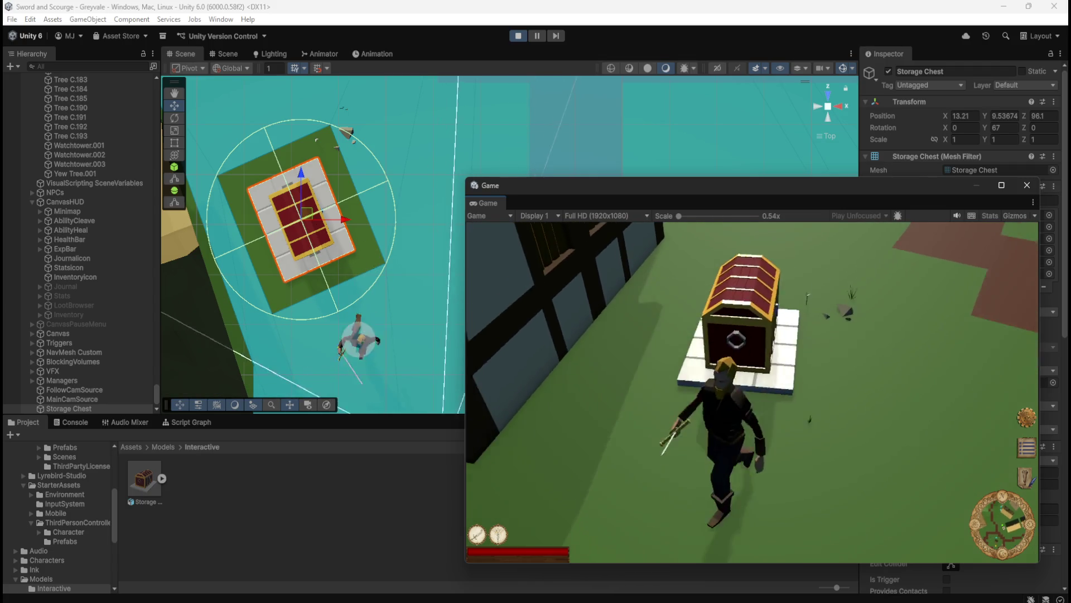
key(w)
key(s)
key(w)
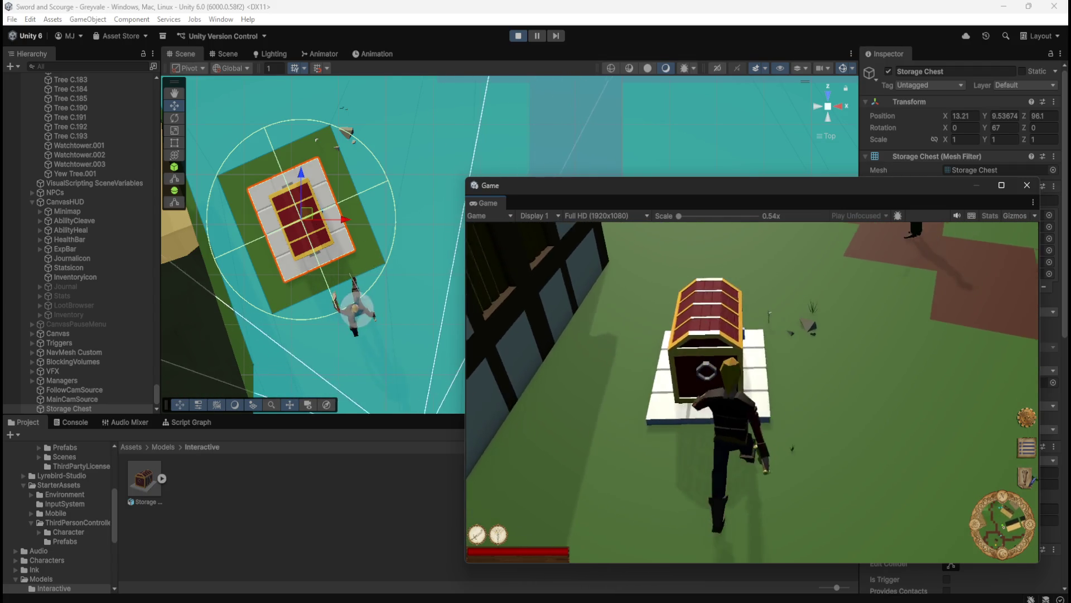
key(s)
key(w)
key(w)
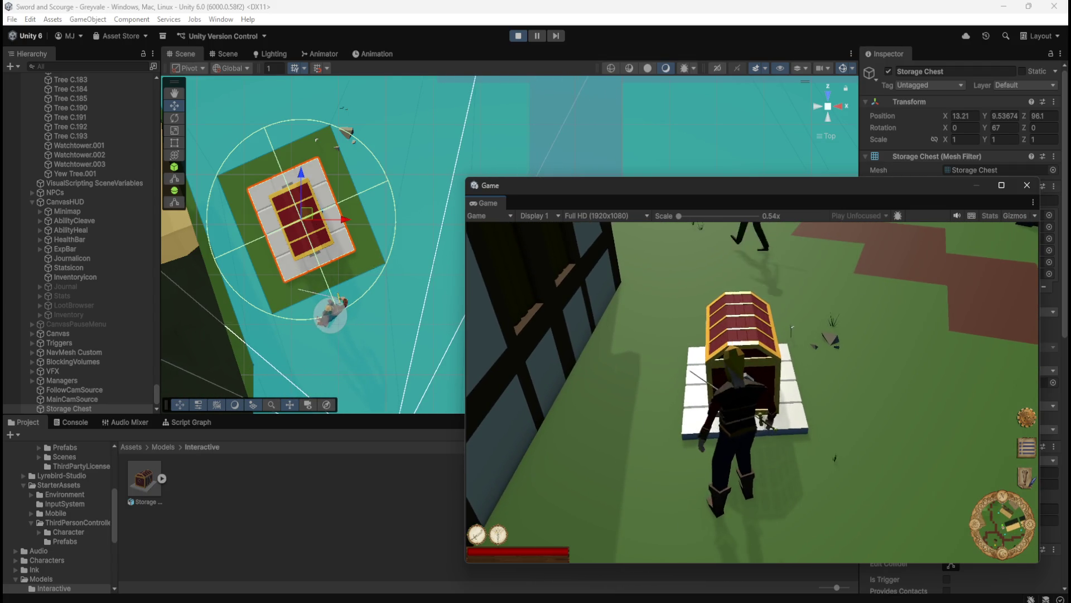
key(s)
Step: Walk the player around the chest's sides and back beside it near the building
key(d)
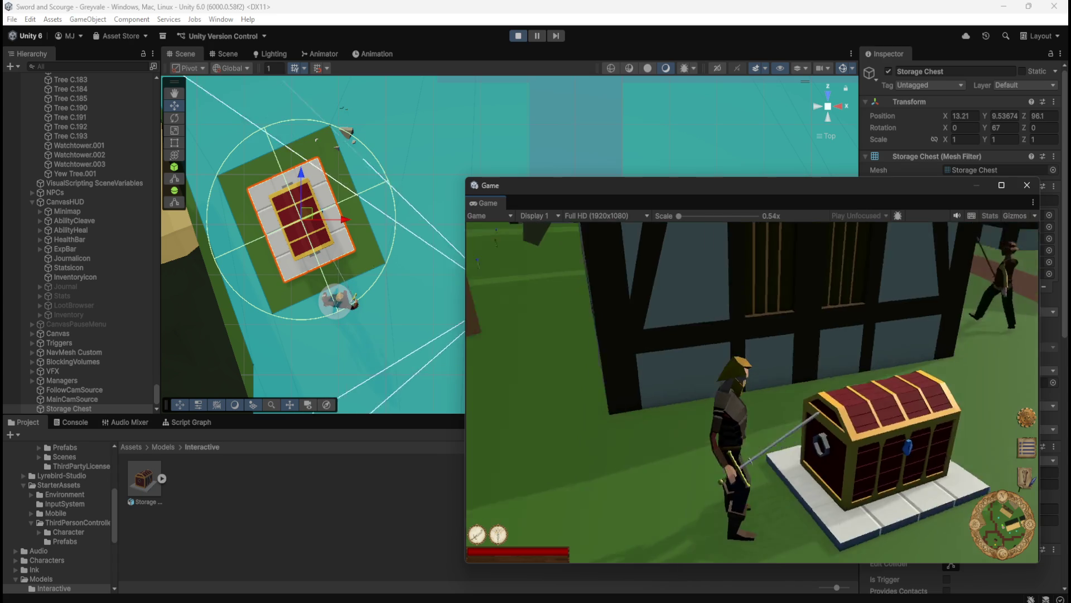
key(w)
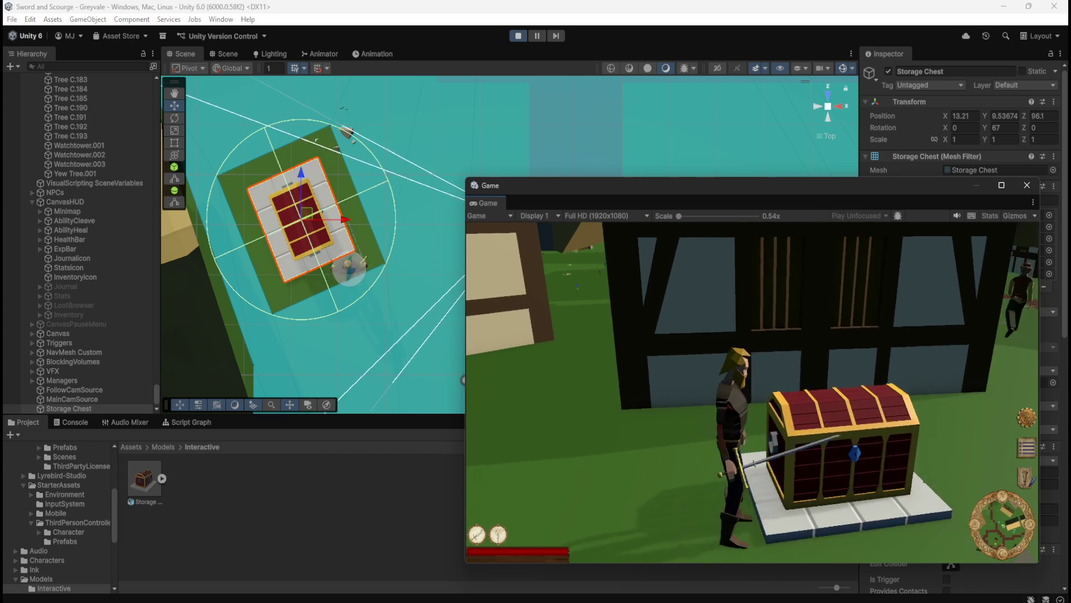
key(s)
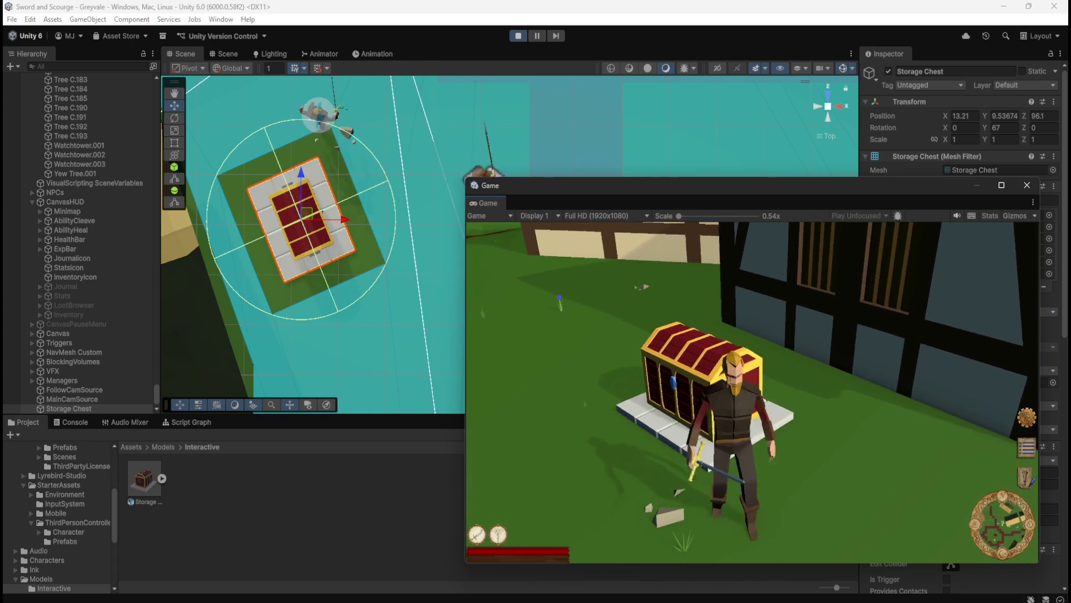
key(a)
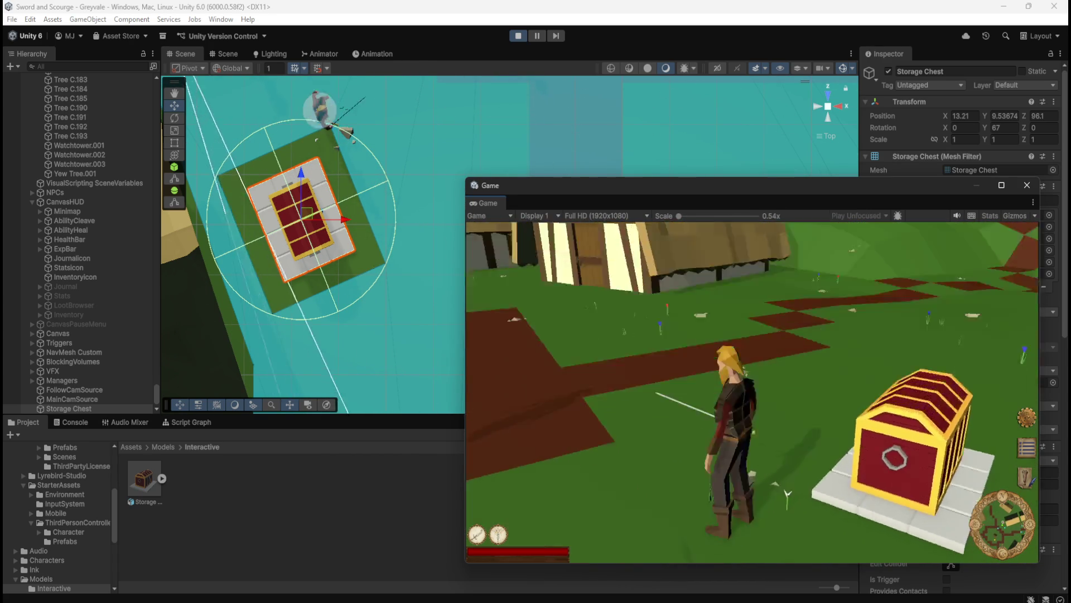
key(s)
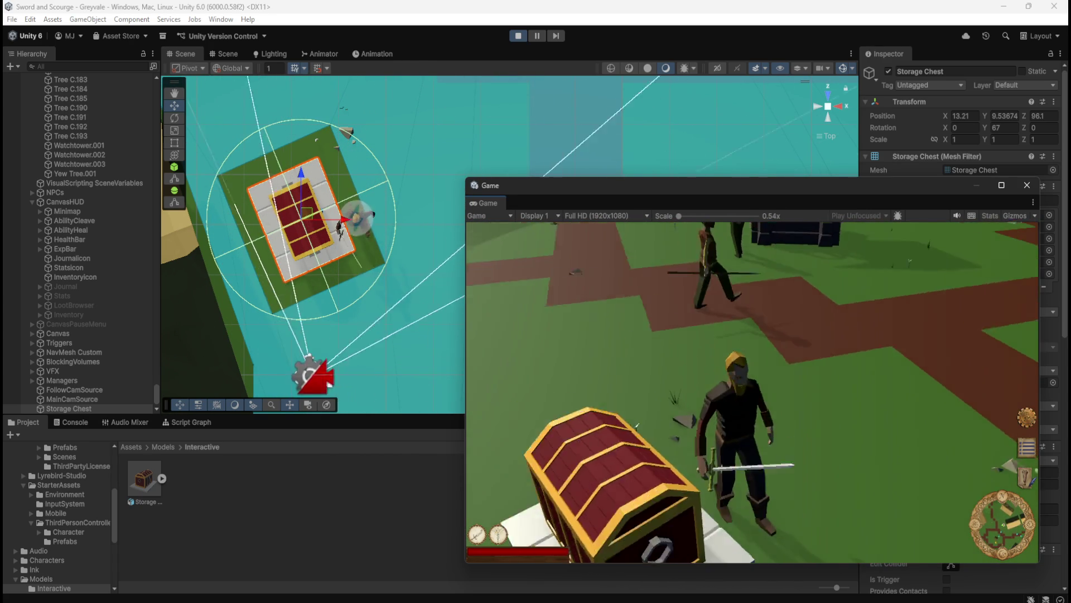
key(s)
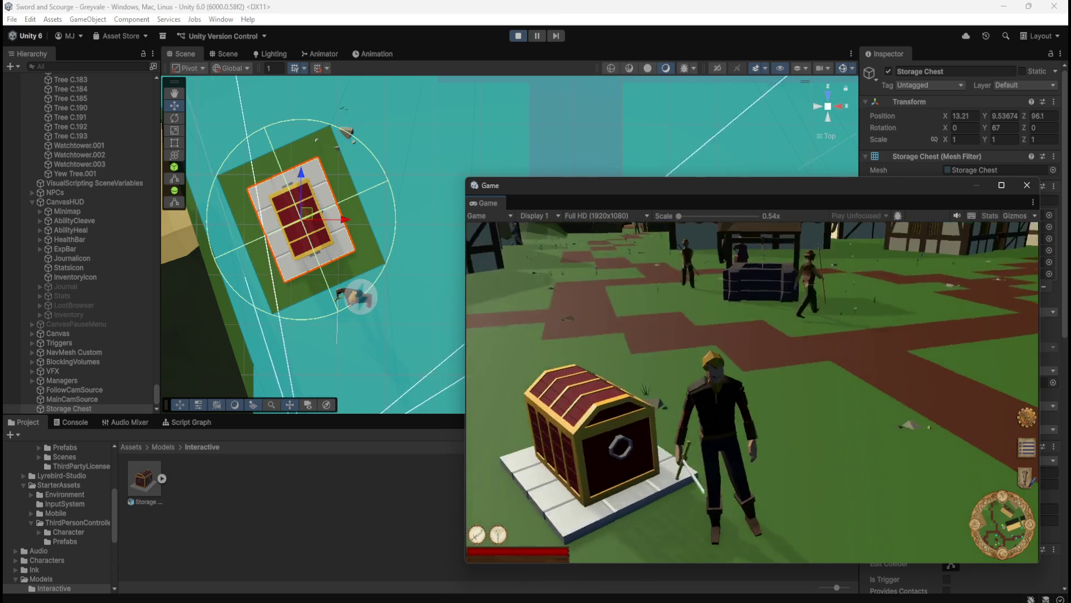
key(s)
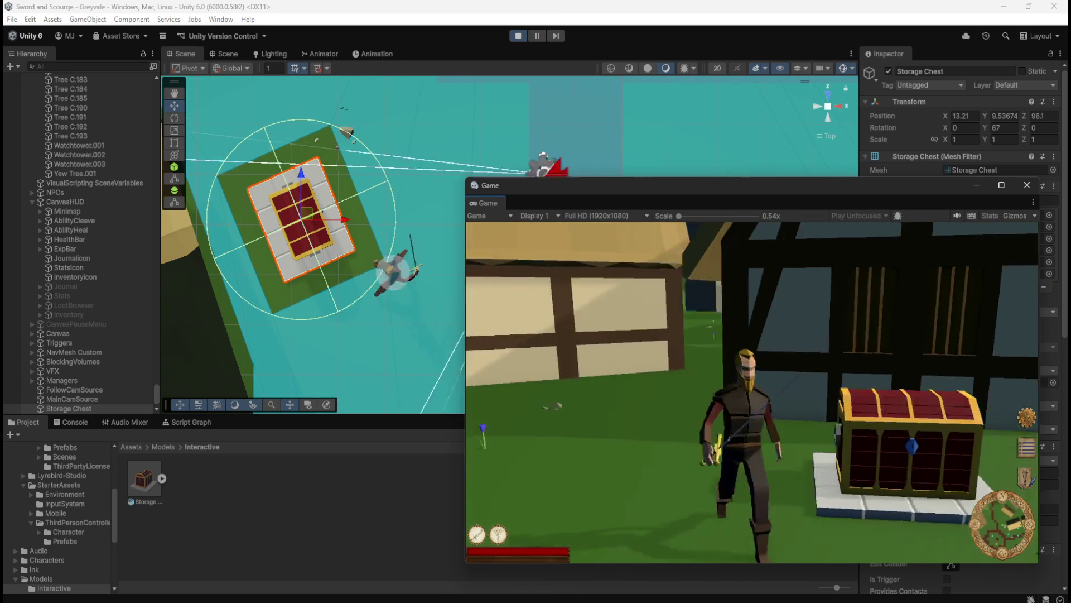
key(a)
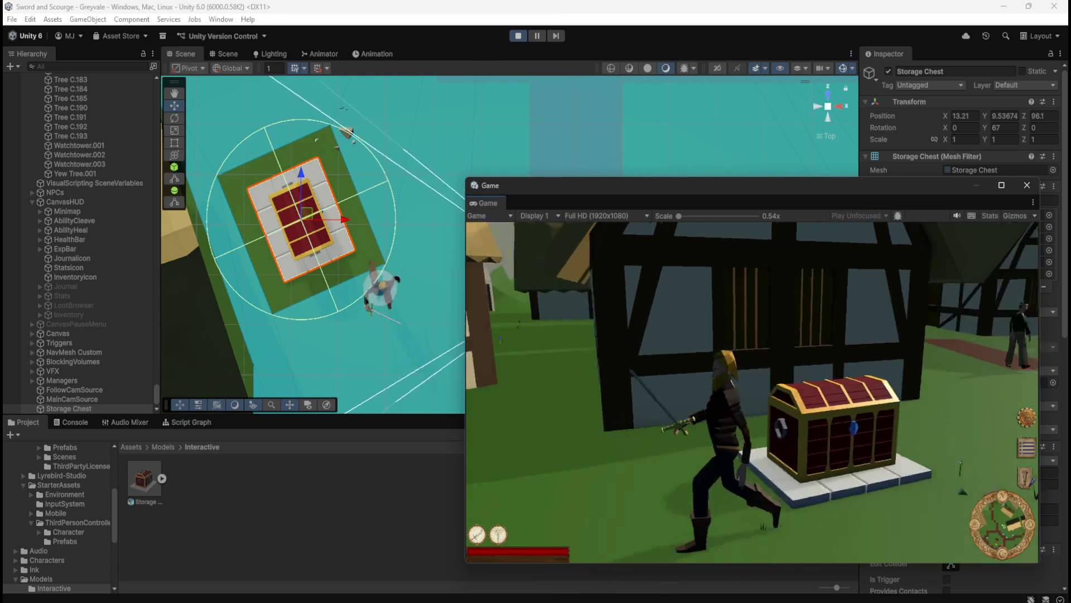
key(w)
key(d)
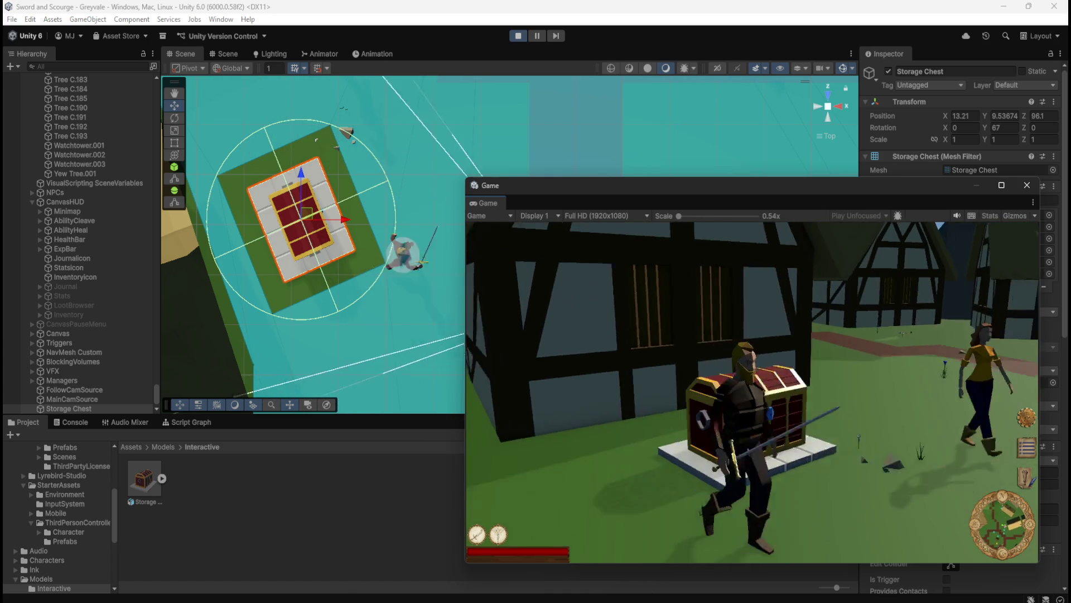
Step: Pause the game, stop play mode and dock the Game window back into the tab row
key(Escape)
click(518, 35)
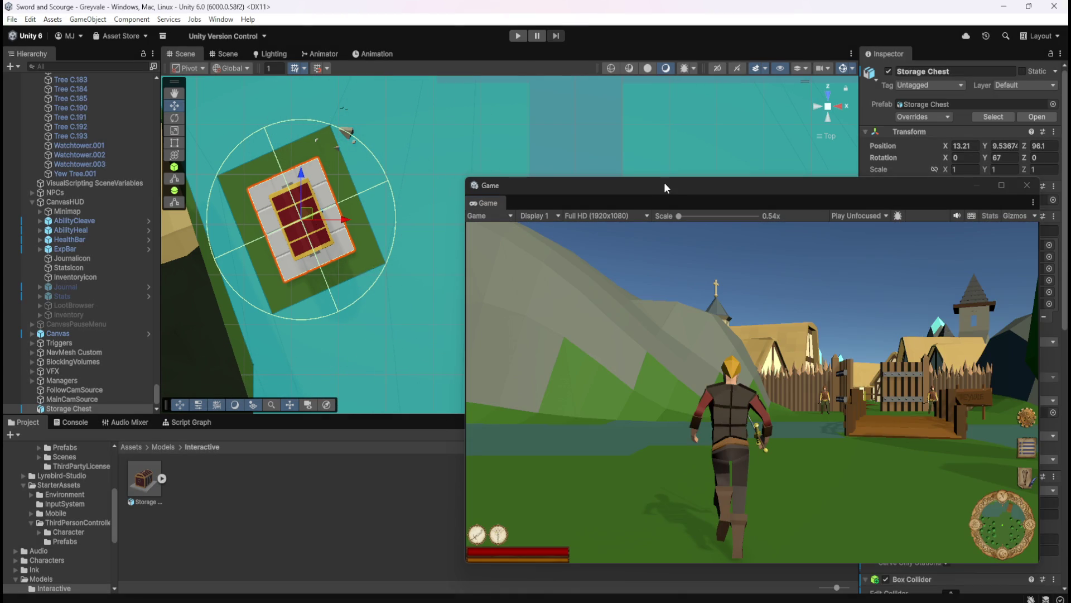
drag(488, 200, 452, 54)
Step: Set the Game view to play maximized and return to the Scene view
click(192, 56)
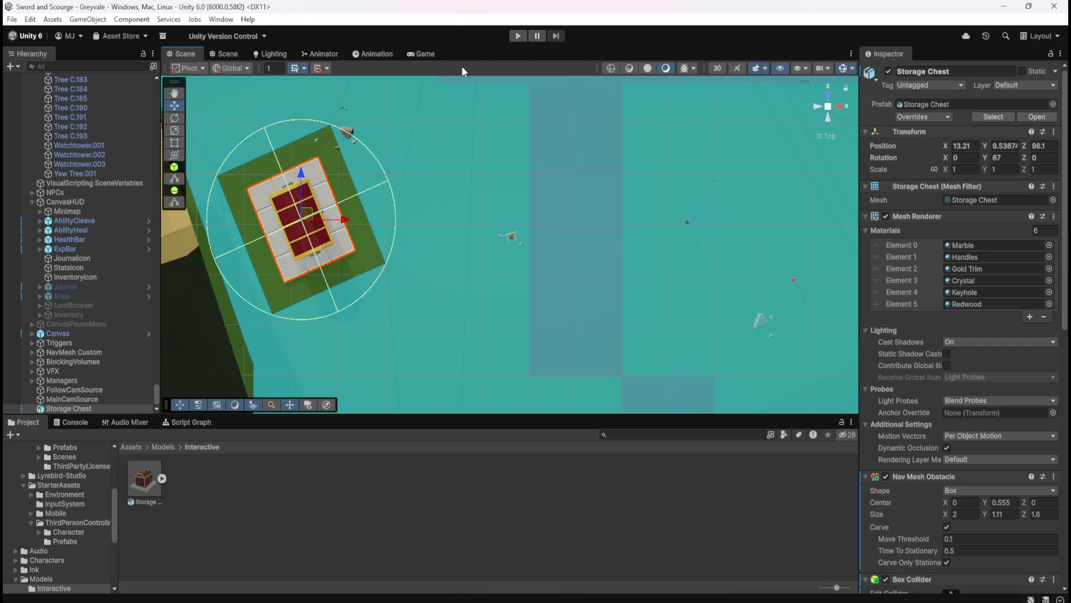
key(ctrl+2)
click(638, 67)
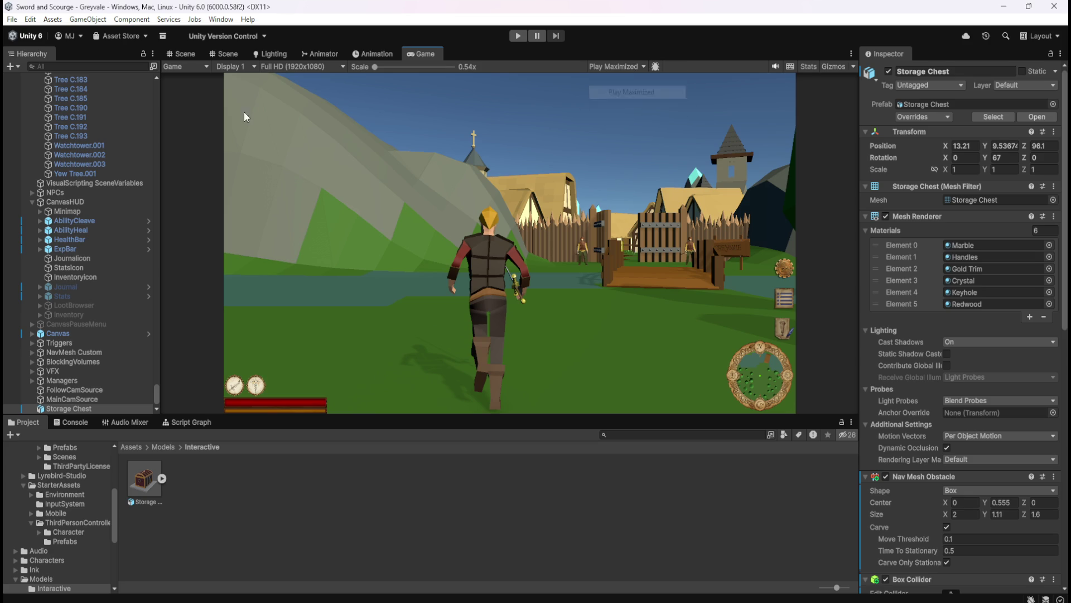
click(185, 53)
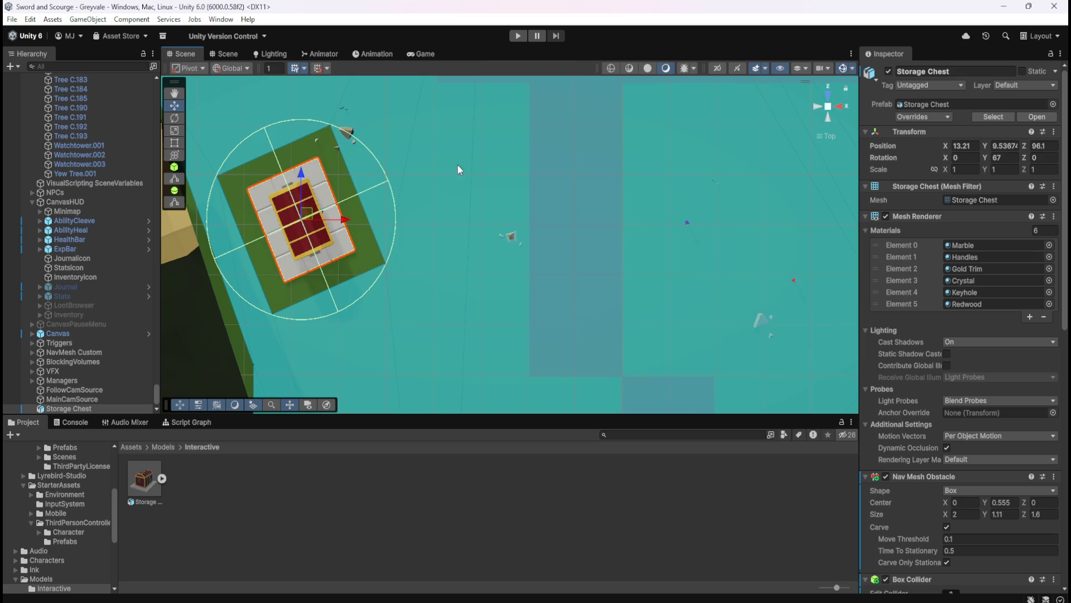
Step: Frame the Storage Chest in perspective, orbited to show the timbered house beside it
click(828, 106)
drag(624, 276, 505, 241)
key(f)
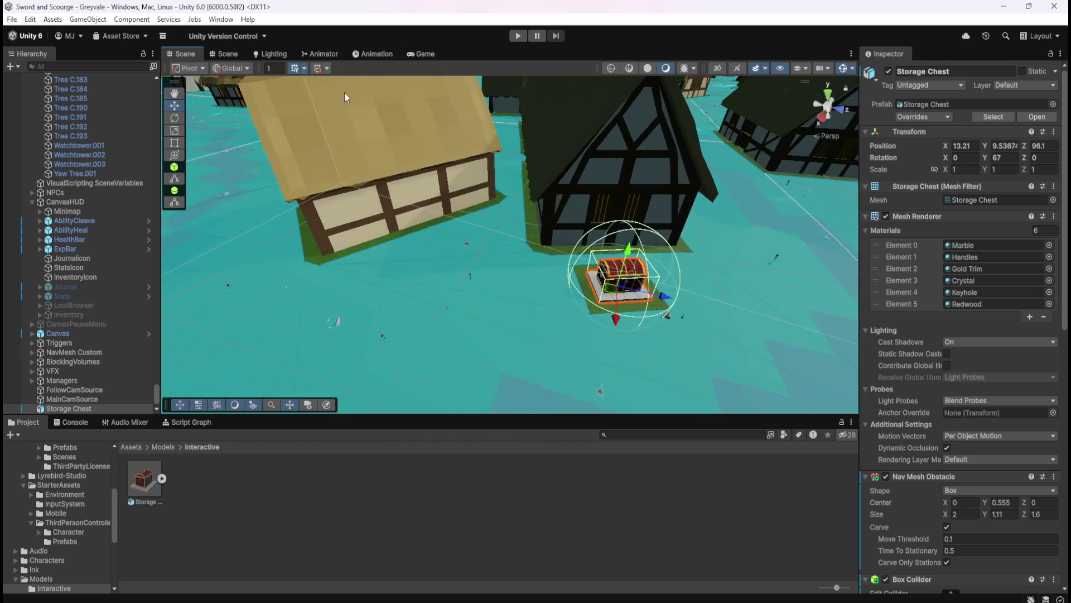
mouse_move(688, 266)
mouse_down()
mouse_move(527, 250)
mouse_move(527, 216)
mouse_up()
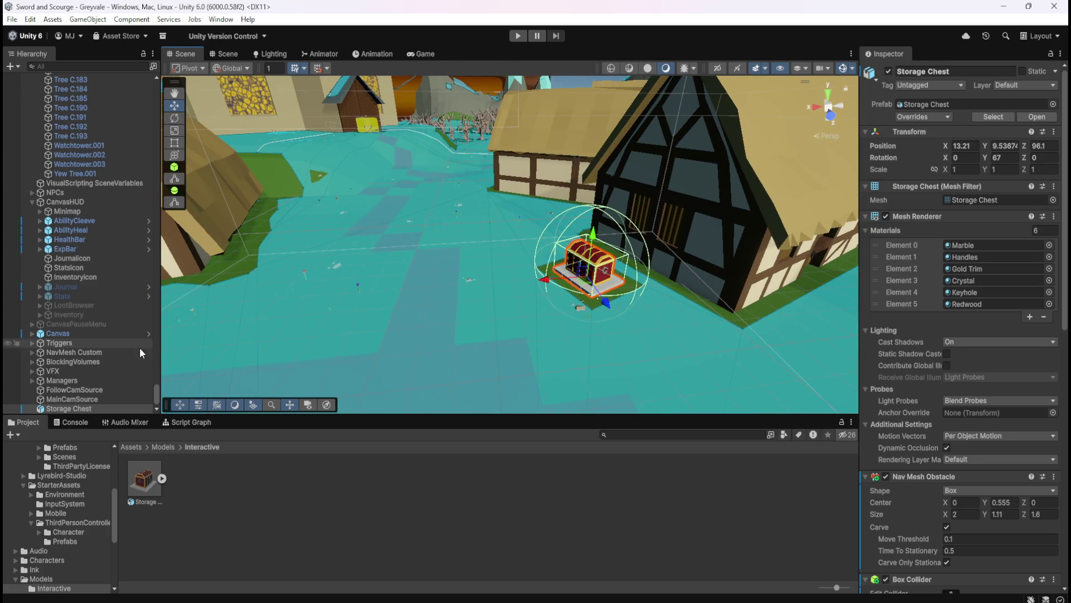
click(83, 399)
double_click(78, 409)
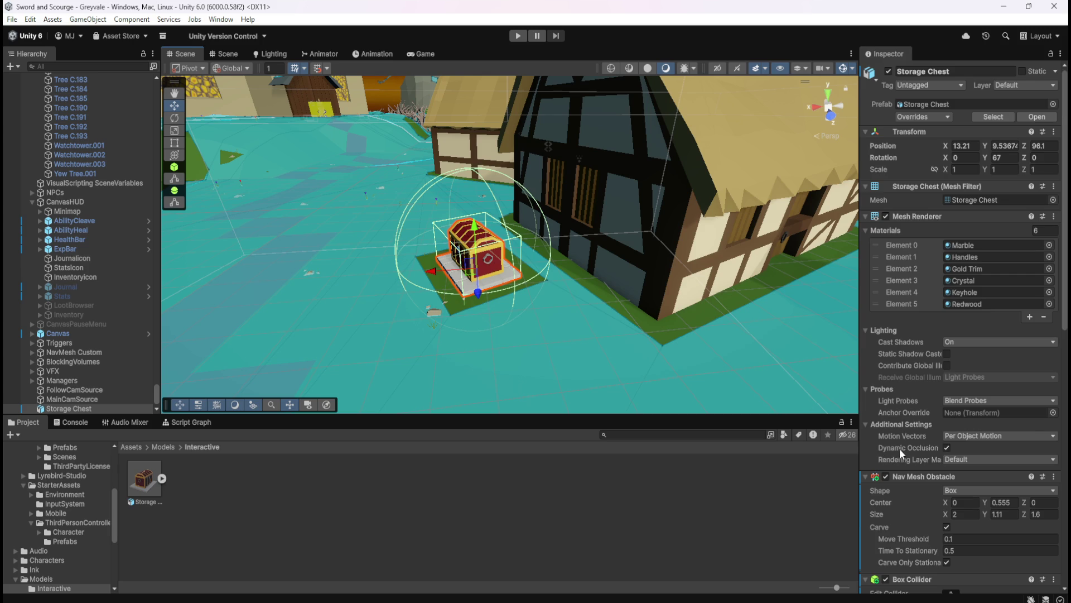
scroll(900, 447, down, 3)
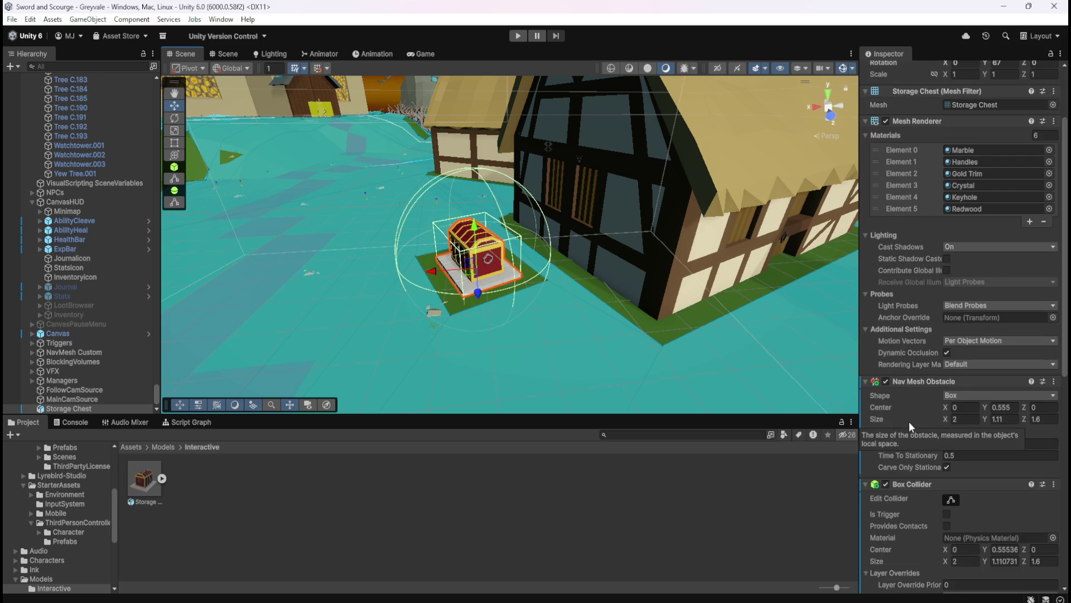
scroll(909, 421, down, 3)
scroll(903, 346, down, 2)
scroll(903, 345, down, 2)
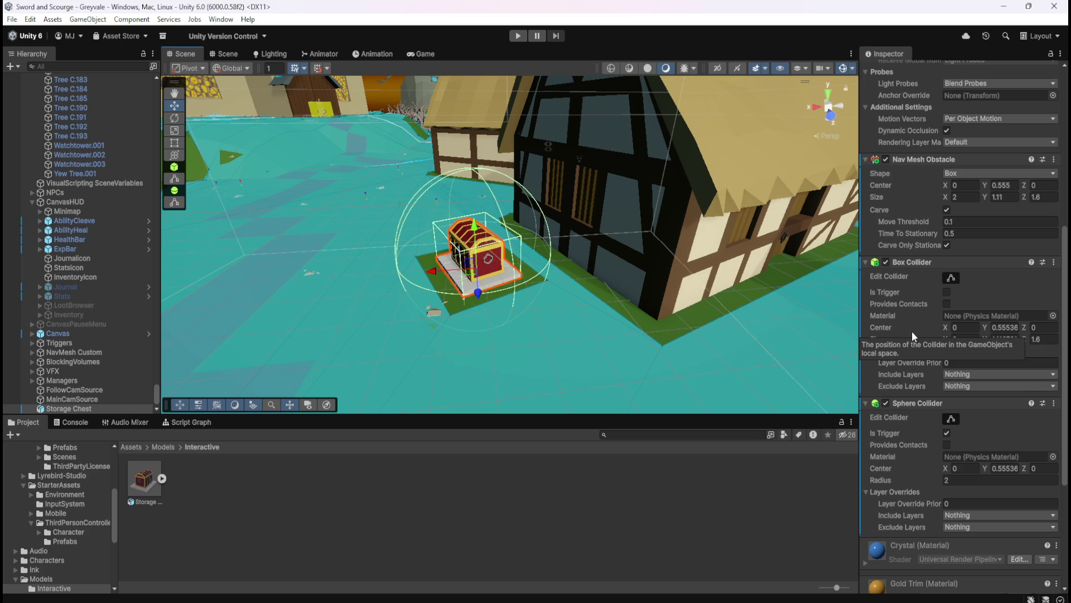
drag(596, 182, 648, 224)
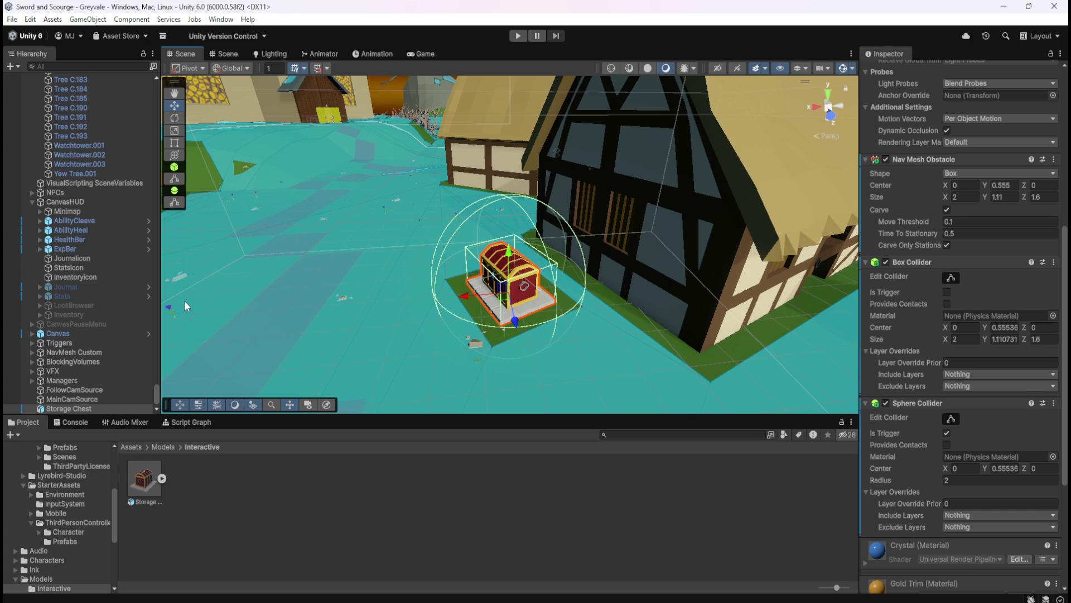
scroll(128, 335, up, 5)
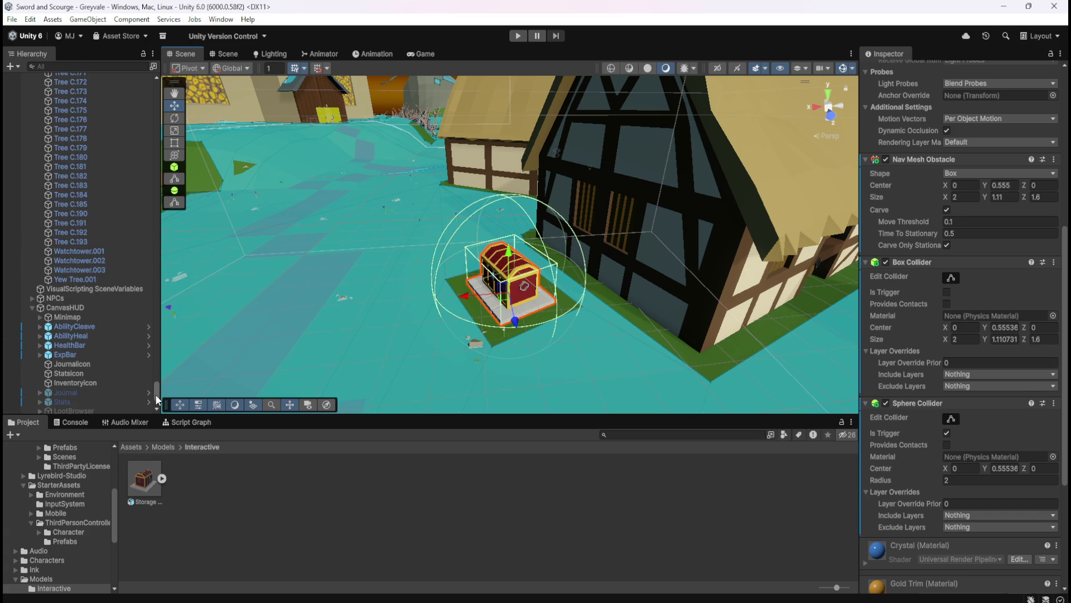
Step: Collapse World Assets, expand the NPCs group in the Hierarchy, and show the Game view
drag(160, 391, 165, 271)
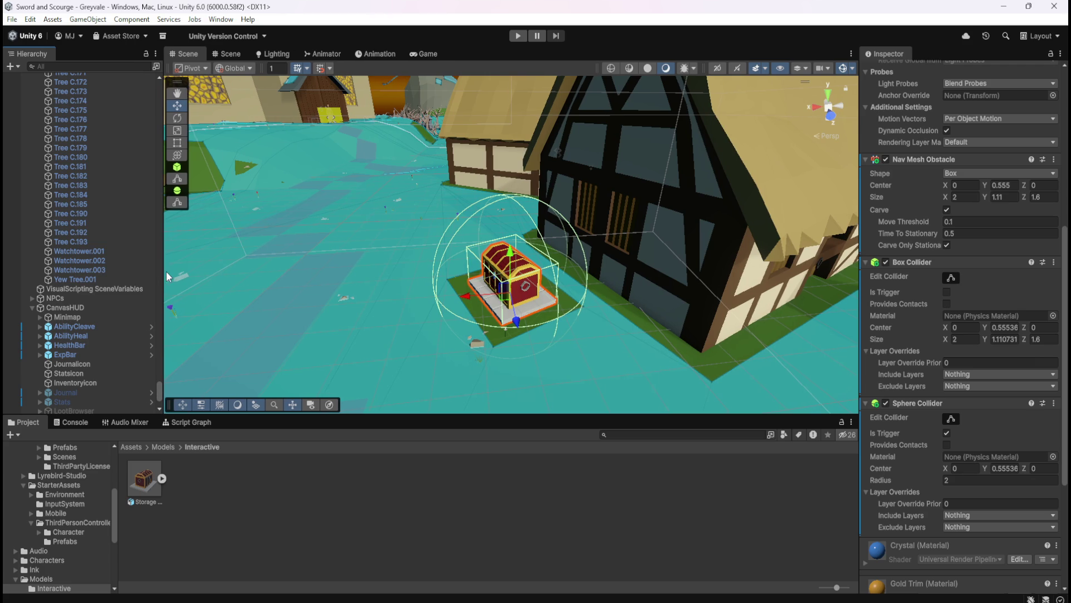
mouse_move(158, 393)
mouse_down()
mouse_move(165, 252)
mouse_move(206, 92)
mouse_up()
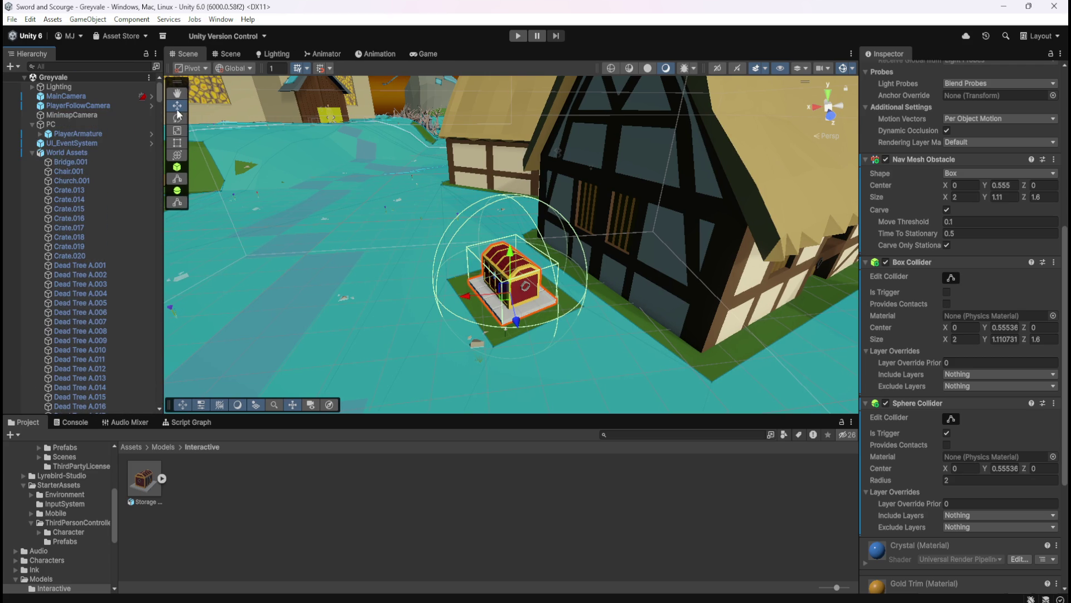
click(32, 153)
click(33, 170)
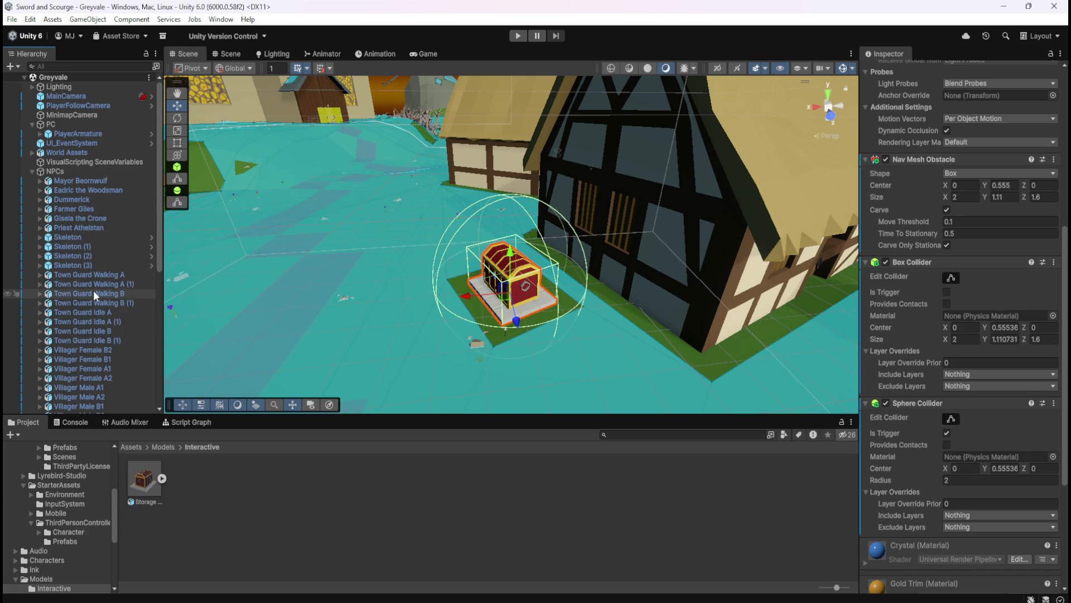
click(426, 54)
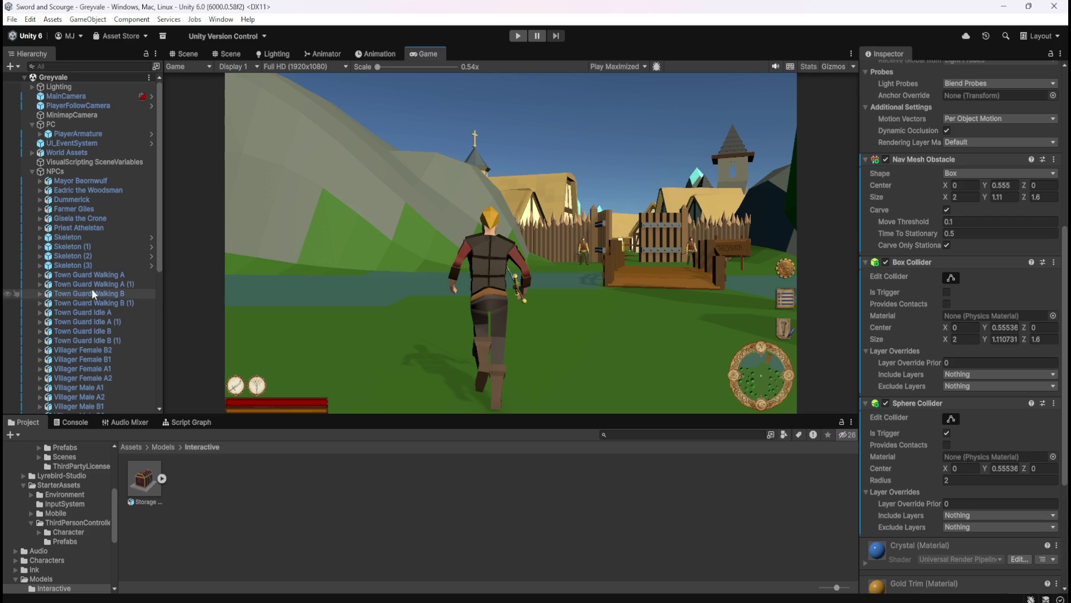
scroll(82, 301, down, 3)
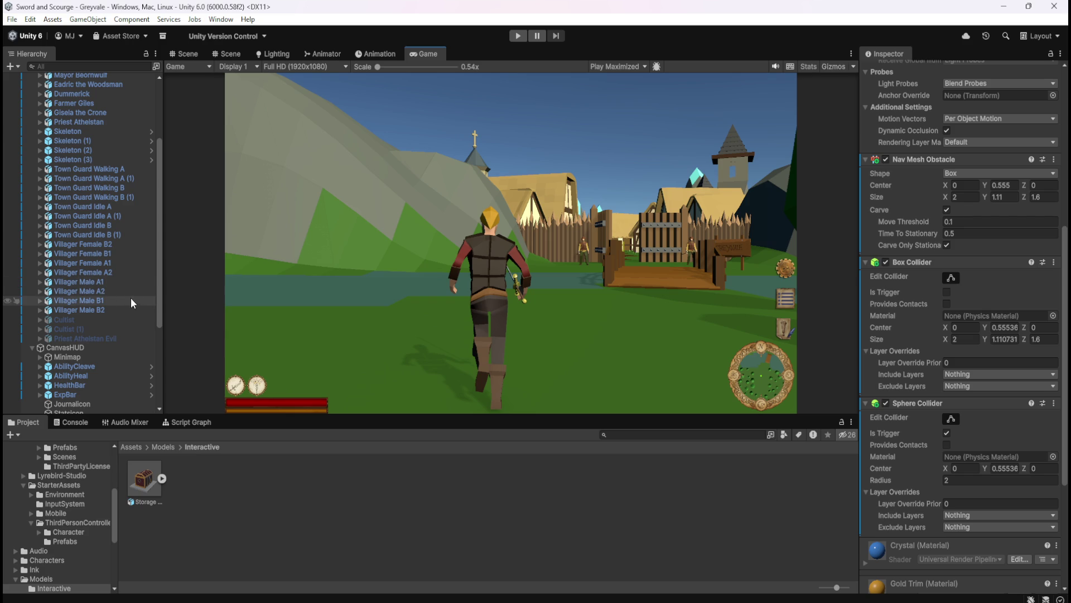
Step: Return to the Scene view and select the Circle minimap sprite under Villager Male B1
click(75, 303)
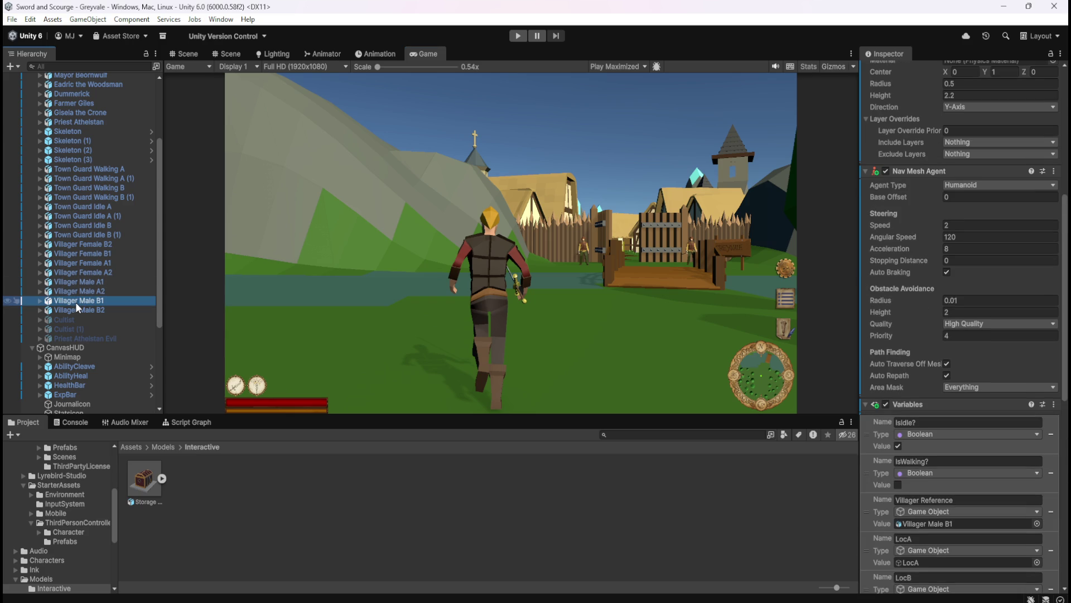
click(188, 55)
scroll(74, 306, down, 5)
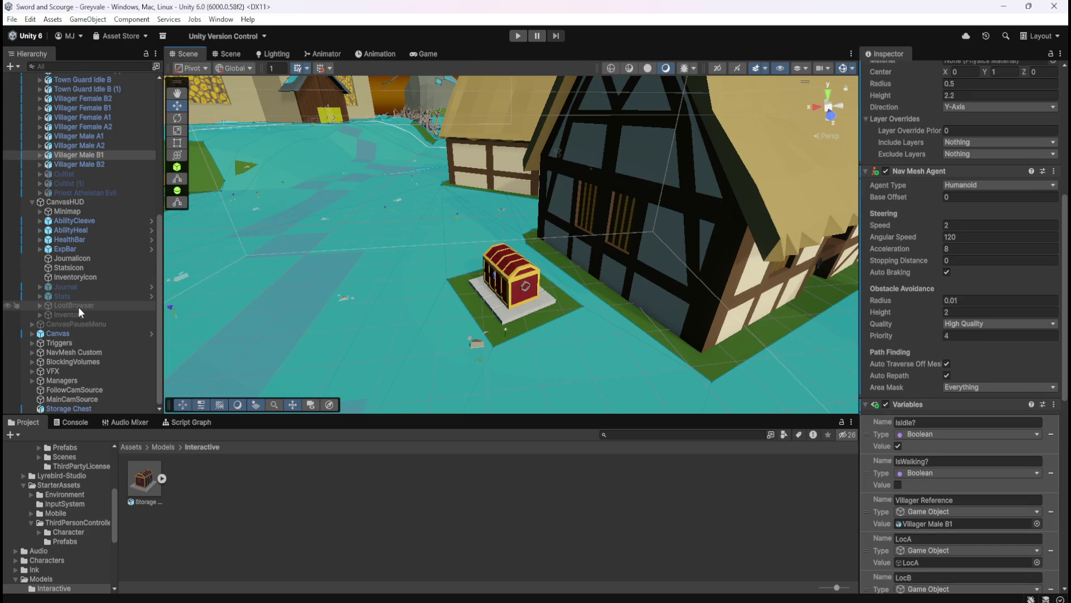
scroll(85, 262, up, 3)
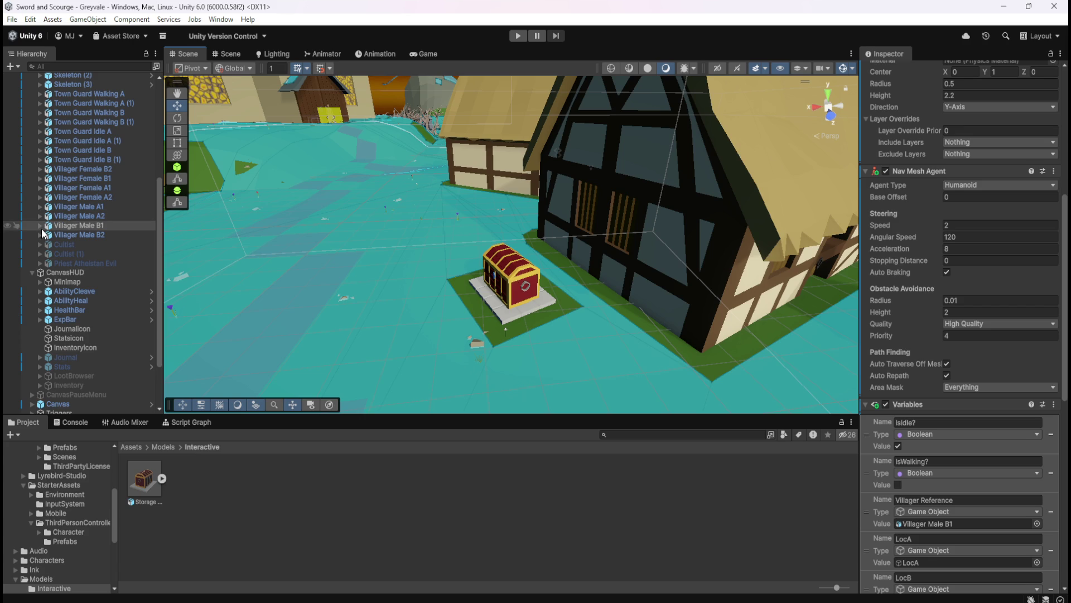
click(40, 225)
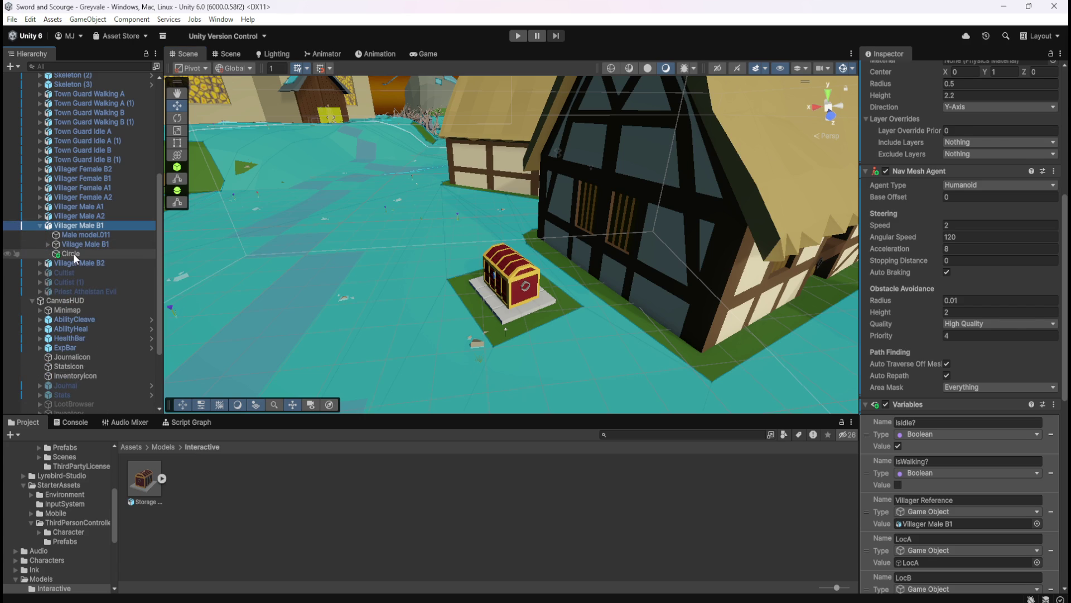
click(71, 253)
scroll(104, 255, down, 2)
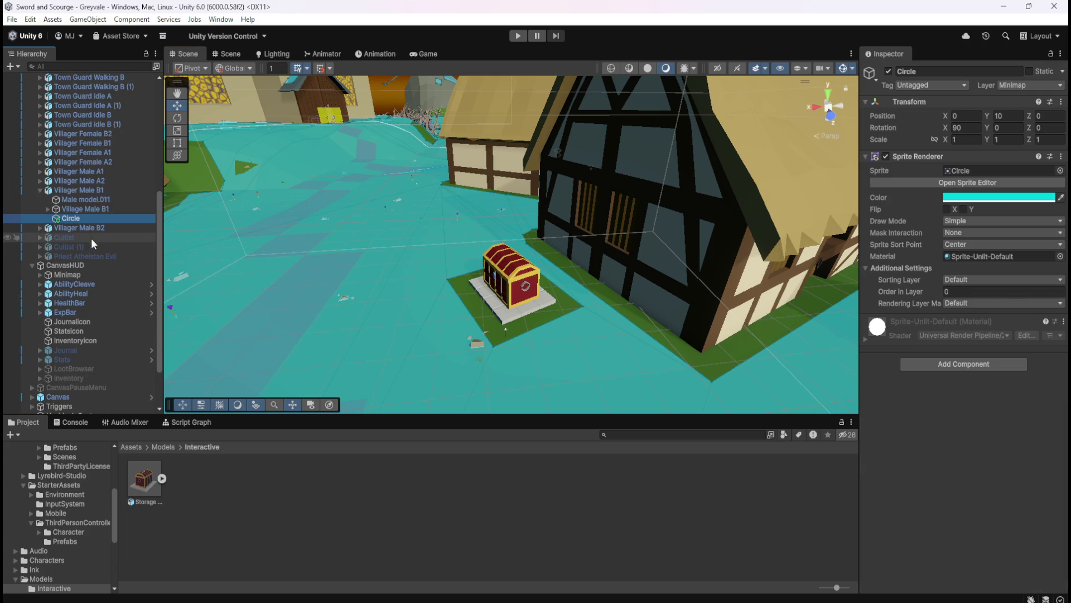
Step: Copy the villager's Circle sprite, paste it onto Storage Chest, and undo the root-level paste
click(88, 206)
click(79, 218)
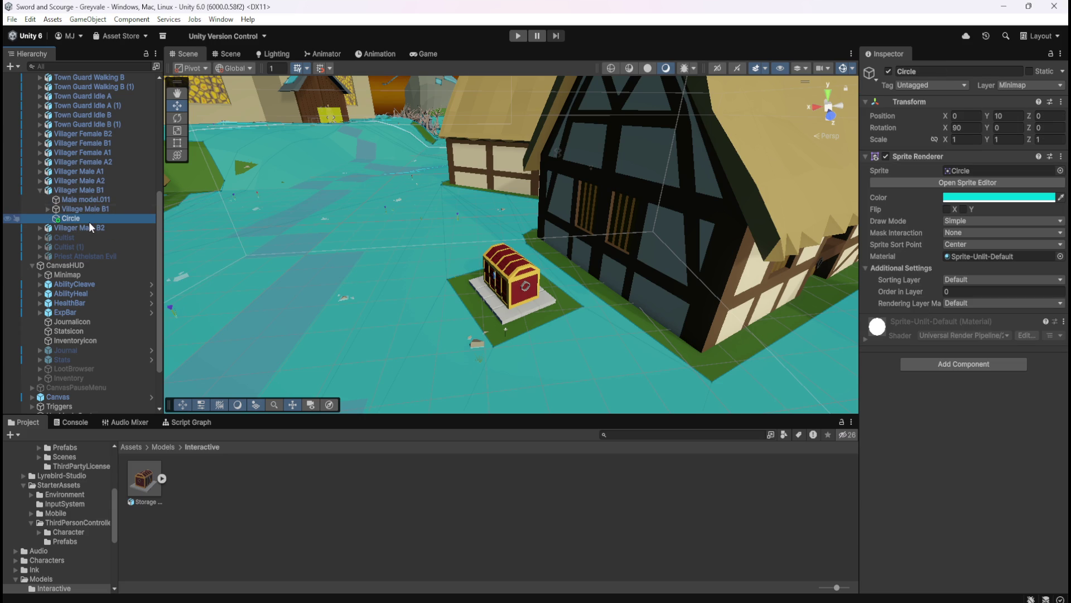
scroll(113, 385, down, 3)
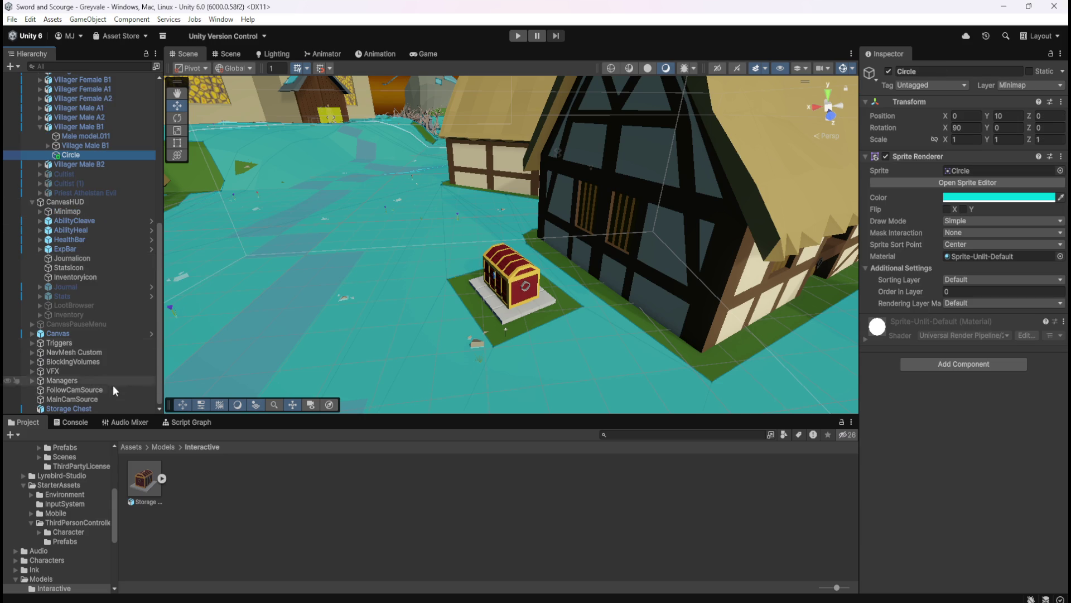
click(76, 407)
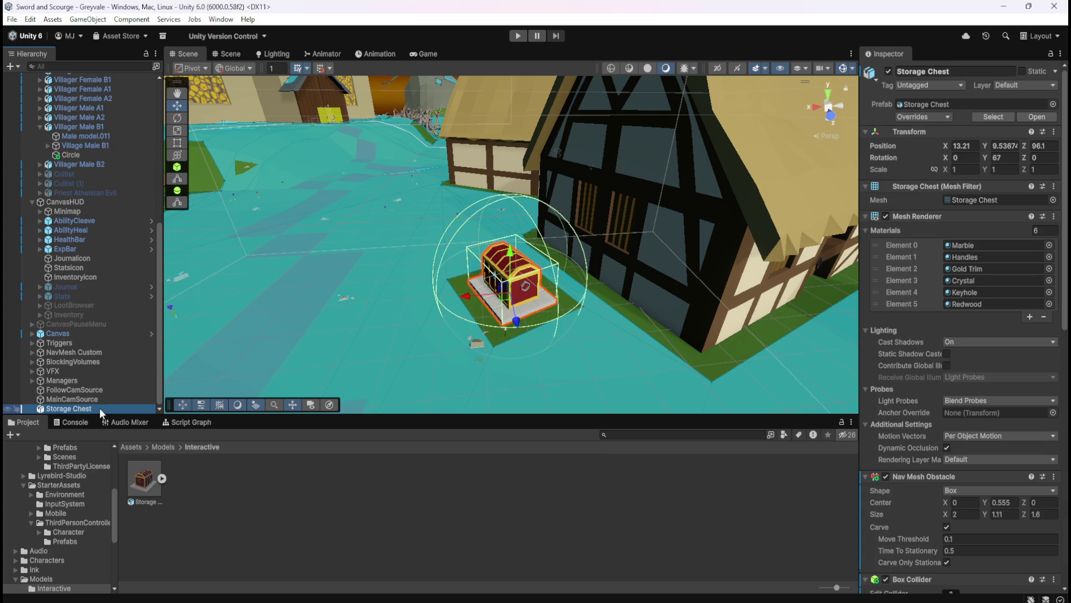
key(ctrl+v)
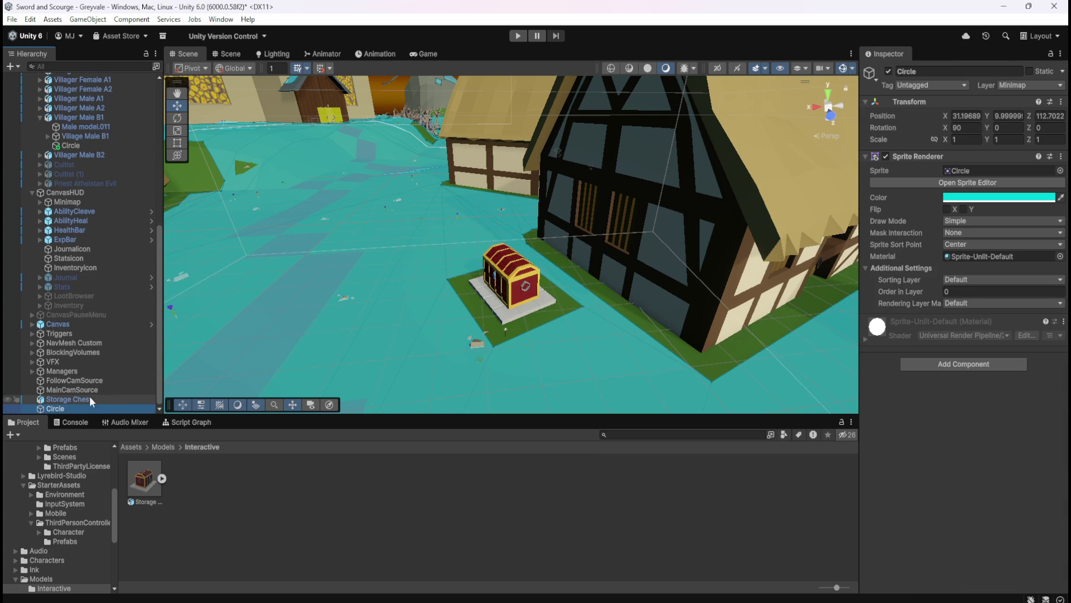
key(ctrl+z)
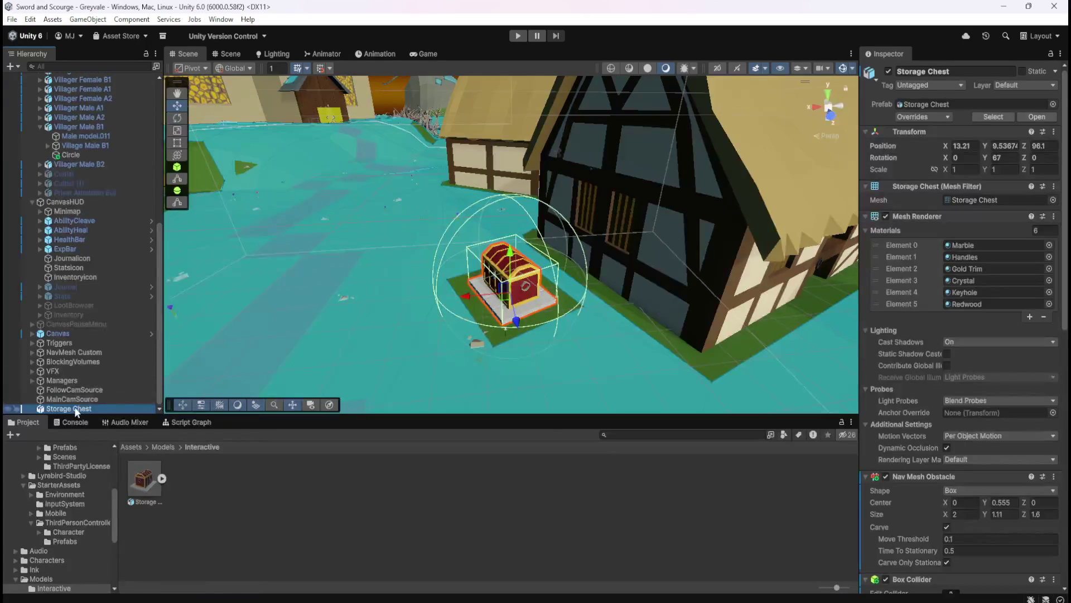
Step: Paste the Circle as a child of Storage Chest, keeping local position 0, 10, 0
right_click(79, 409)
mouse_move(137, 154)
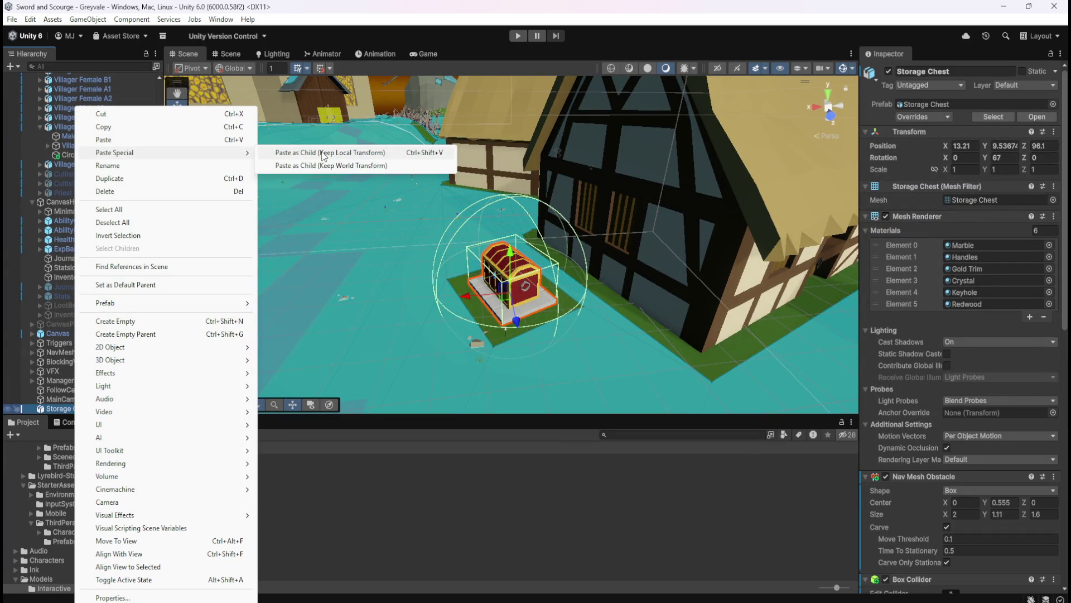
click(367, 154)
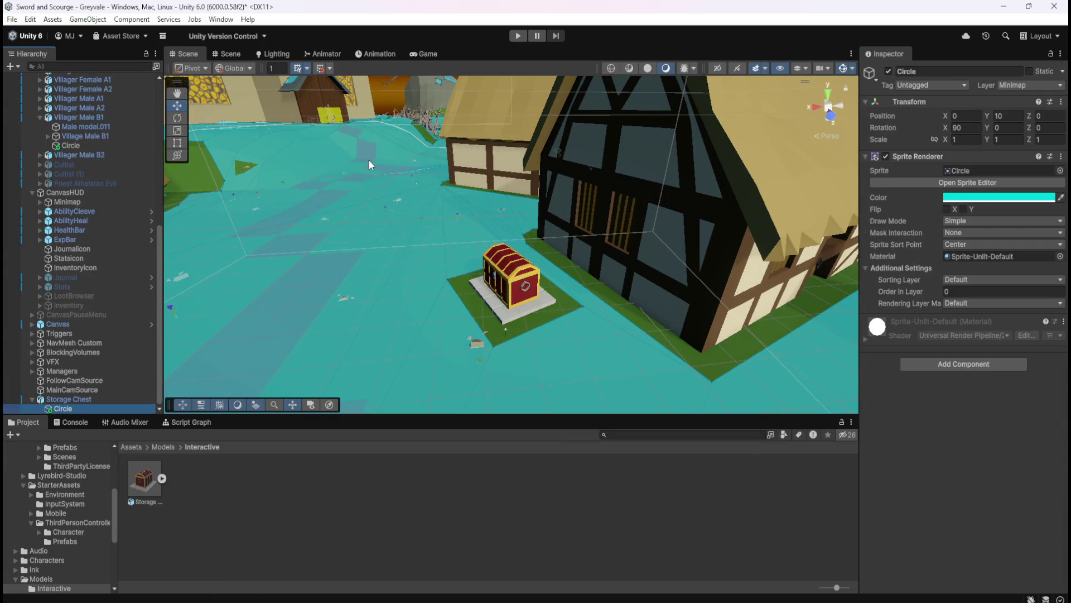
scroll(453, 291, down, 5)
scroll(453, 292, down, 5)
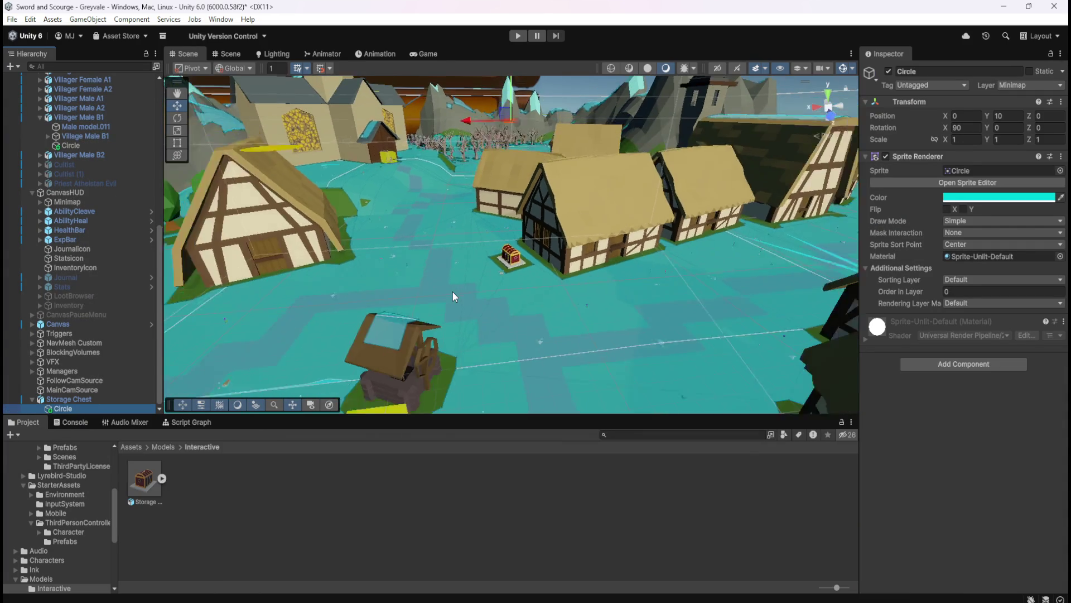
drag(483, 249, 540, 350)
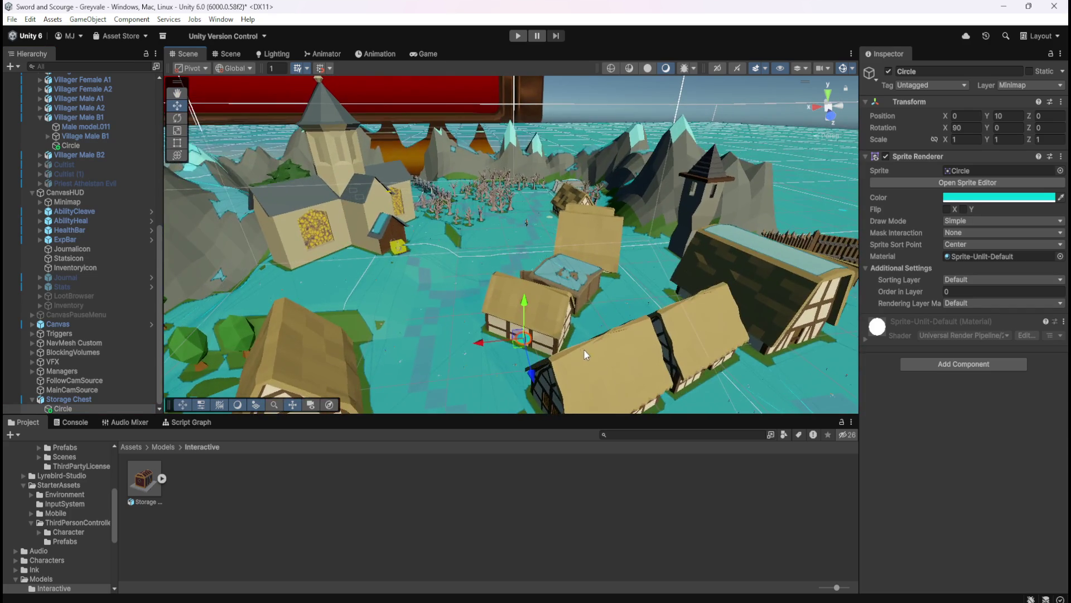
scroll(584, 349, up, 5)
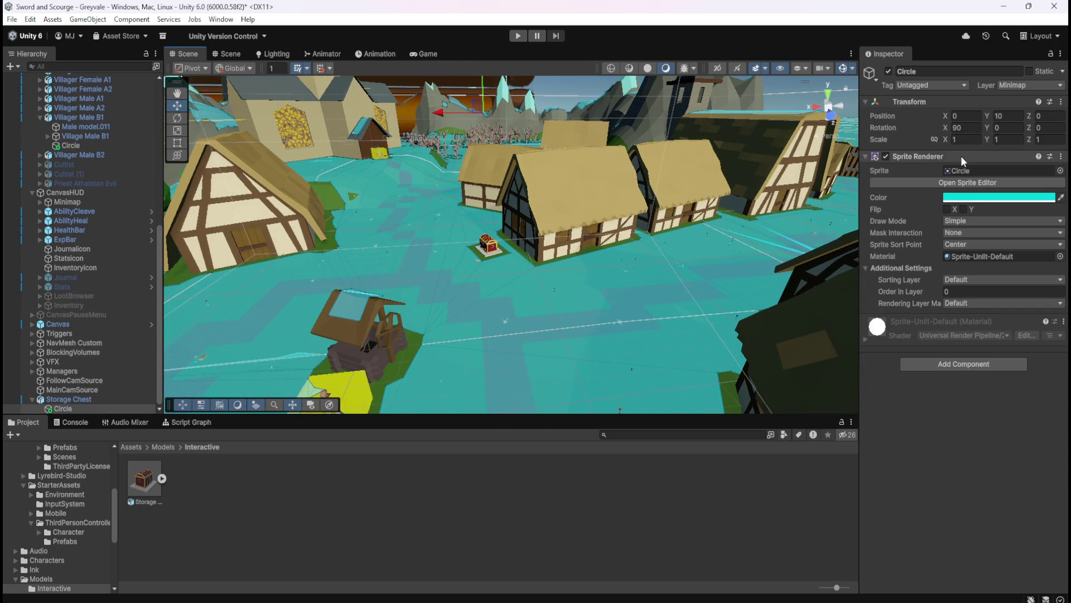
scroll(89, 401, up, 3)
scroll(88, 401, down, 3)
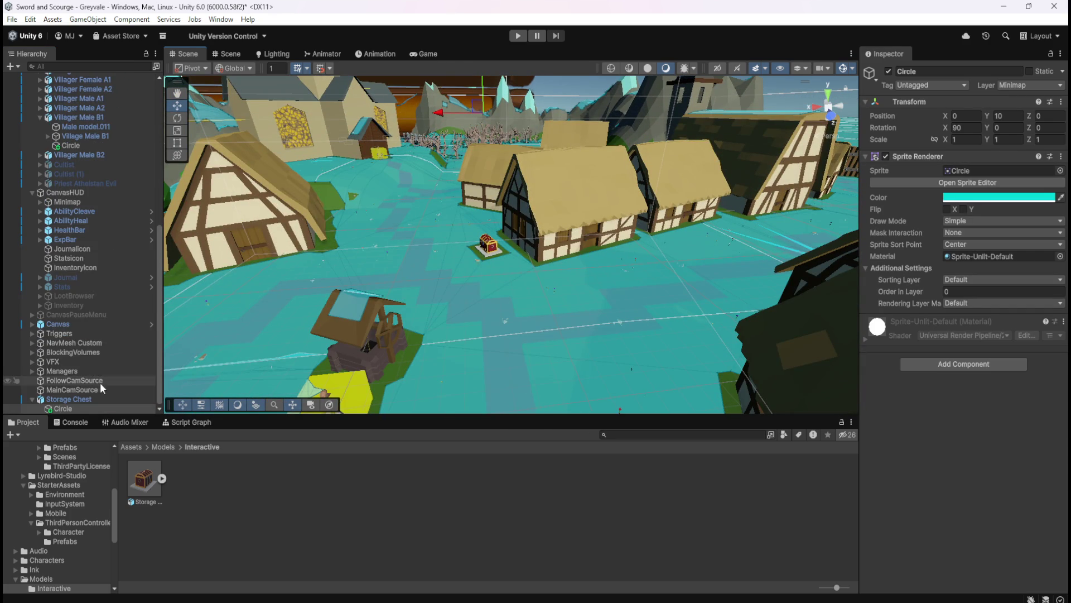
click(968, 196)
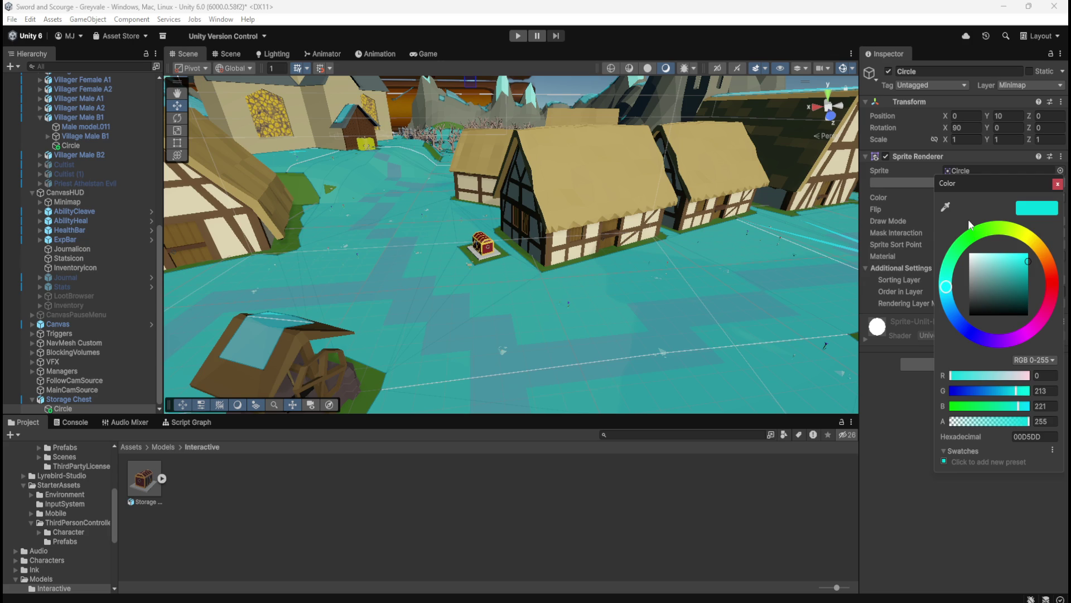
Step: Recolour the chest's Circle minimap sprite from cyan to purple (8500DD)
drag(280, 273, 280, 304)
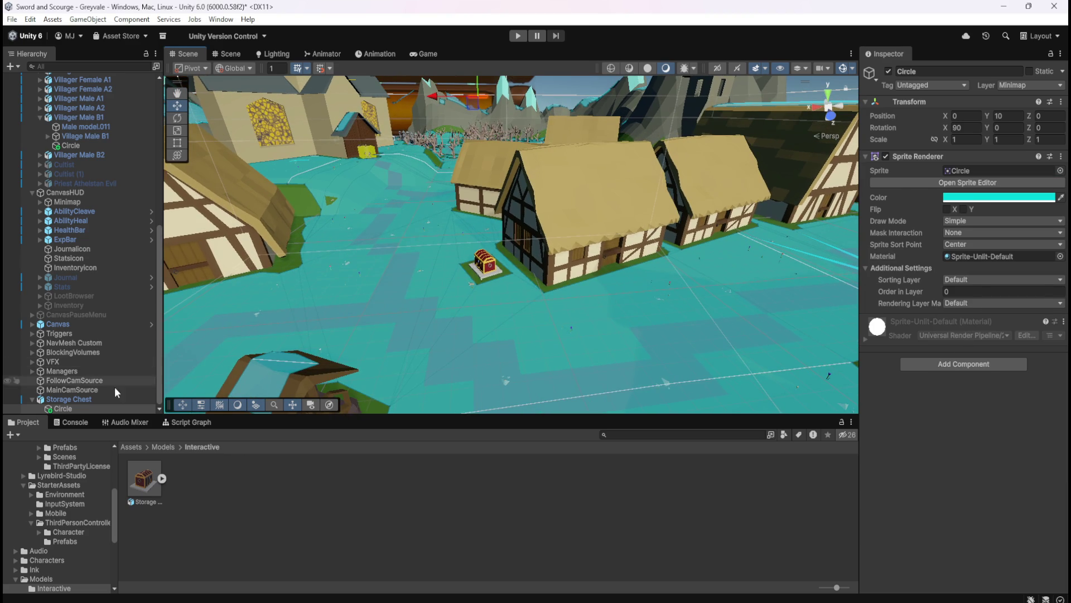
click(99, 401)
click(91, 407)
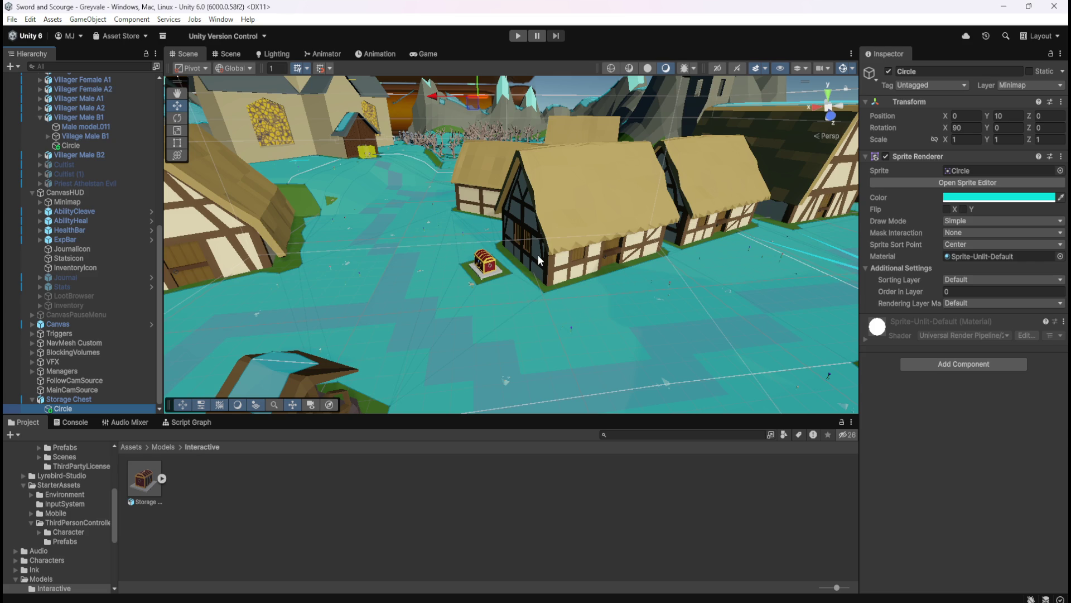
click(999, 197)
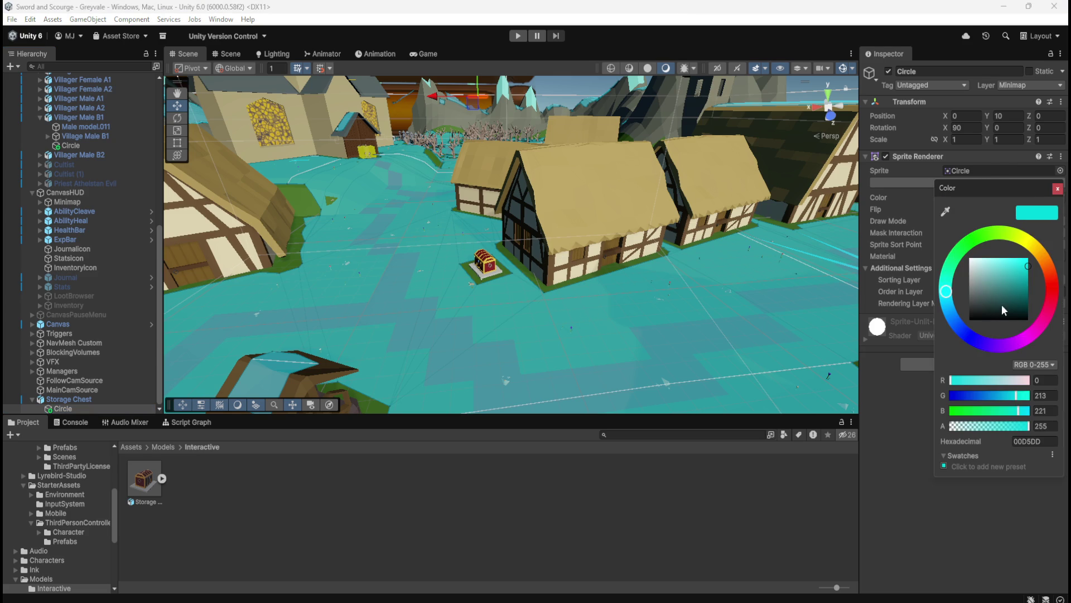
click(1007, 345)
drag(1010, 350, 1008, 350)
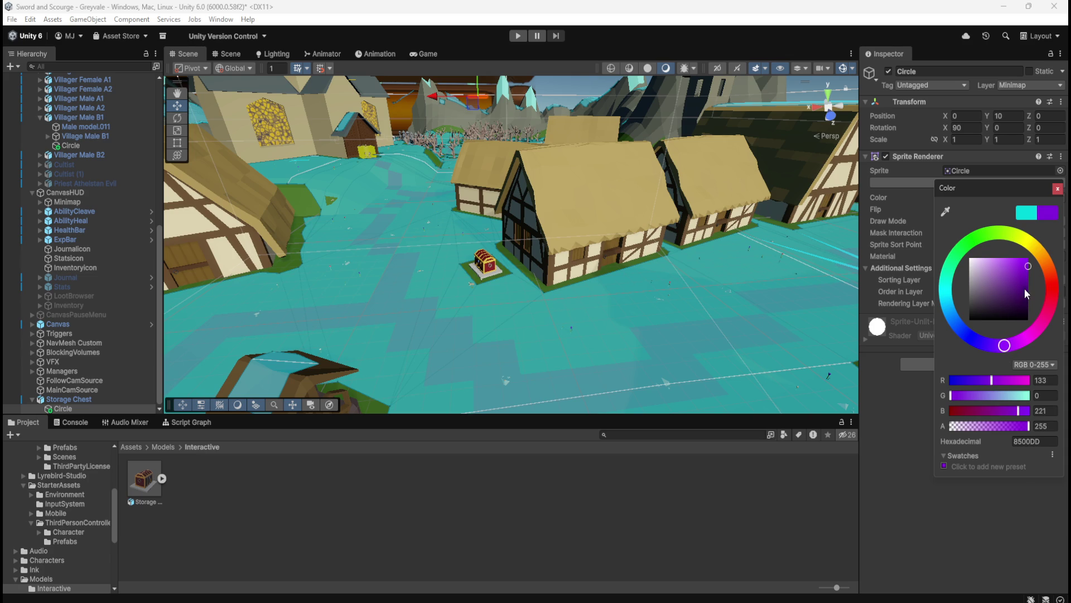
click(1057, 189)
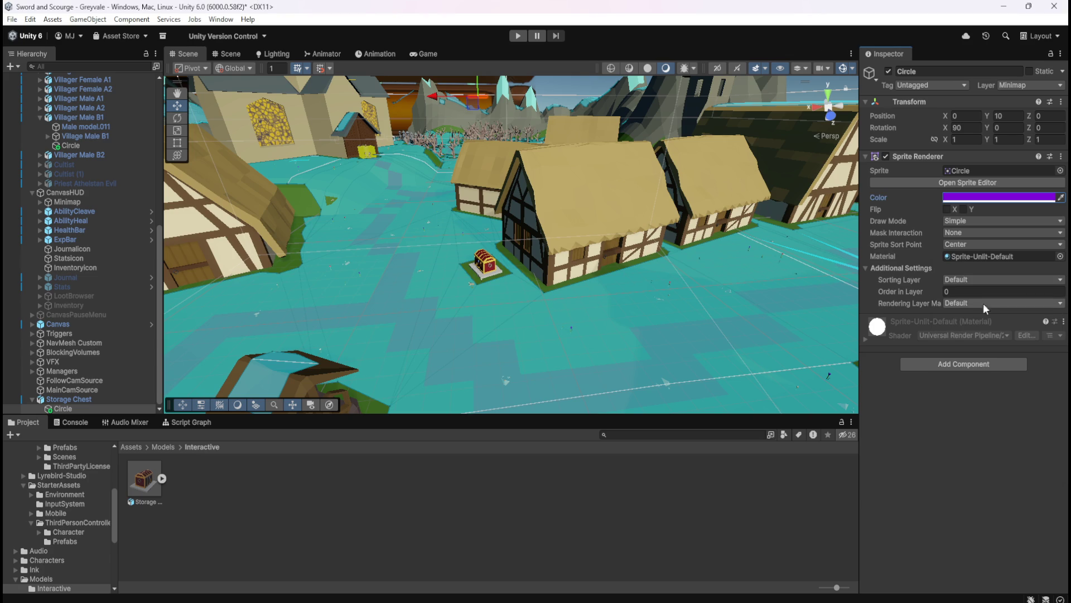
Step: Save the Greyvale scene, move the view toward the chest, and enter play mode
key(ctrl+s)
drag(458, 267, 516, 233)
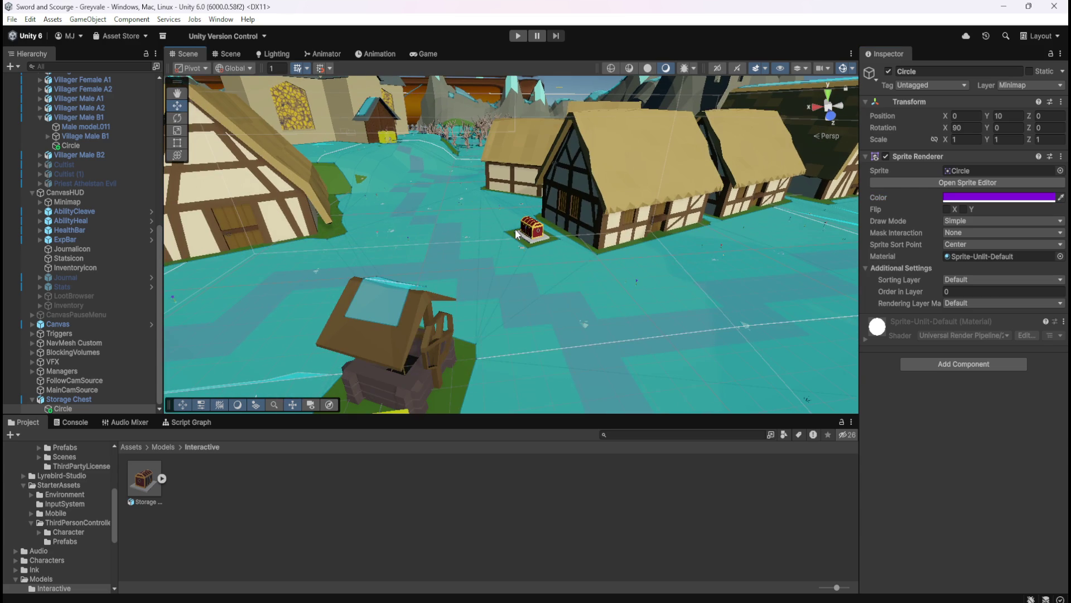
click(518, 35)
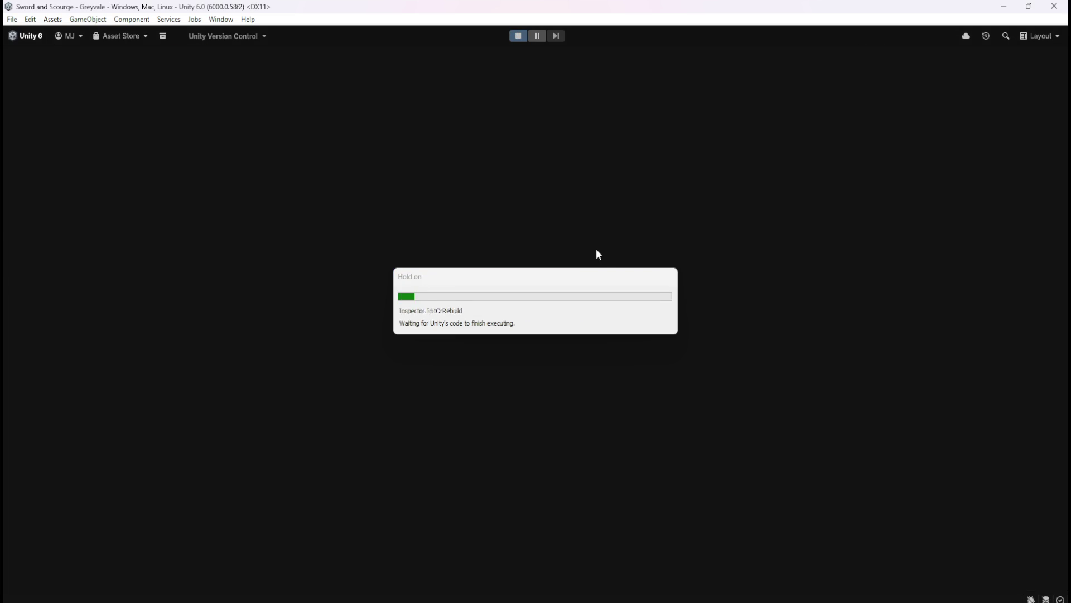
Step: Walk the hero up to the storage chest with WASD, then stop play mode
key(w)
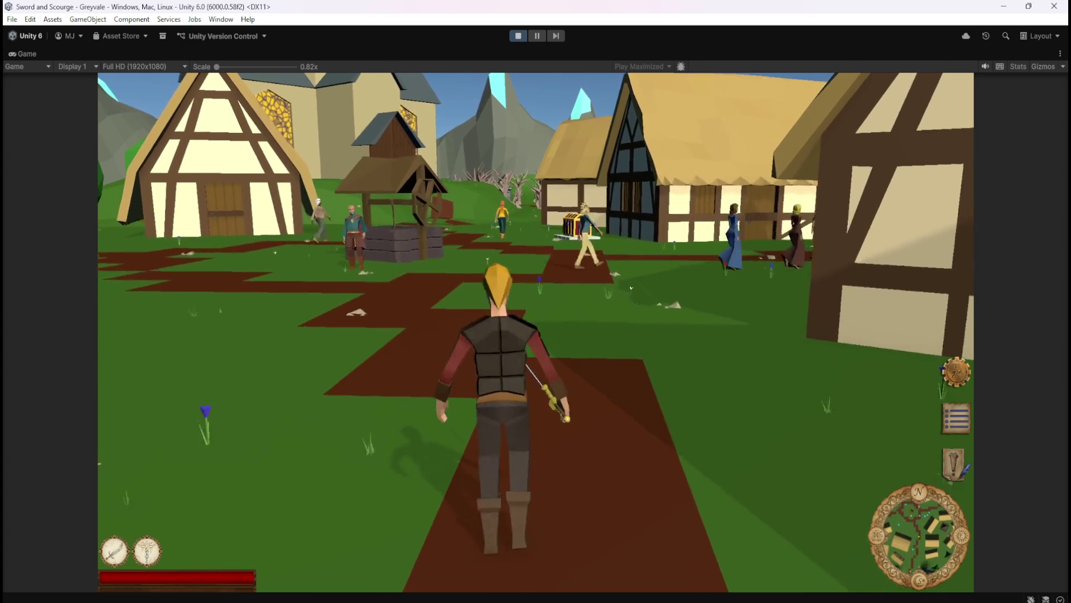
key(w)
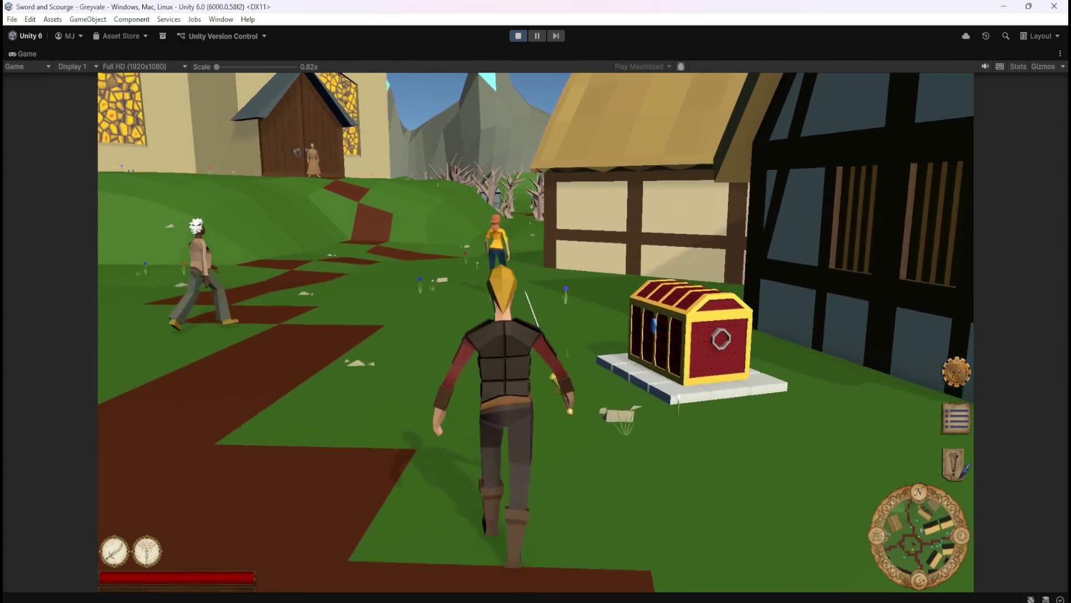
key(a)
key(s)
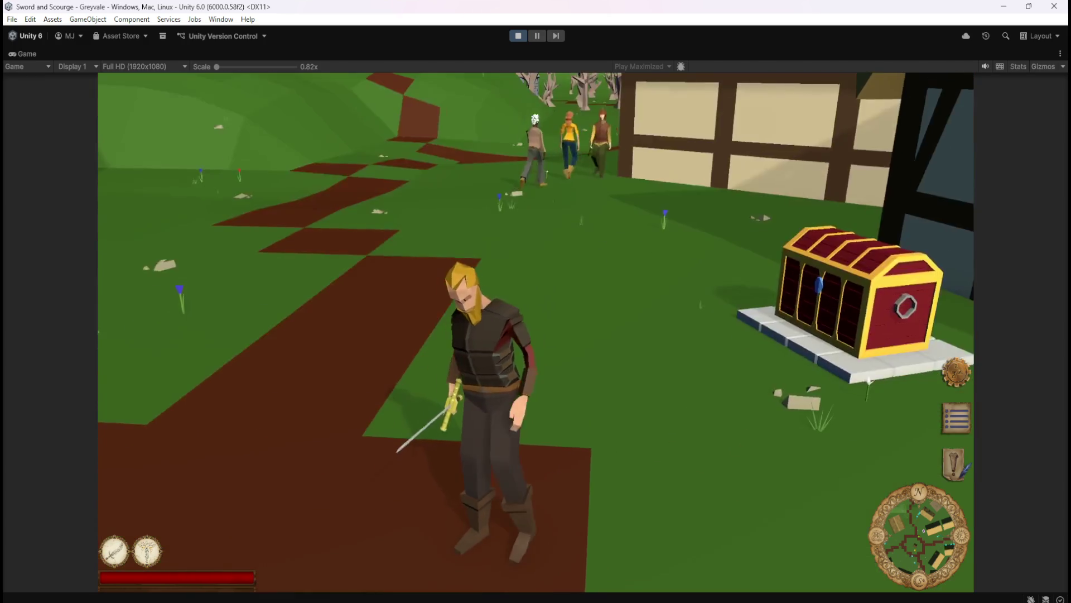
key(Escape)
click(518, 35)
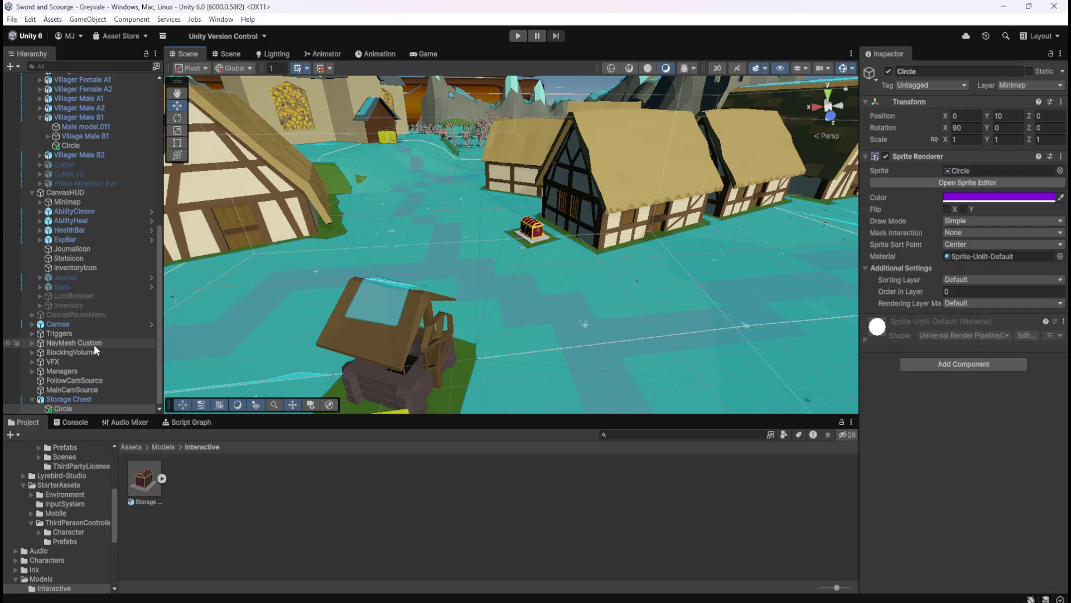
click(102, 400)
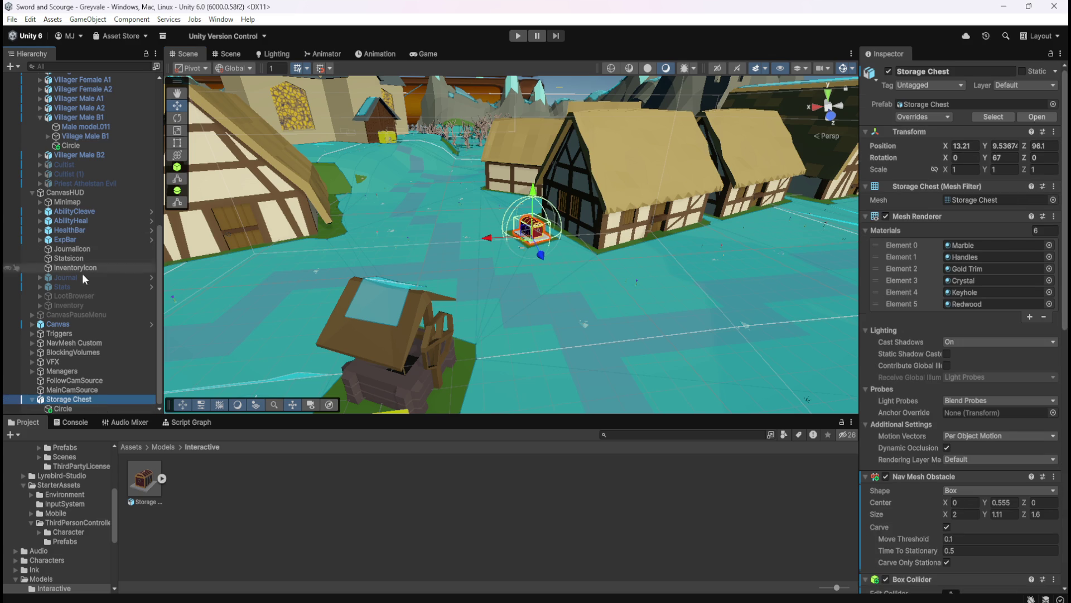
Step: Show the Storage Chest's Layer dropdown, listing Default through Loot
scroll(108, 274, up, 10)
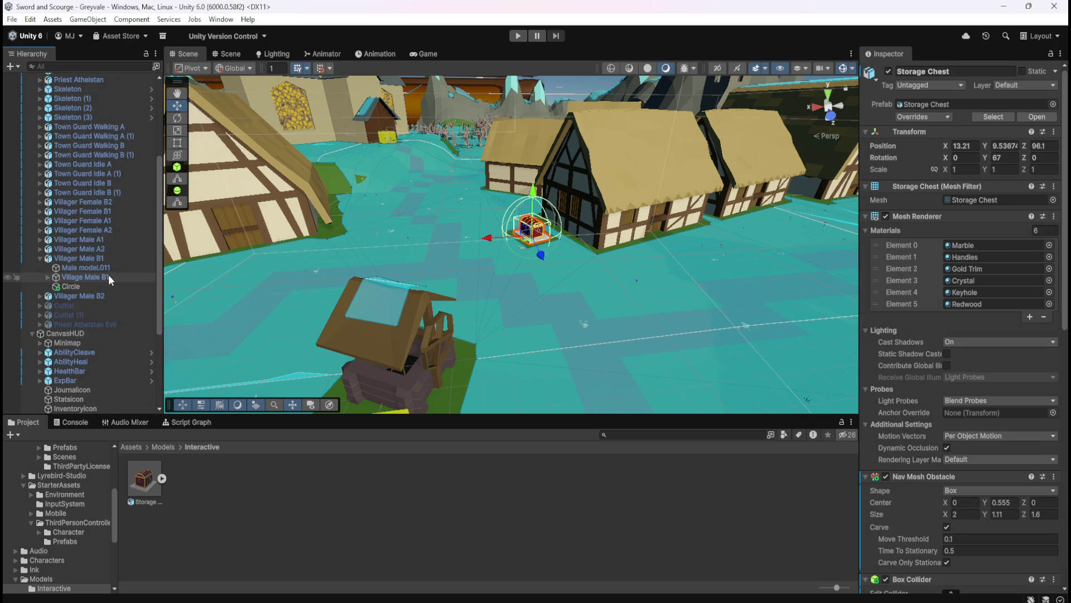
scroll(108, 274, down, 10)
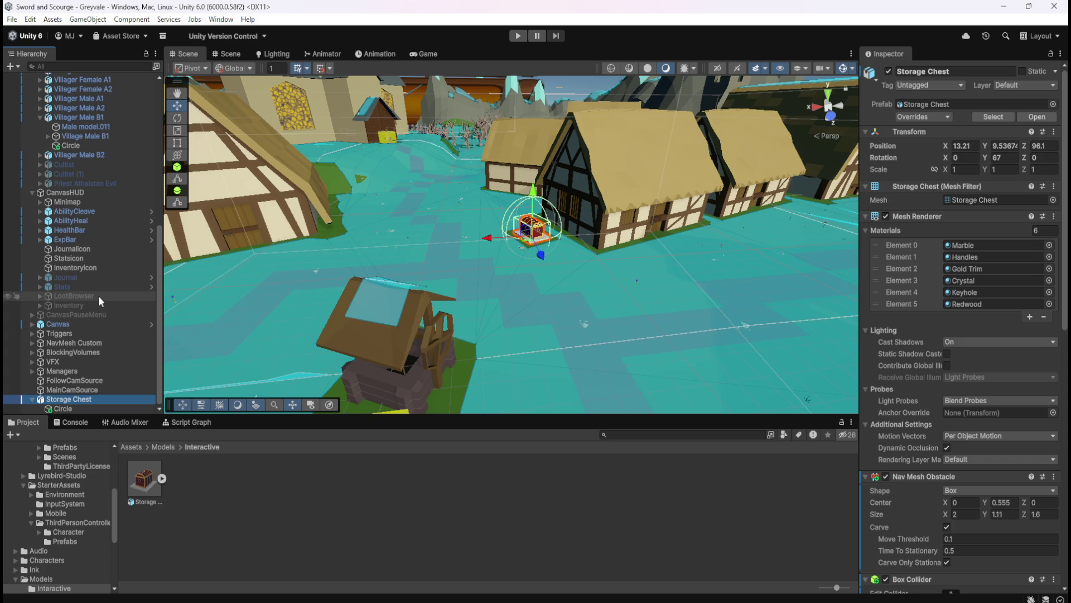
scroll(105, 193, up, 10)
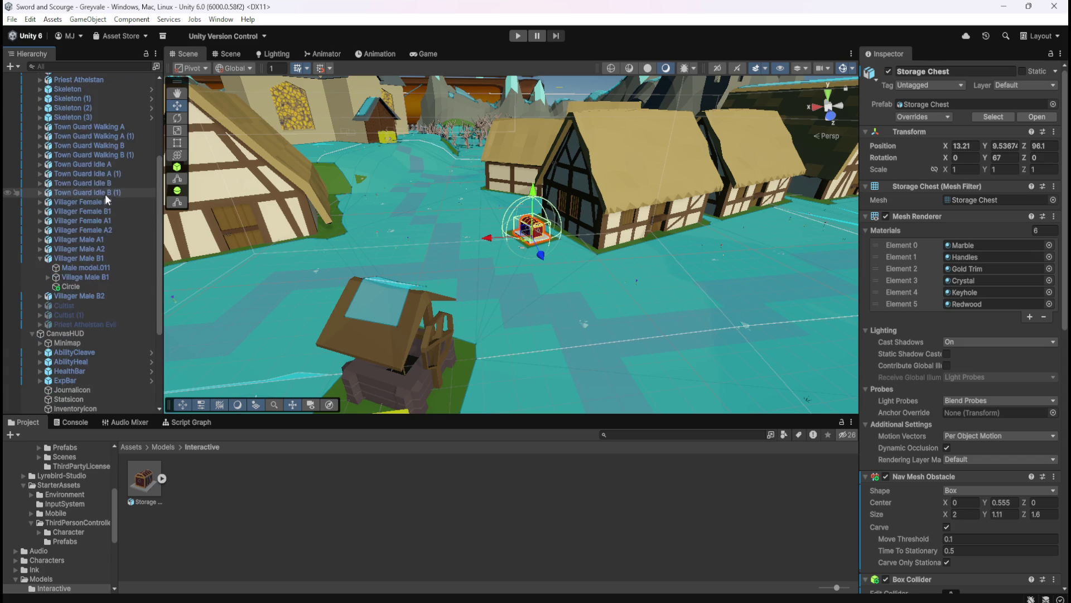
scroll(105, 205, up, 2)
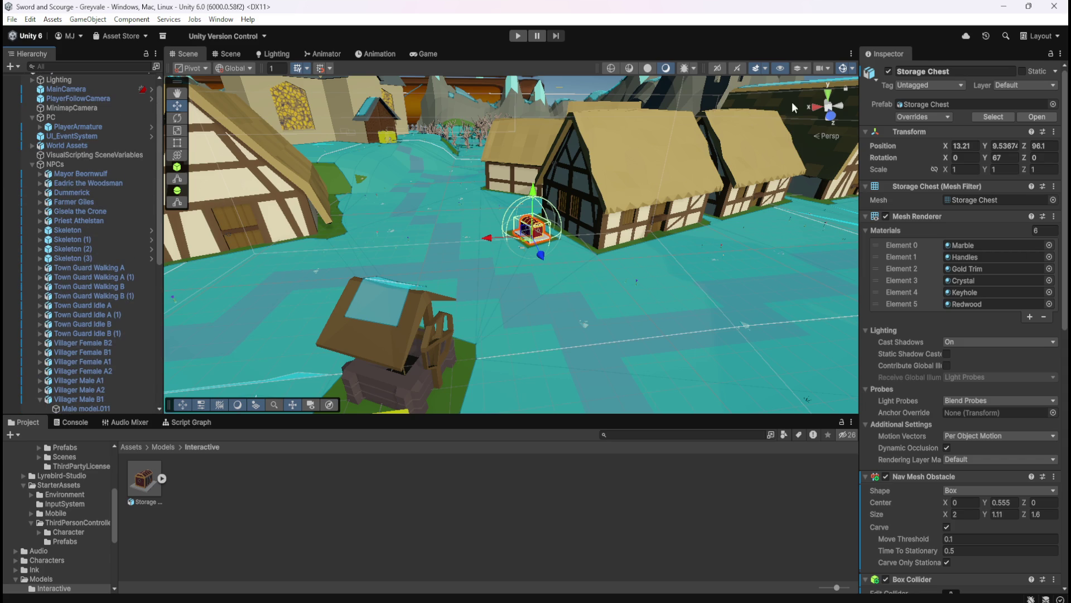
scroll(79, 303, down, 8)
scroll(85, 302, down, 5)
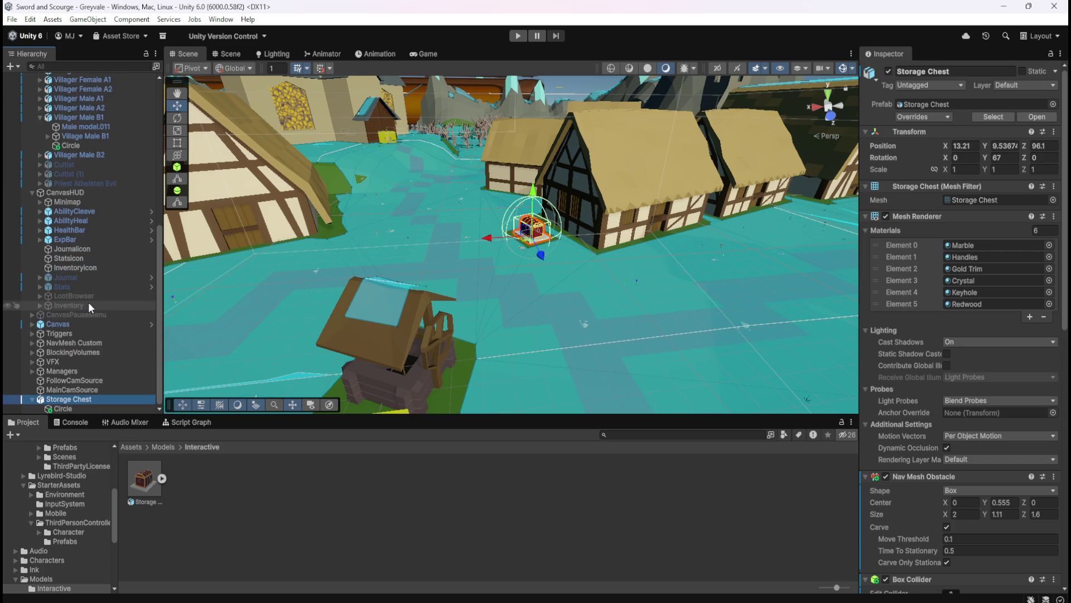
click(1010, 86)
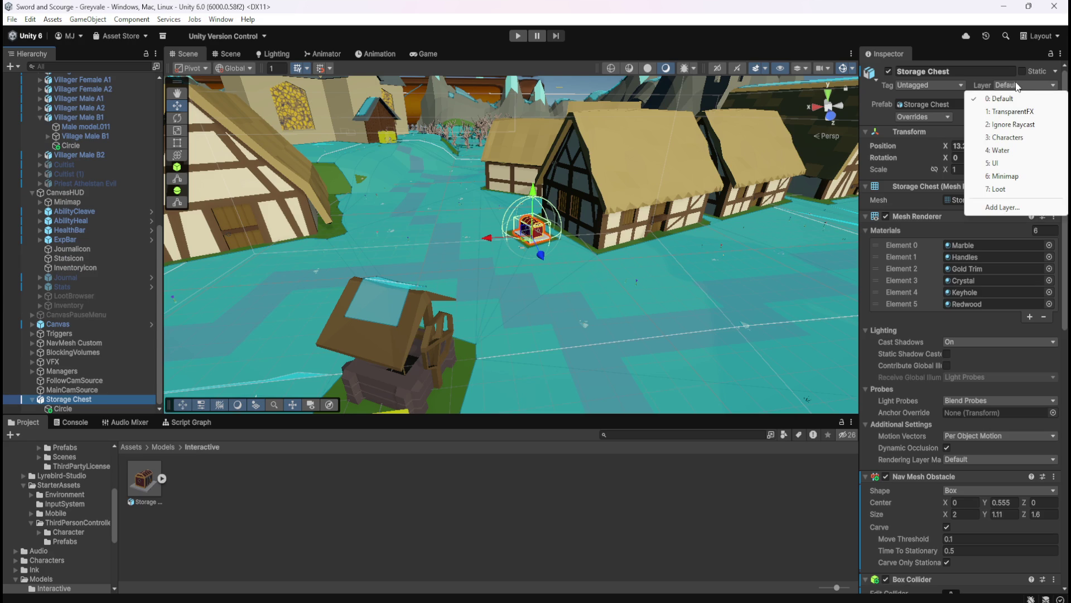
click(1047, 90)
Step: Dismiss the layer list, keeping Storage Chest on Default, then select the CanvasHUD Minimap
click(1049, 88)
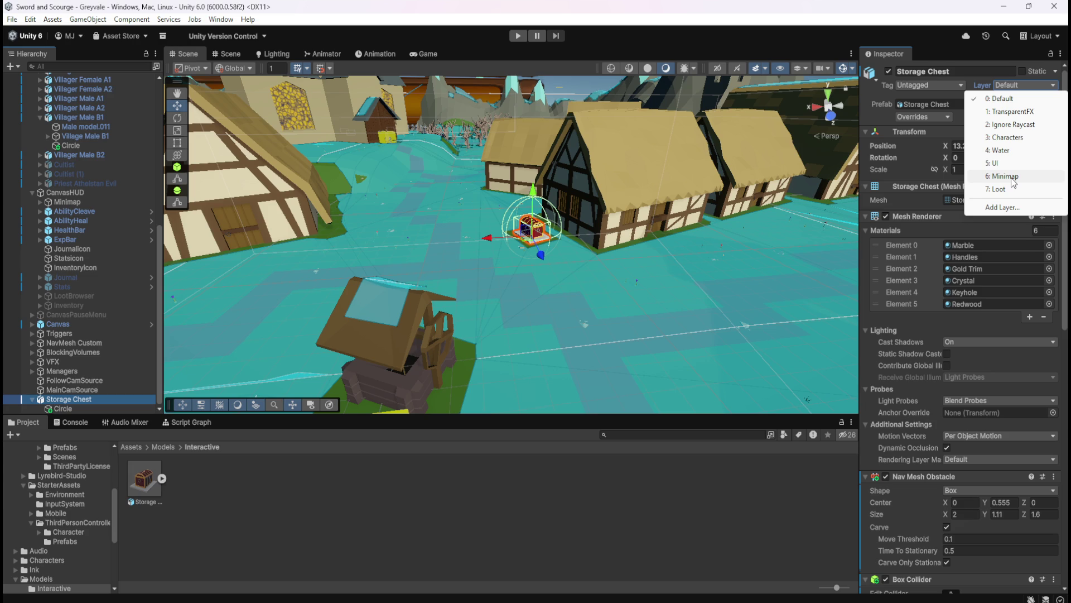
key(Escape)
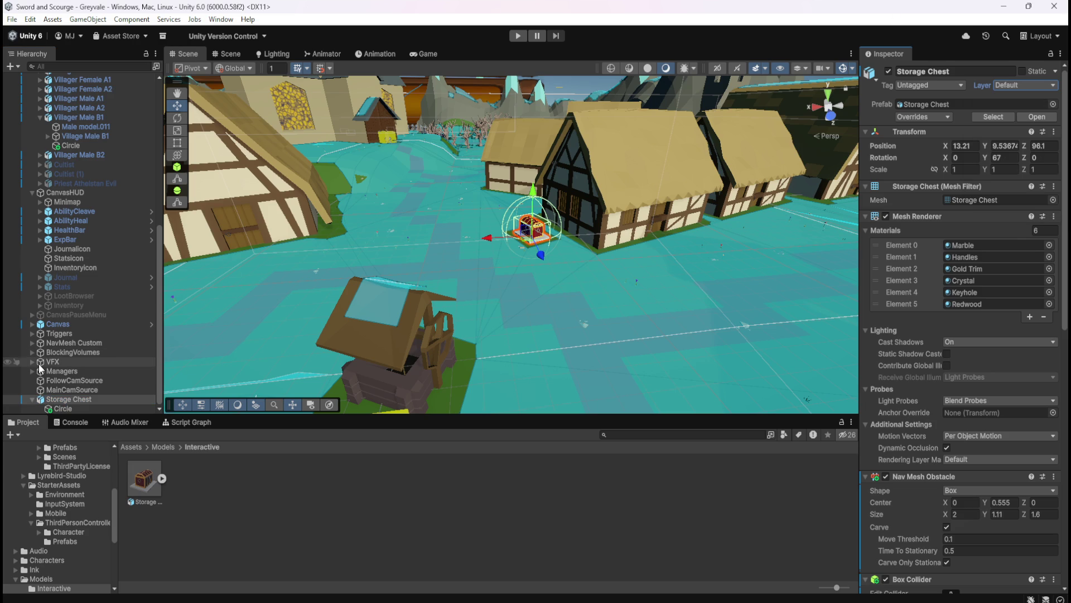
scroll(132, 261, up, 5)
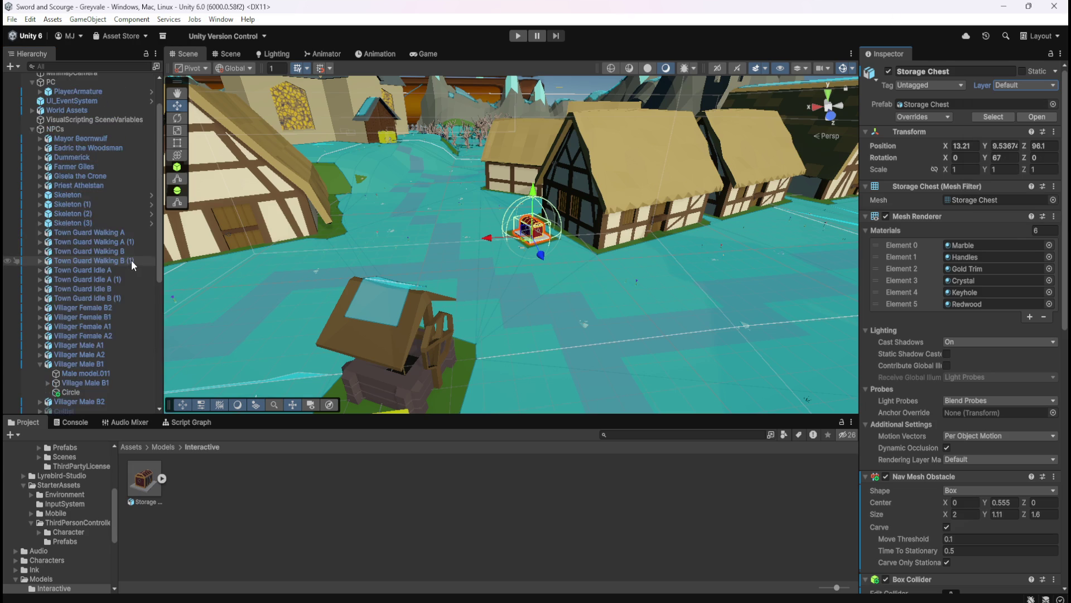
scroll(132, 262, down, 5)
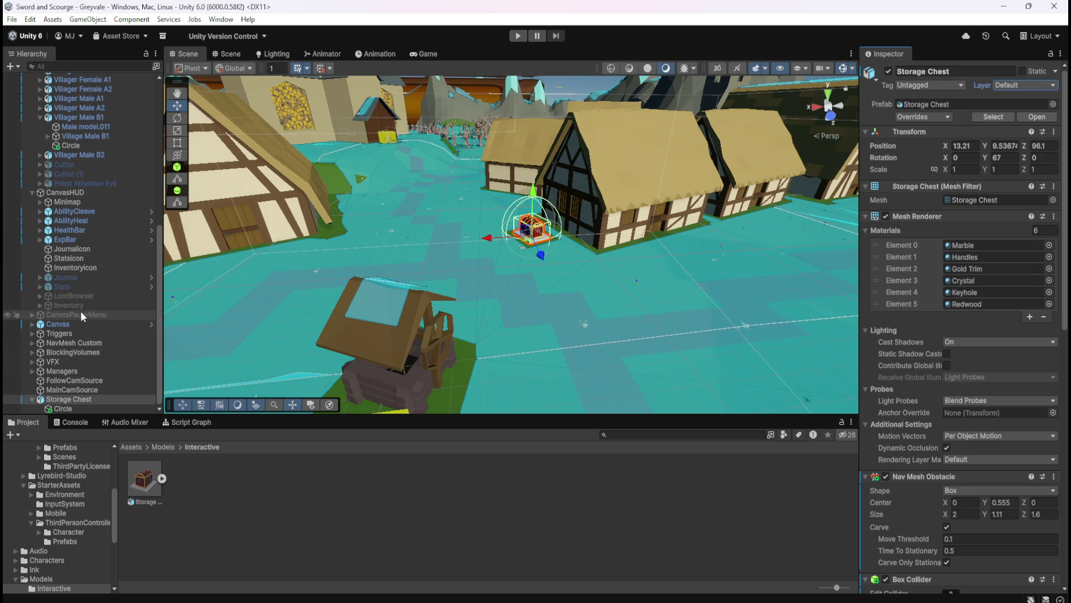
click(85, 202)
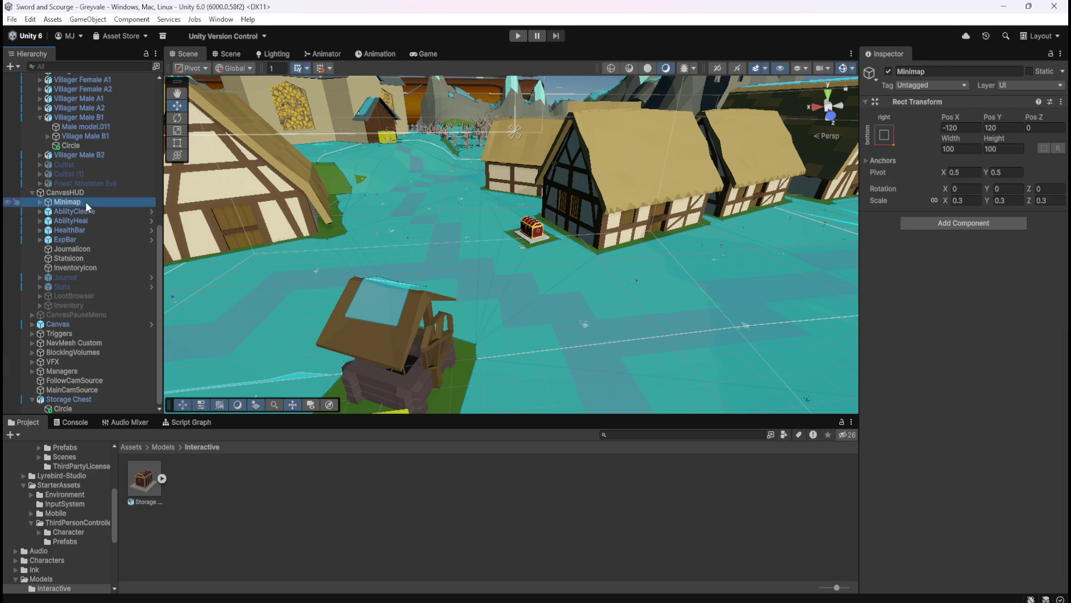
Step: Expand Minimap and Mask to inspect MiniMapFeed's MinimapRenderTexture, then collapse both groups
click(41, 202)
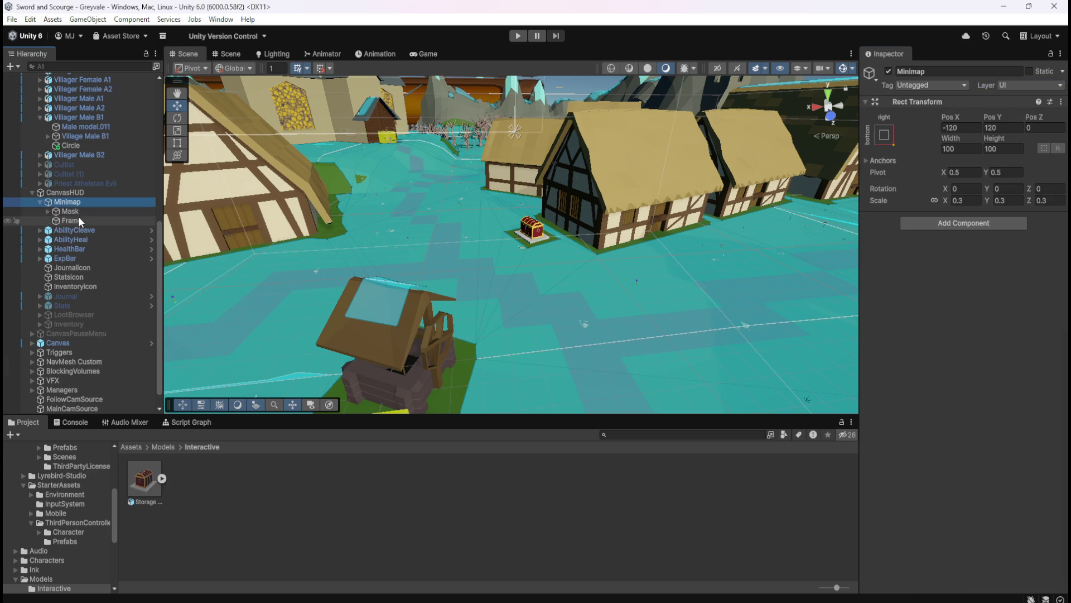
click(47, 211)
click(76, 222)
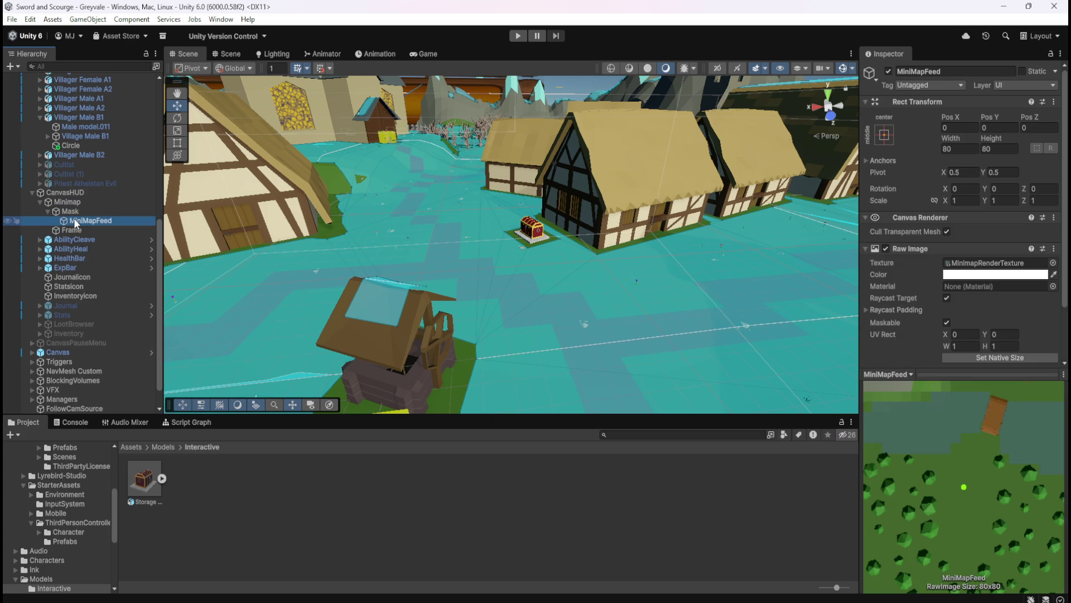
click(48, 212)
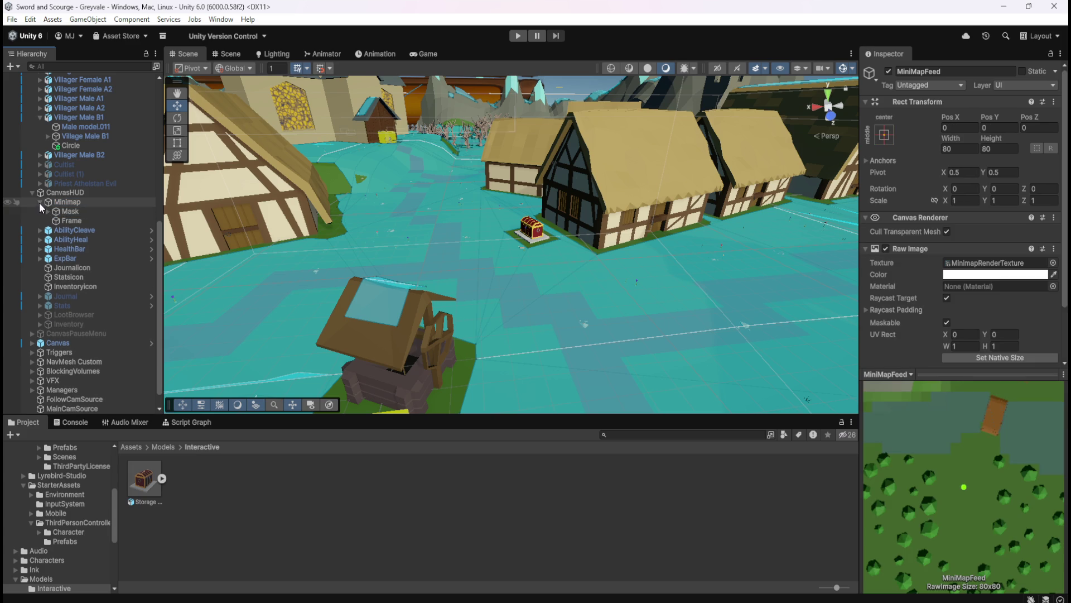
click(39, 202)
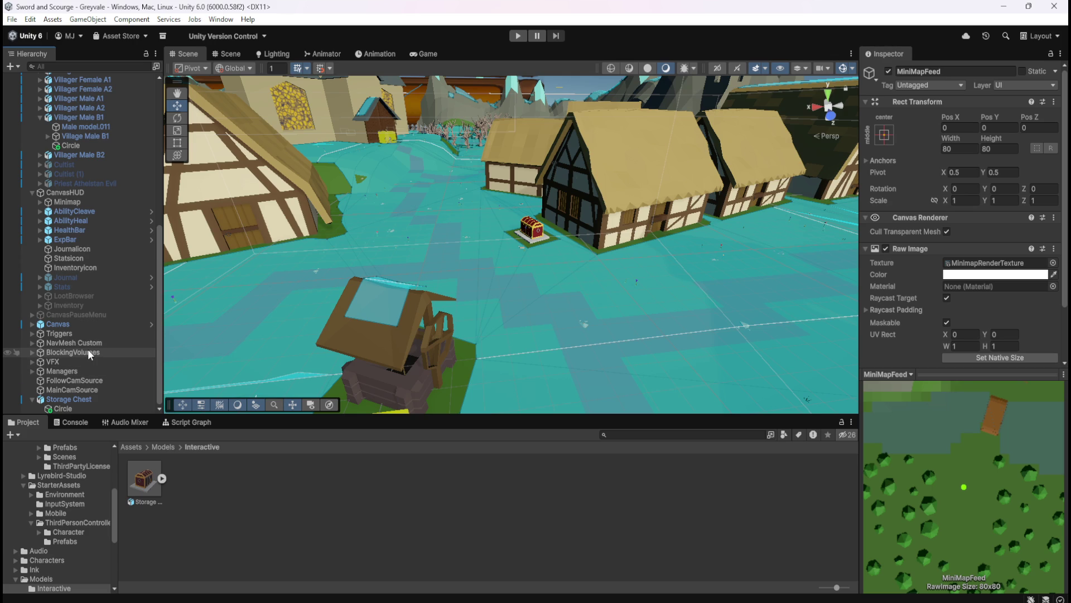
scroll(89, 350, up, 10)
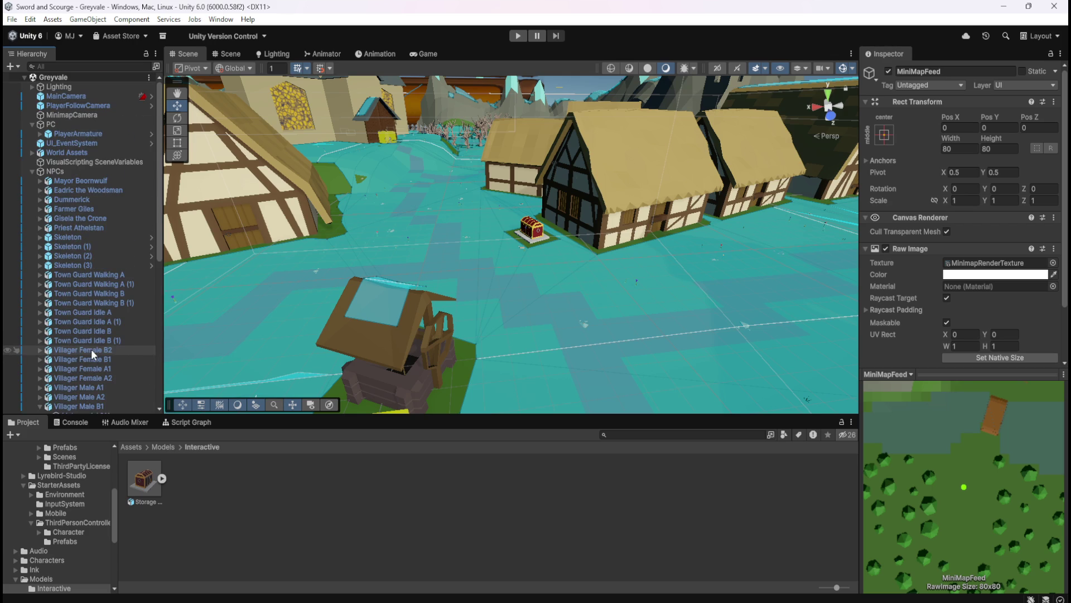
click(72, 114)
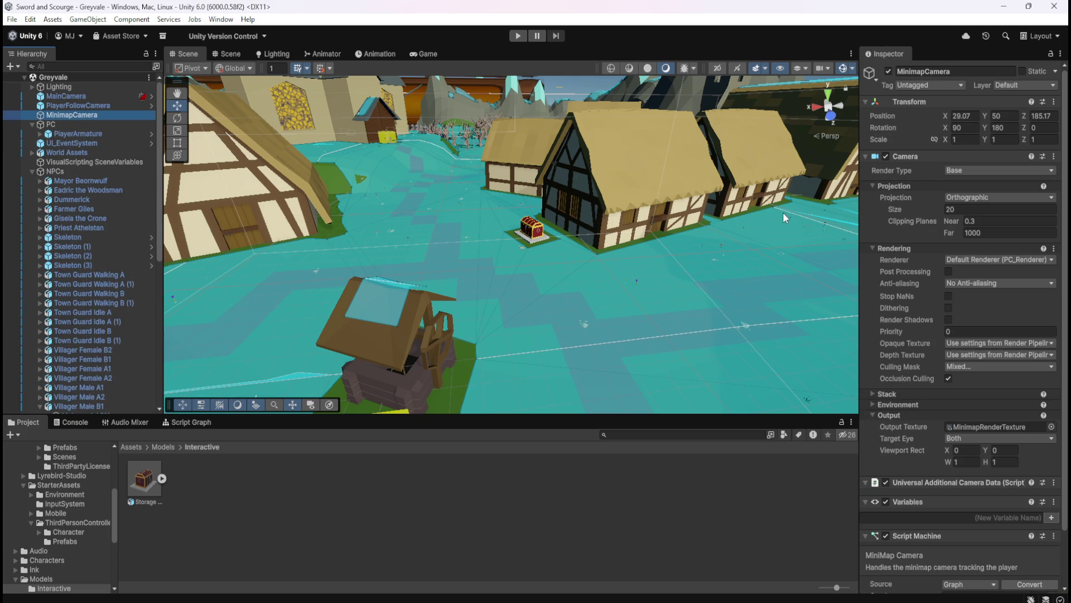
Step: Show the MinimapCamera's Culling Mask layer list in its Camera Rendering settings
scroll(902, 354, down, 3)
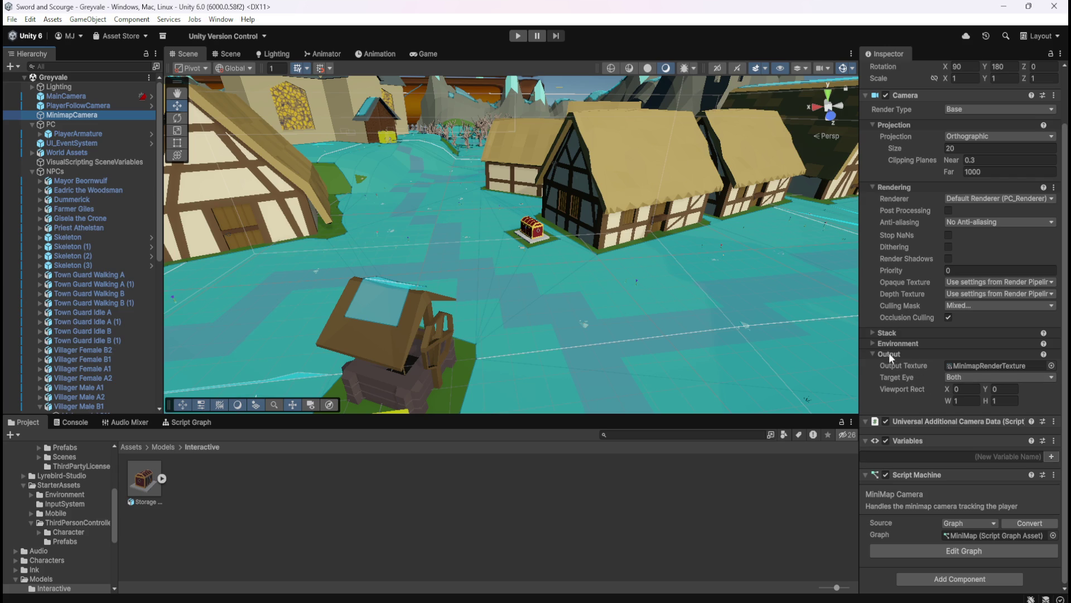
click(872, 332)
click(872, 330)
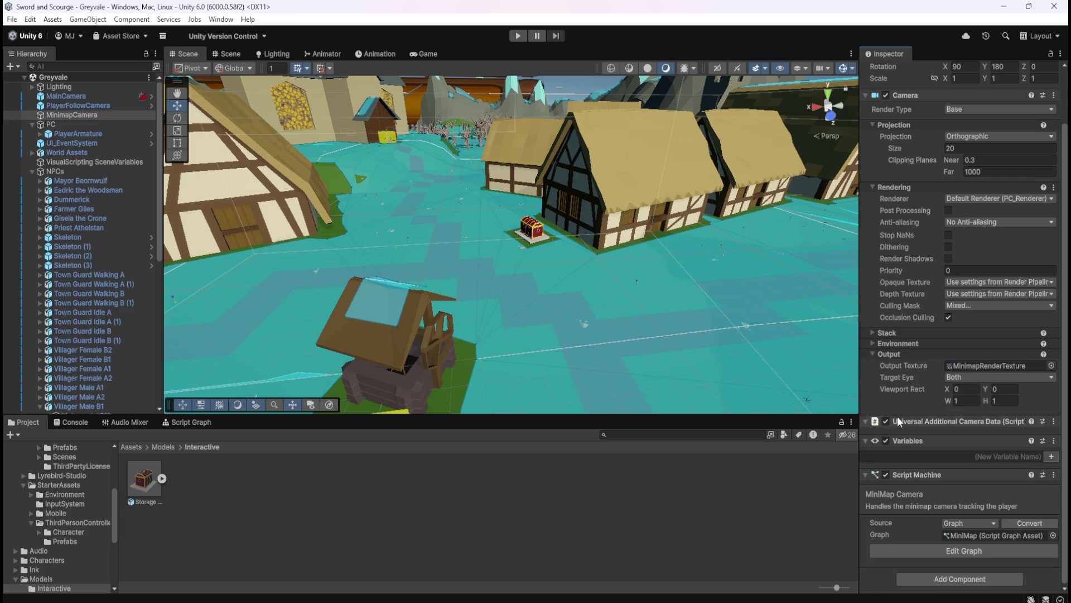
scroll(902, 531, up, 3)
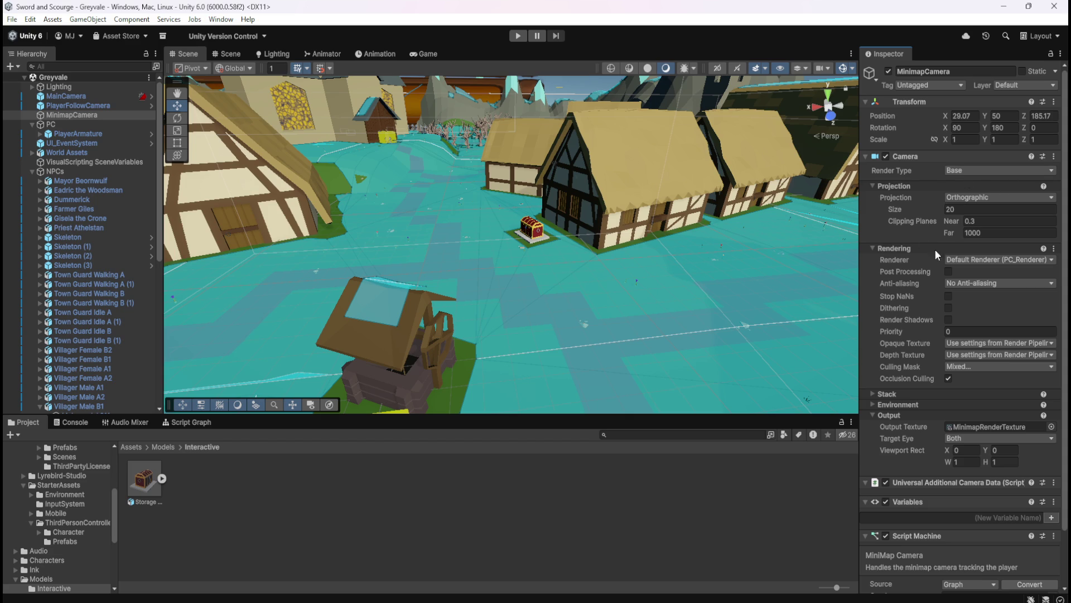
click(980, 369)
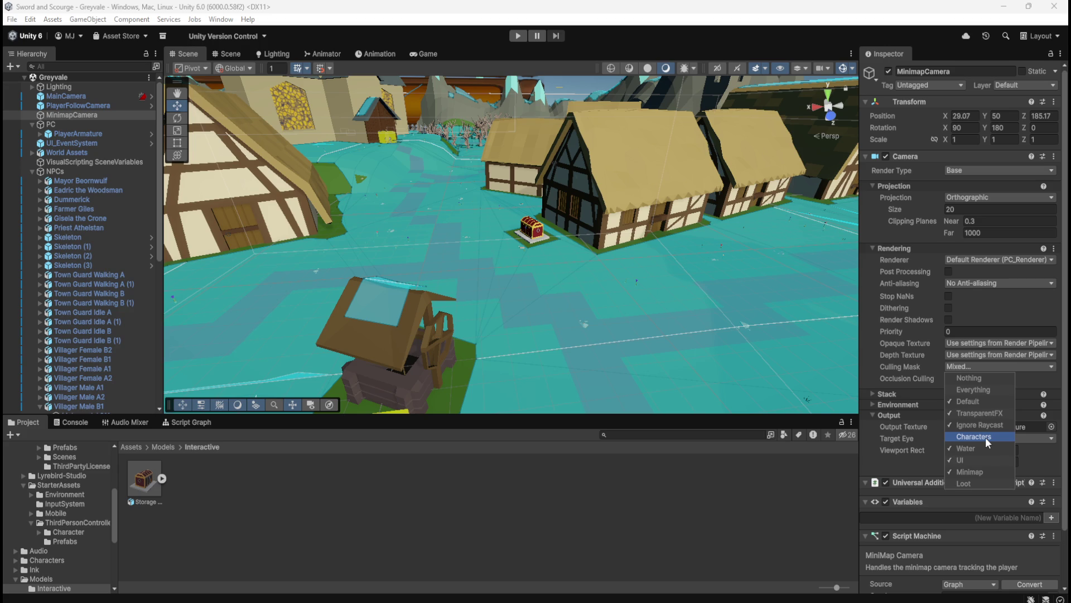
Step: Uncheck Characters in the minimap camera's Culling Mask, verify the layer list, and enter play mode
click(986, 437)
scroll(584, 235, down, 5)
scroll(553, 172, up, 3)
mouse_move(553, 170)
mouse_down()
mouse_move(587, 226)
mouse_move(589, 330)
mouse_move(604, 169)
mouse_move(541, 147)
mouse_up()
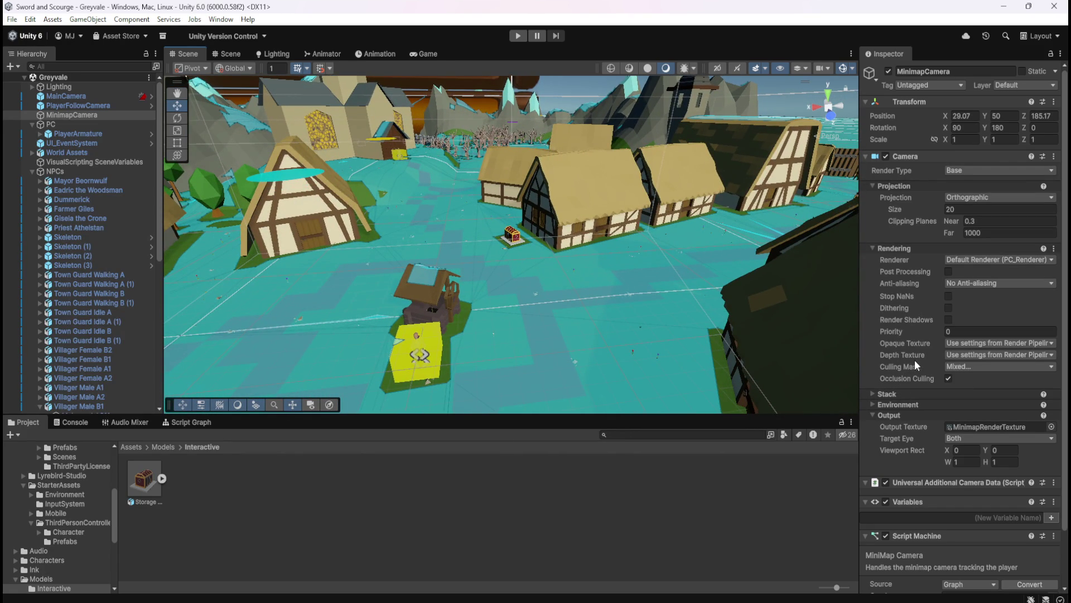
click(972, 366)
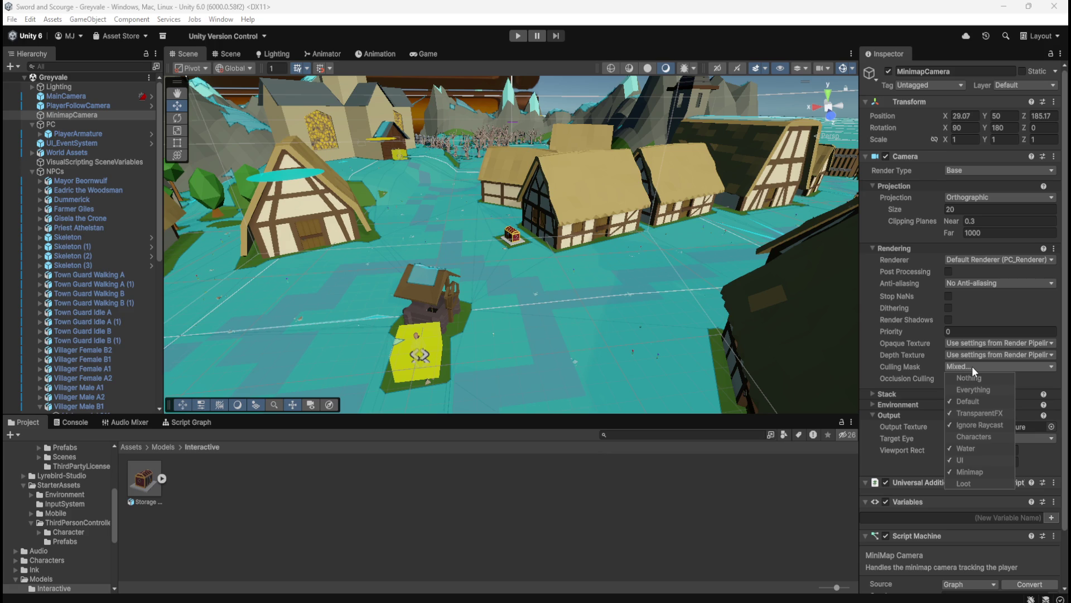
click(518, 35)
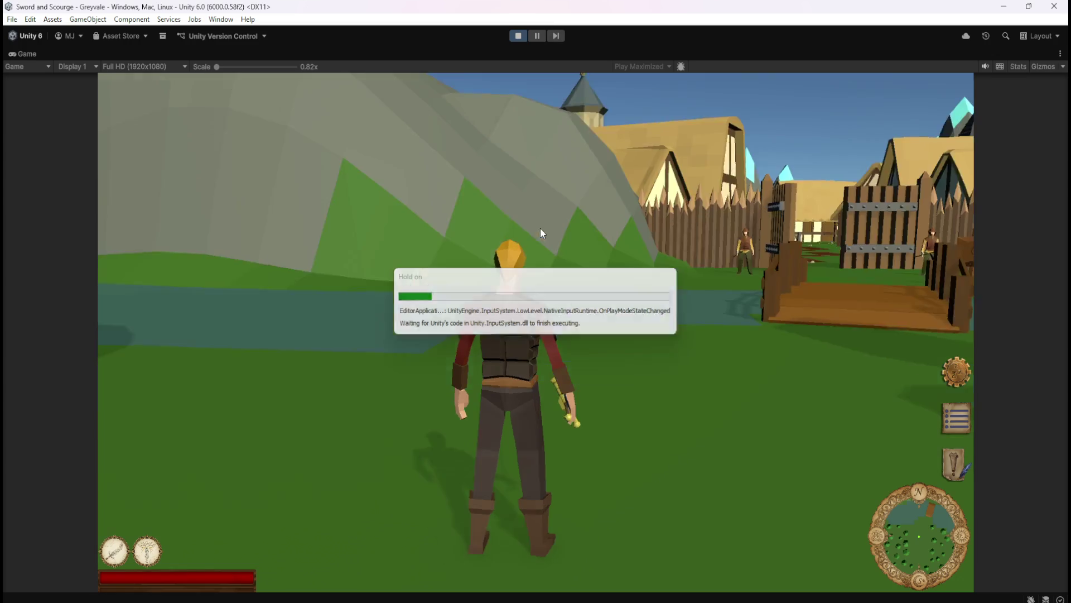
Step: Run the hero across the bridge, through the Greyvale gate and up the street, readying the sword
key(w)
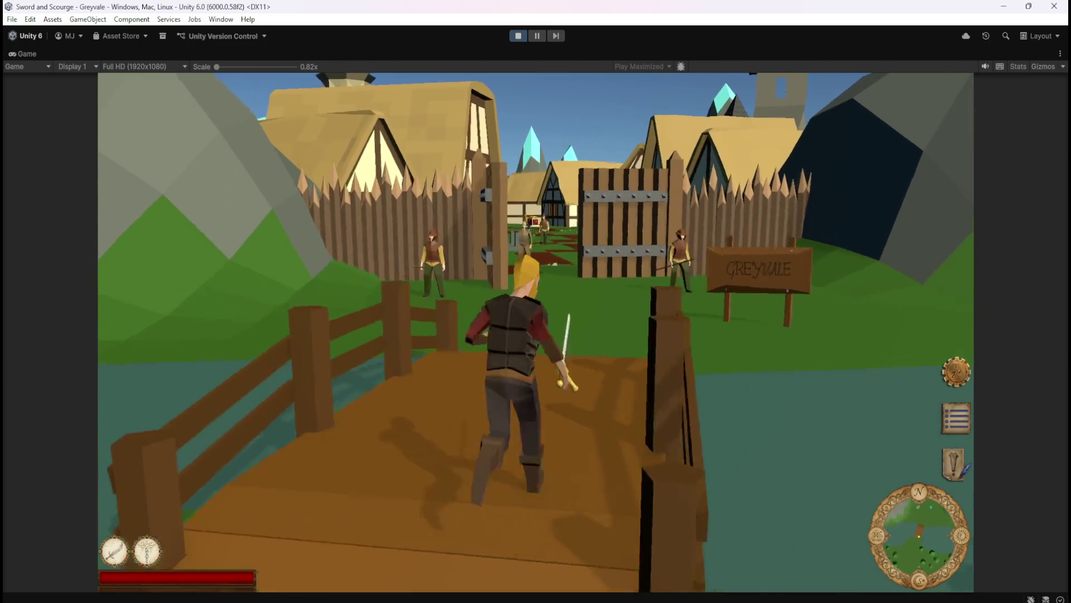
key(w)
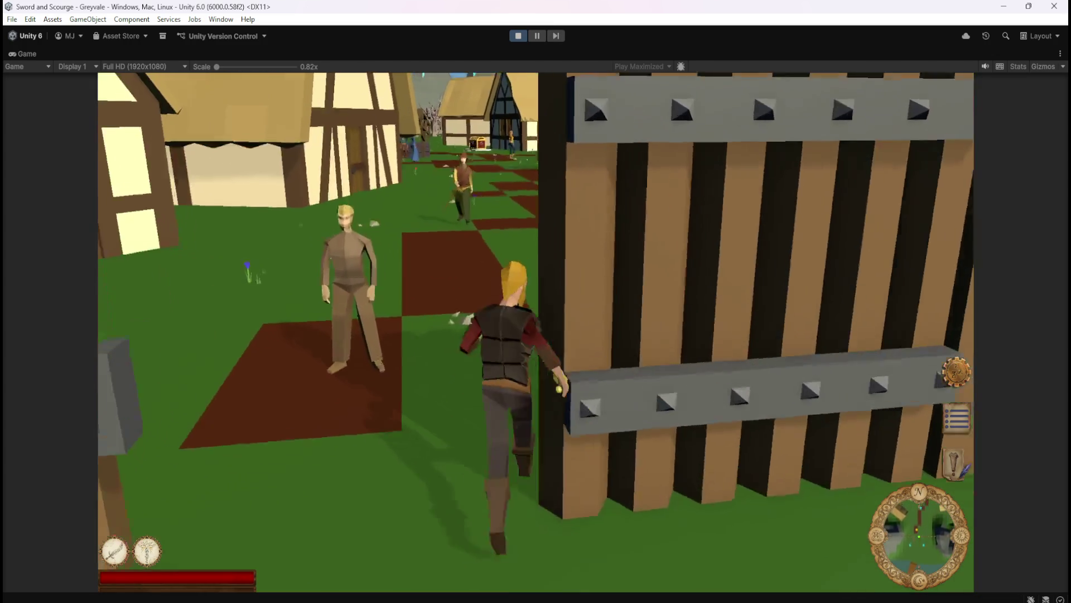
key(w)
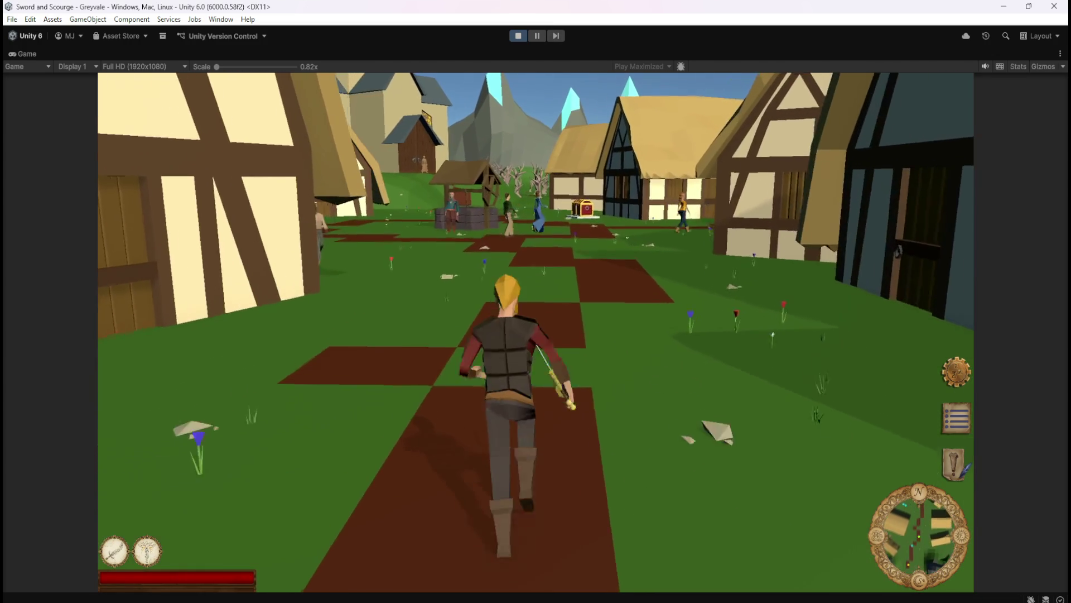
key(w)
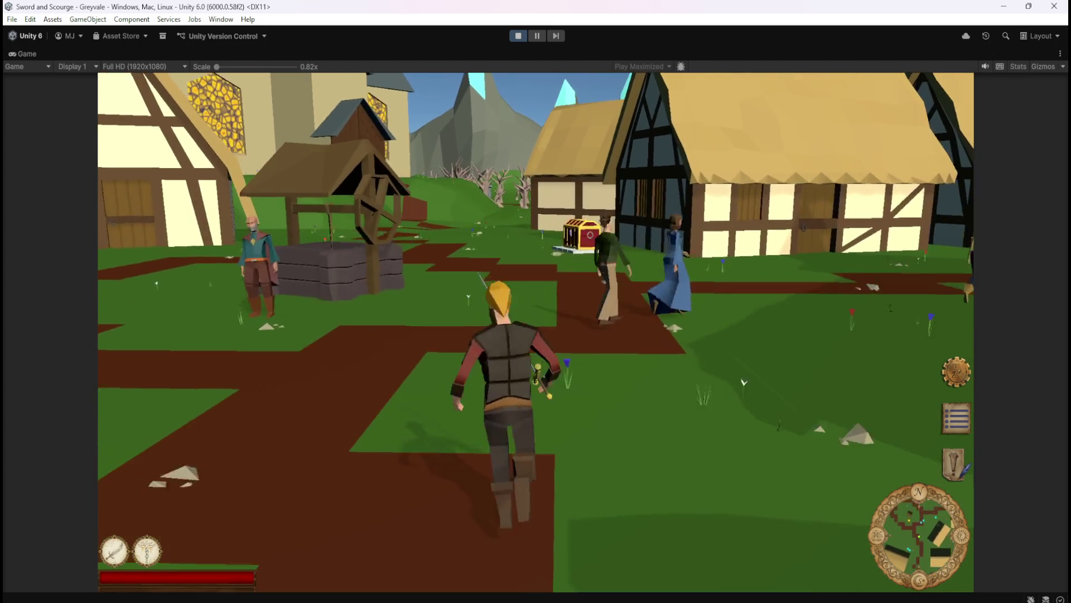
key(w)
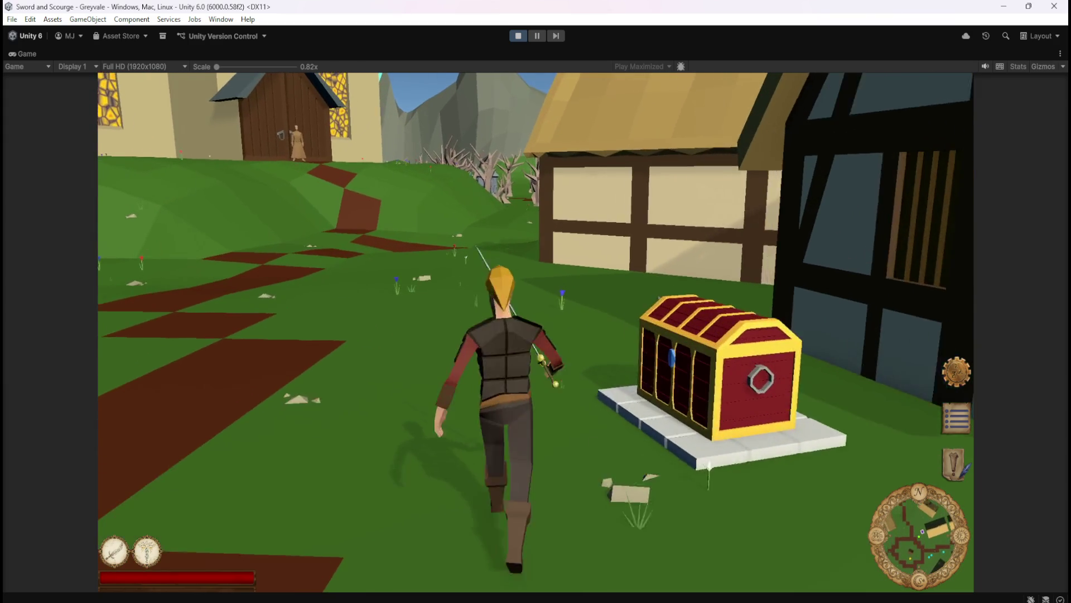
key(w)
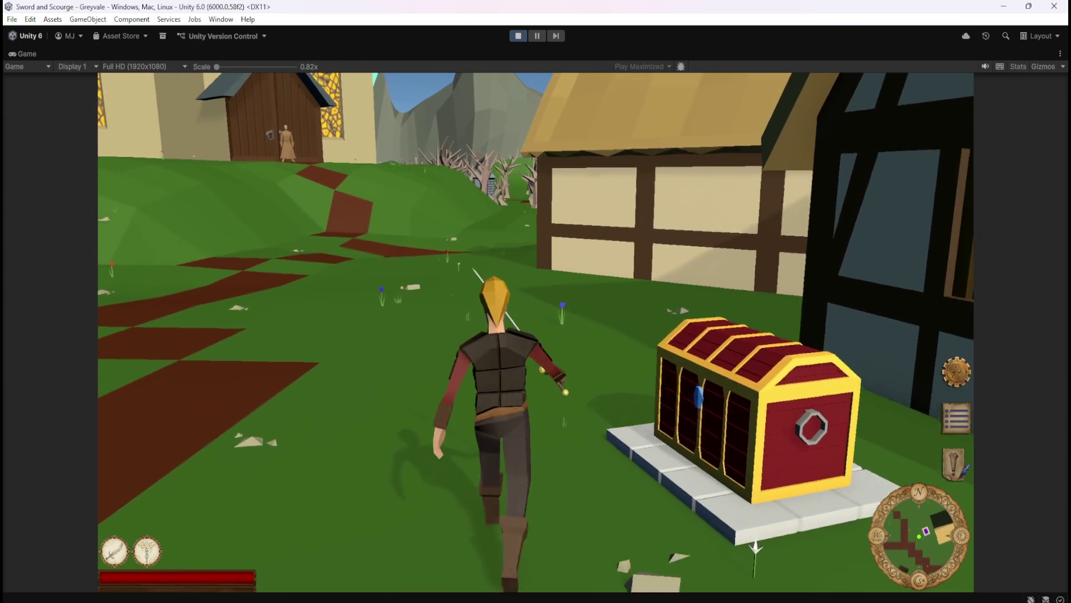
key(s)
key(1)
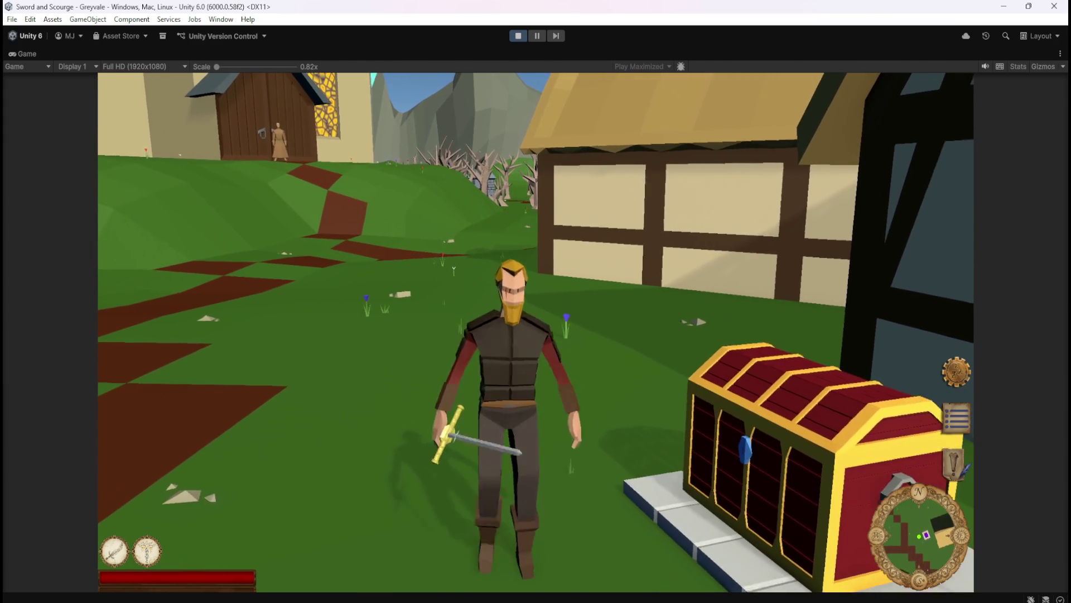
key(w)
Step: Manoeuvre around the well until the hero stands beside the Storage Chest
key(s)
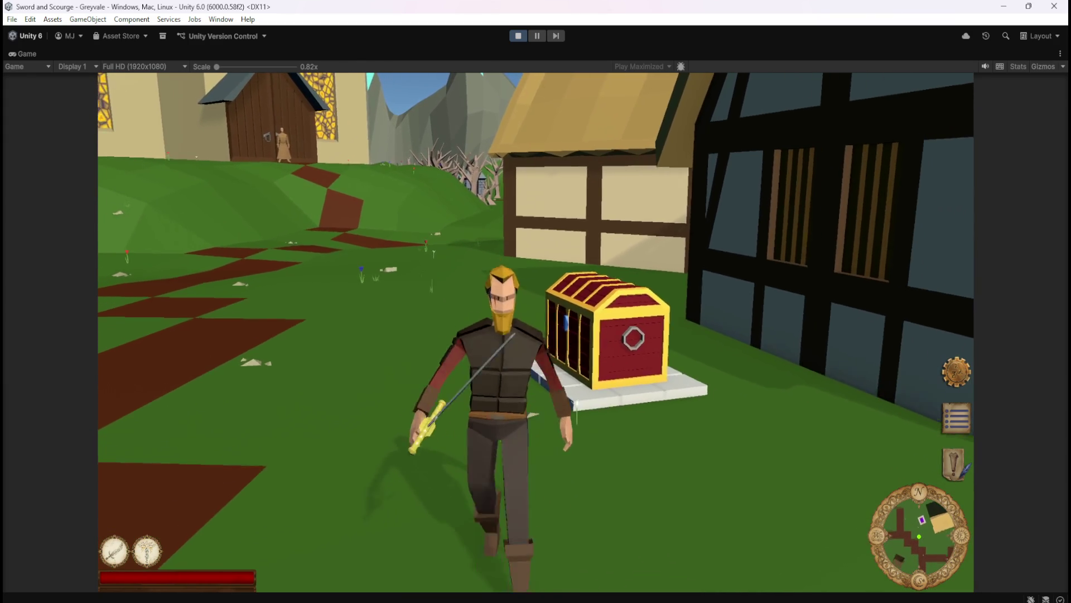
key(a)
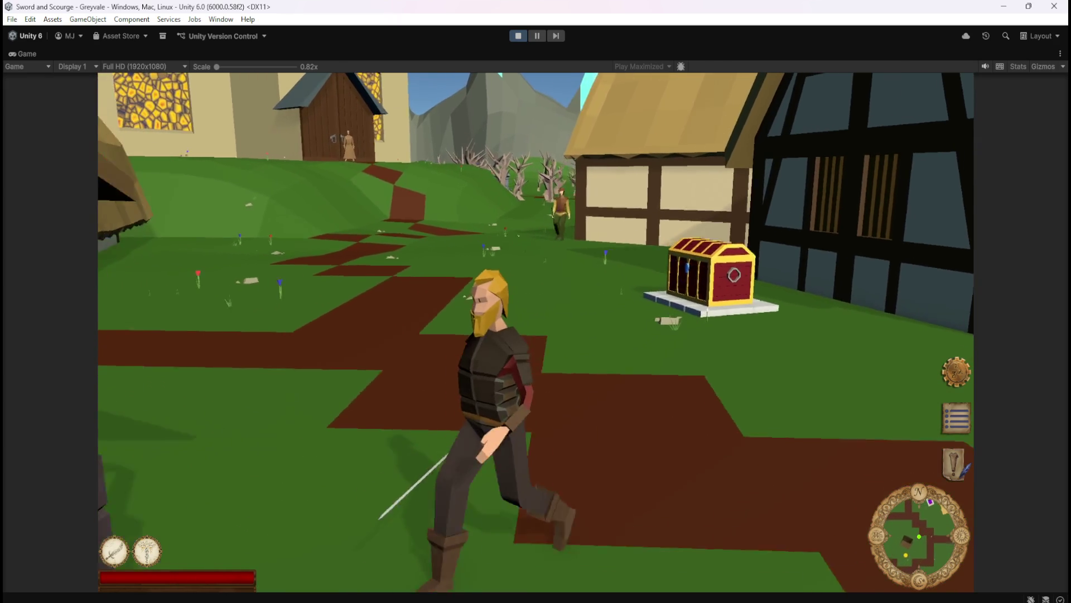
key(s)
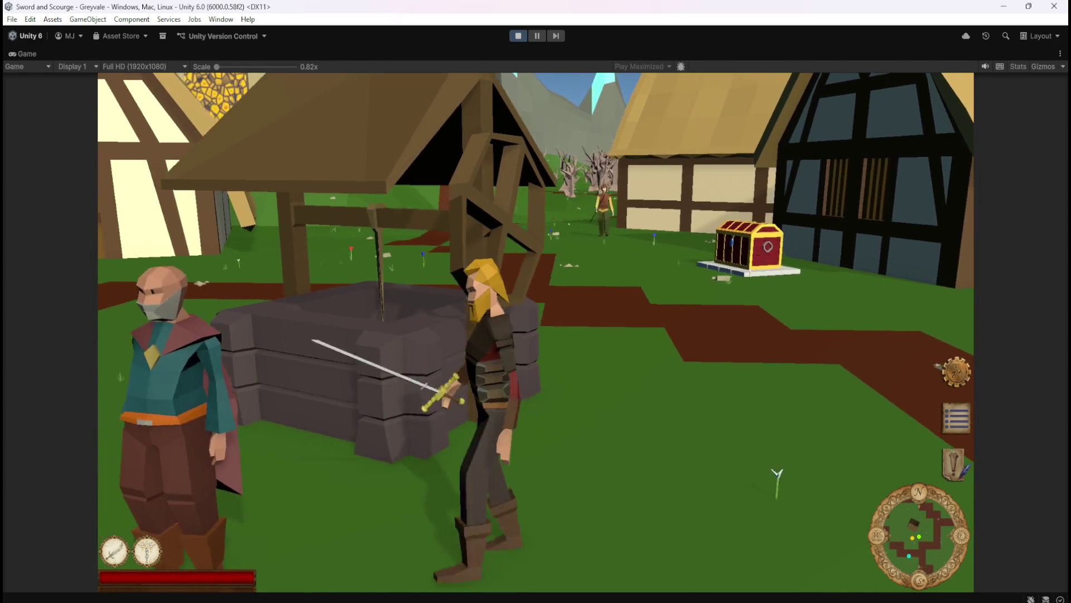
key(w)
key(w)
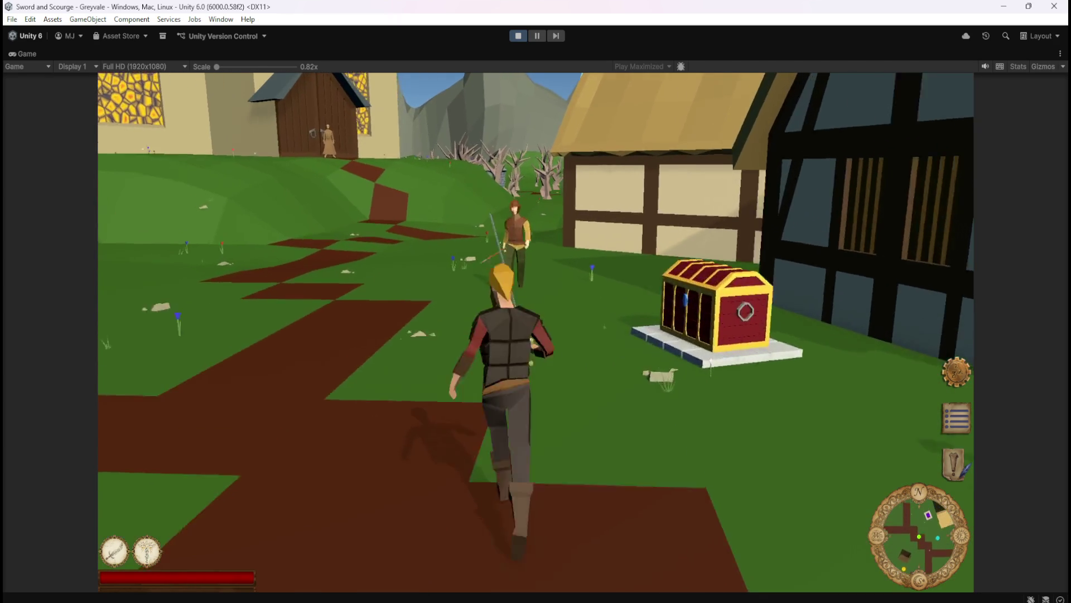
key(d)
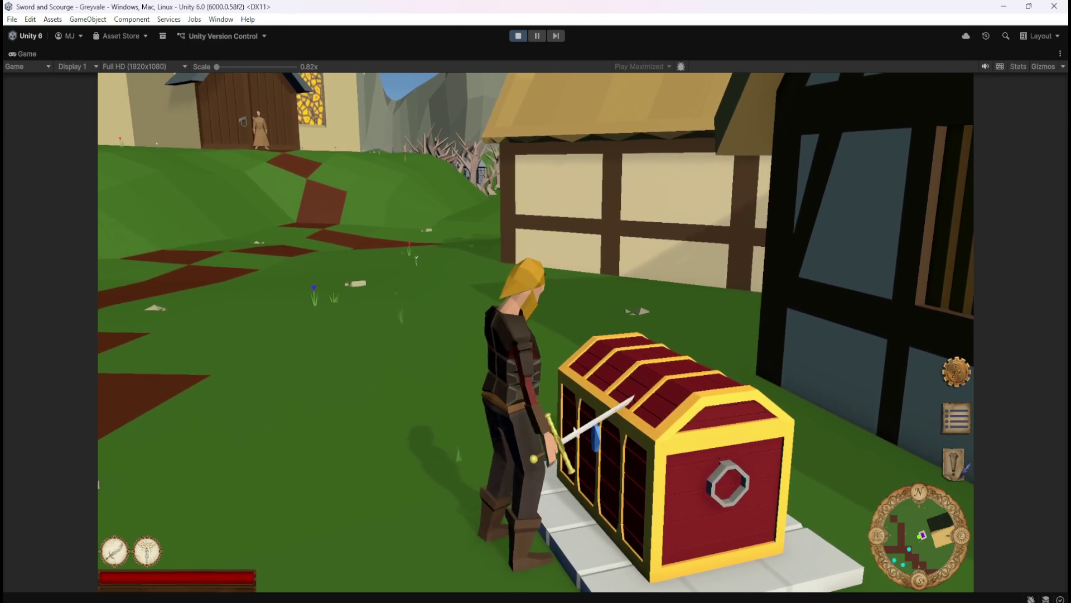
key(s)
key(w)
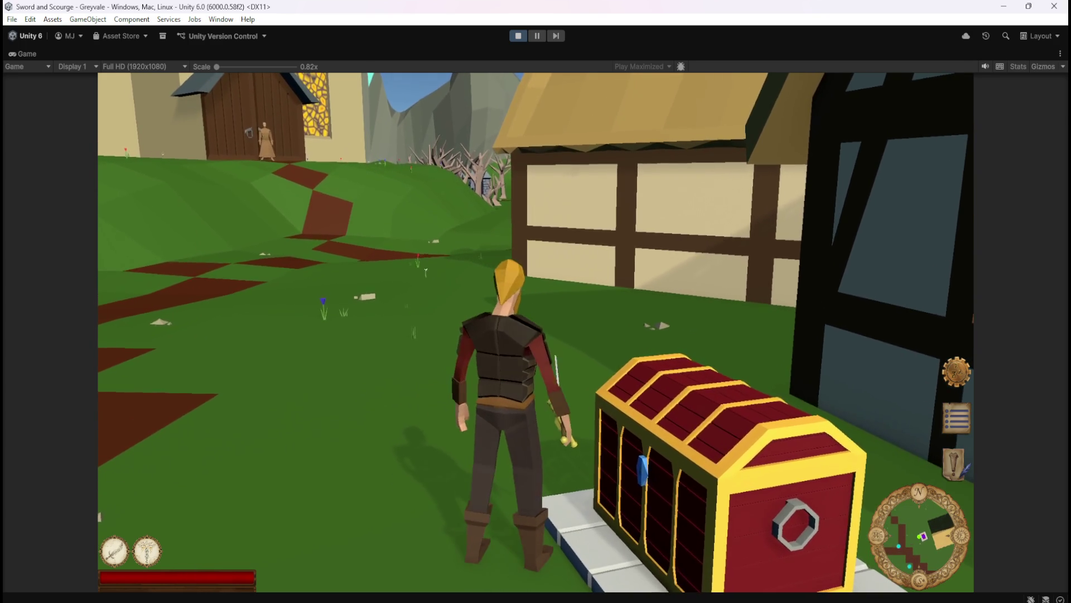
key(d)
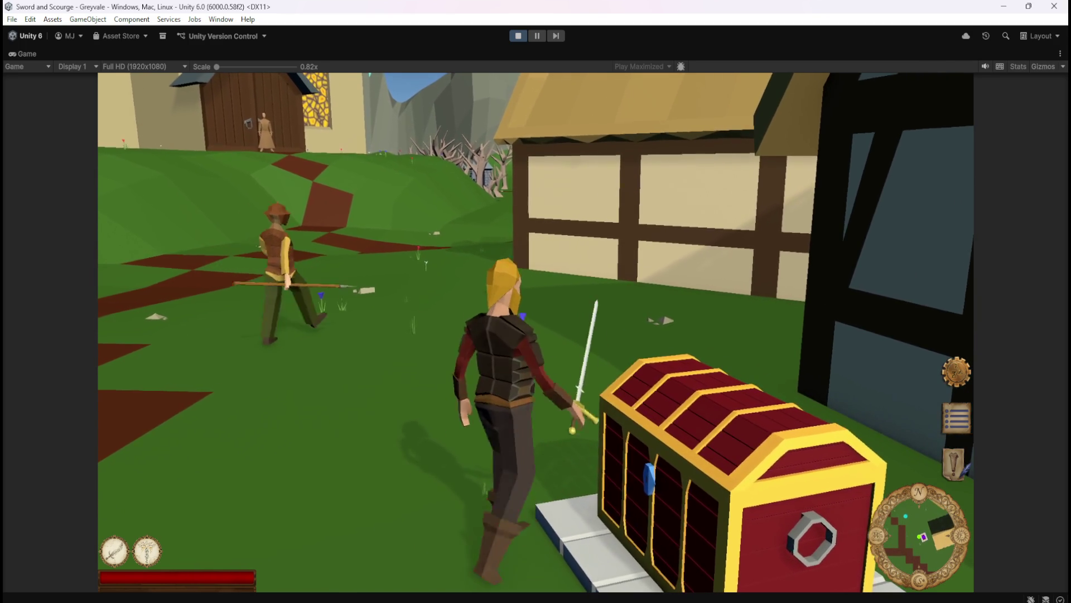
key(d)
key(s)
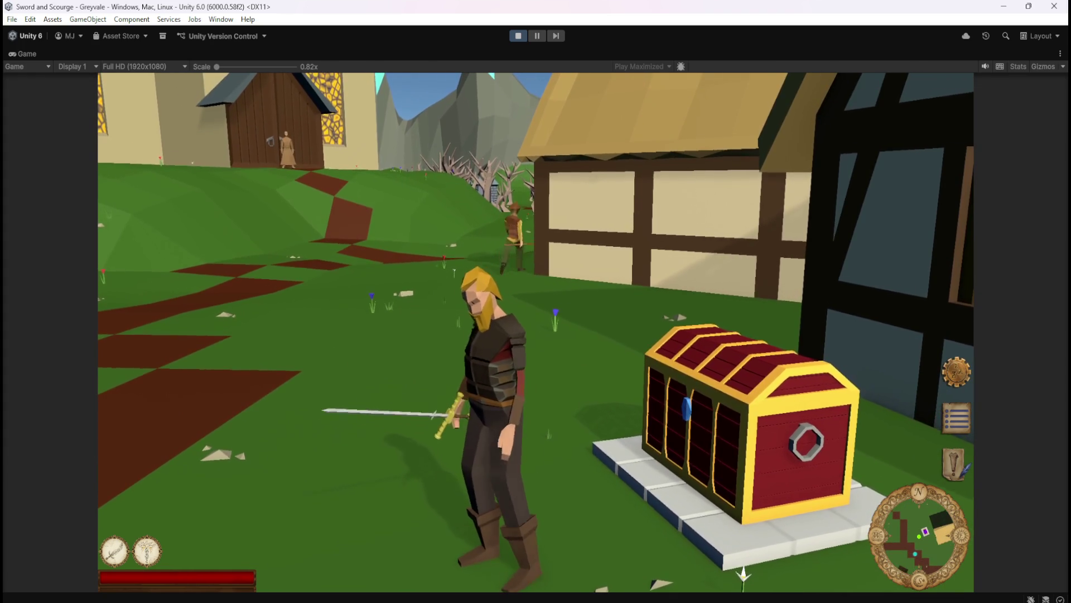
Step: Walk back and forth at the Storage Chest, pause the game with Esc, and stop play mode
key(s)
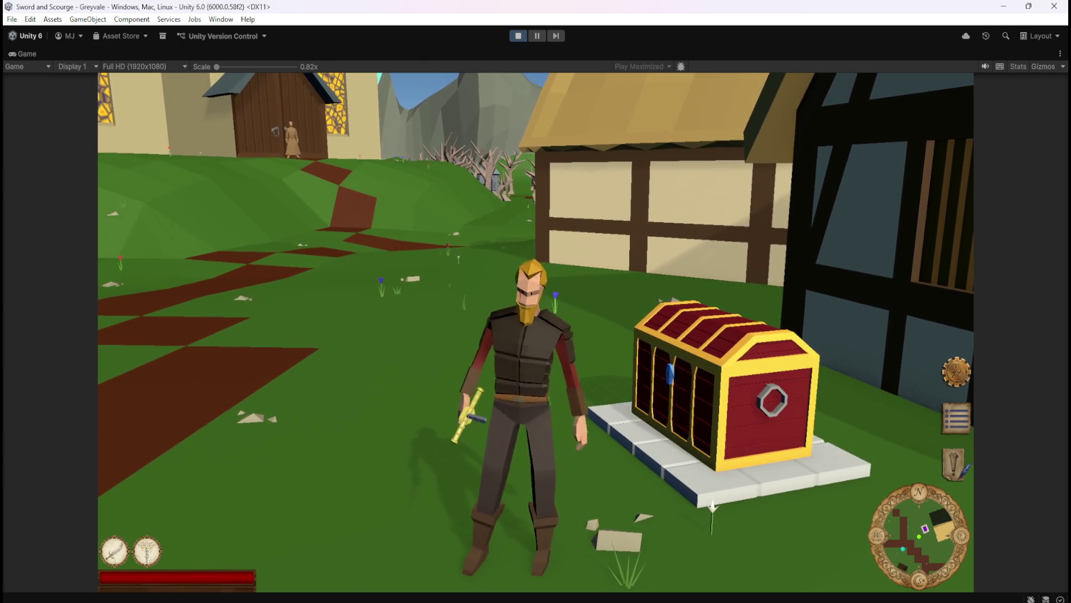
key(w)
key(s)
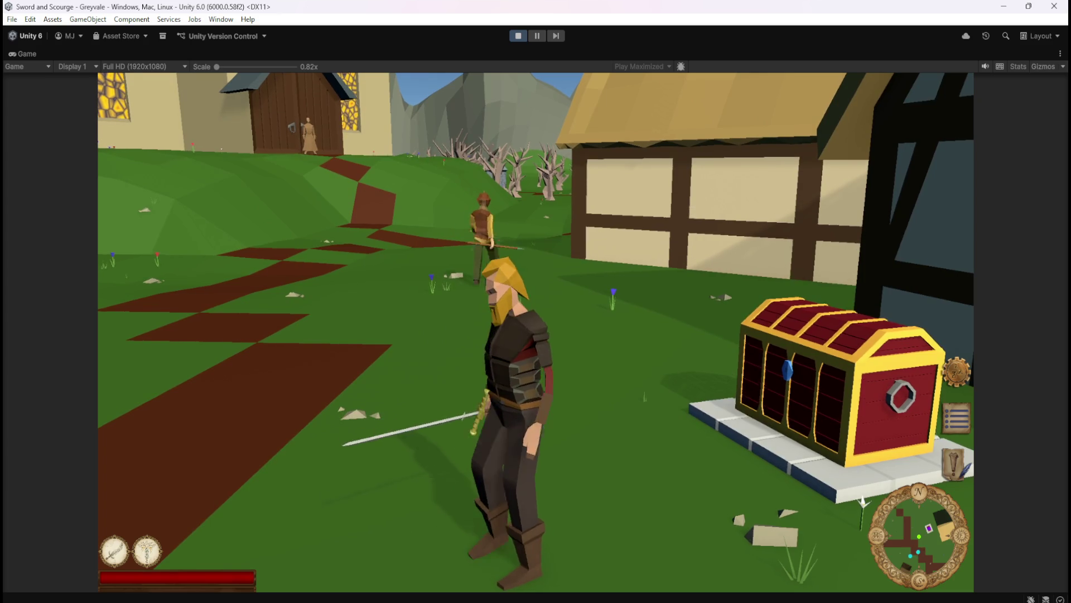
key(Escape)
click(526, 38)
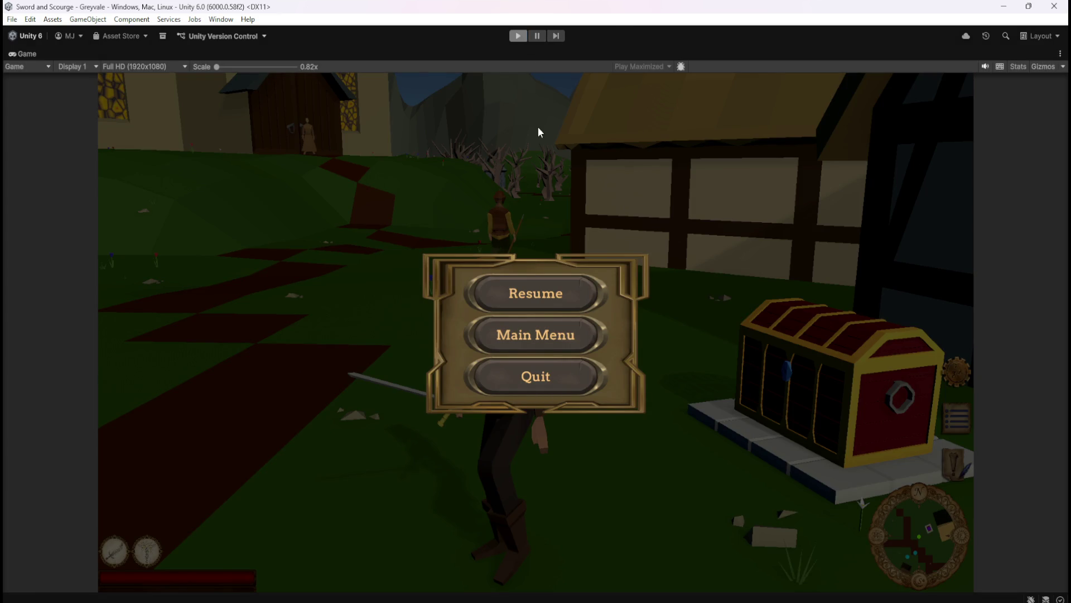
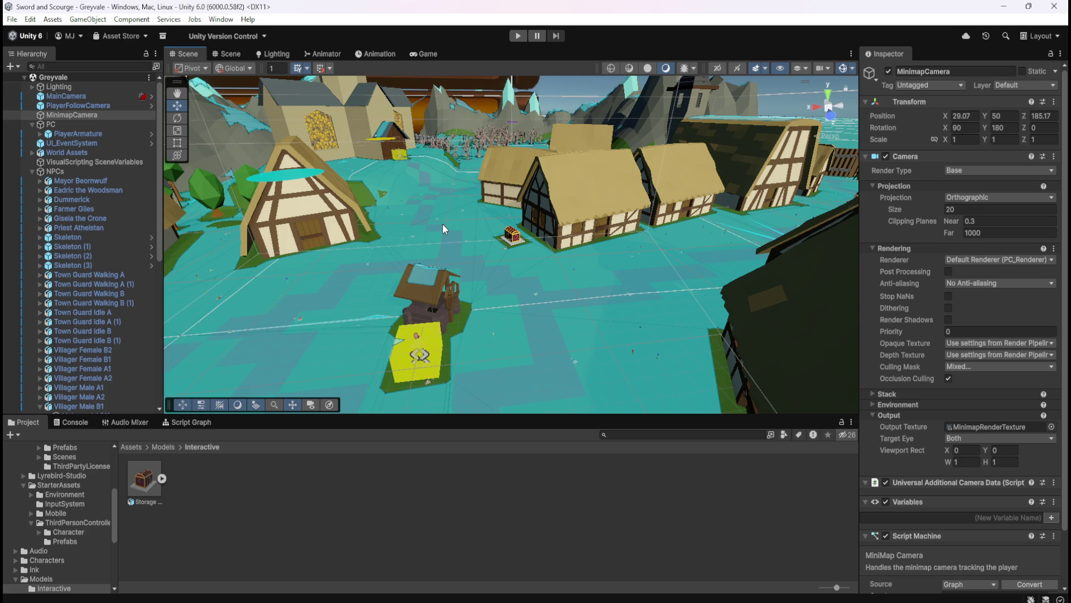
Step: Select the Storage Chest, check its Circle minimap marker child, then reselect the chest
drag(551, 206, 580, 234)
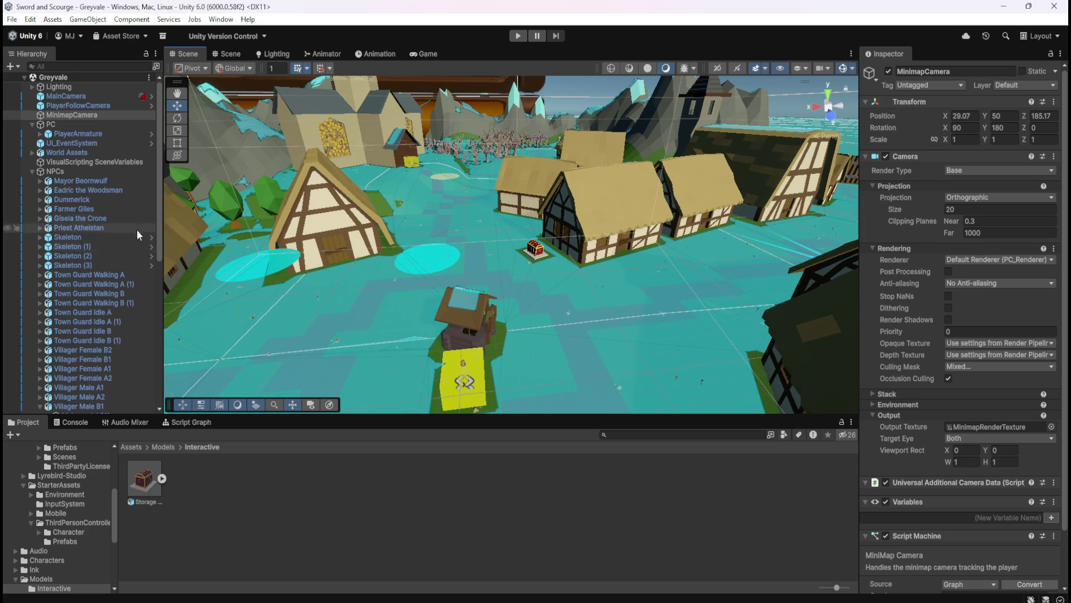
drag(158, 189, 163, 336)
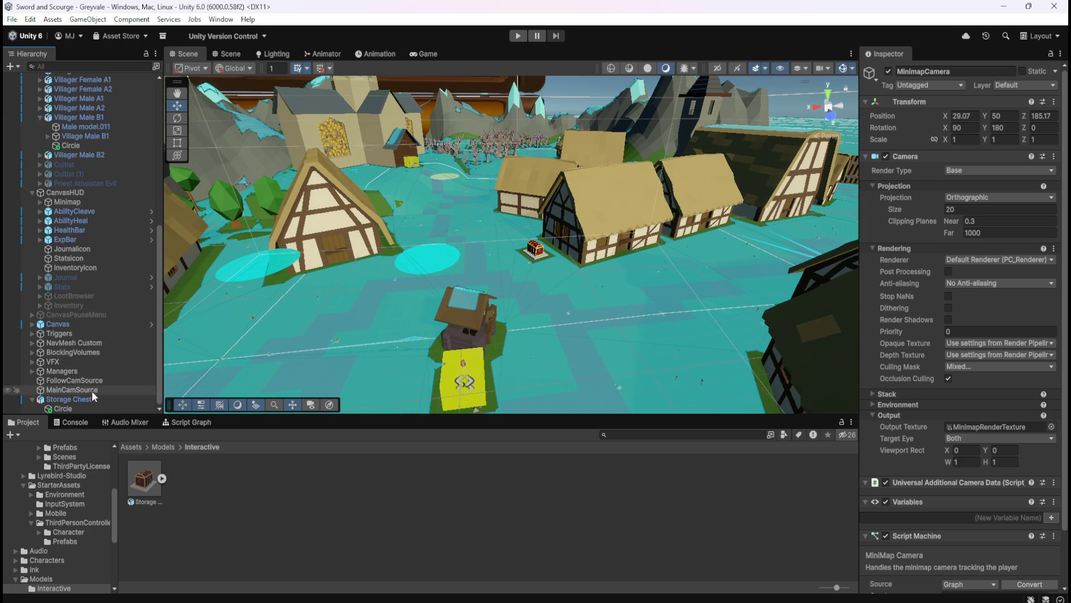
click(84, 400)
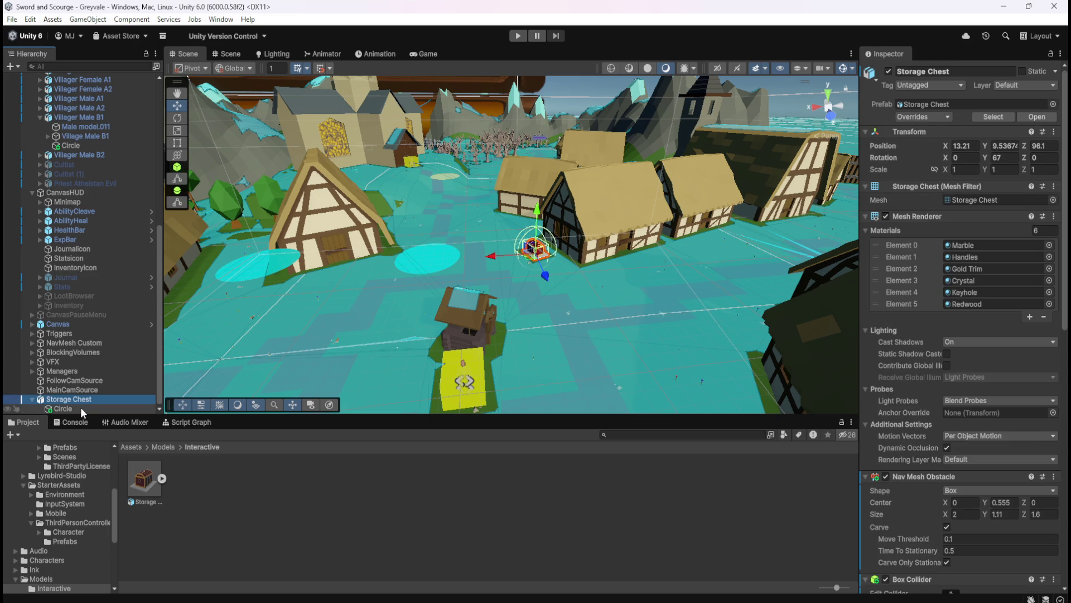
click(80, 407)
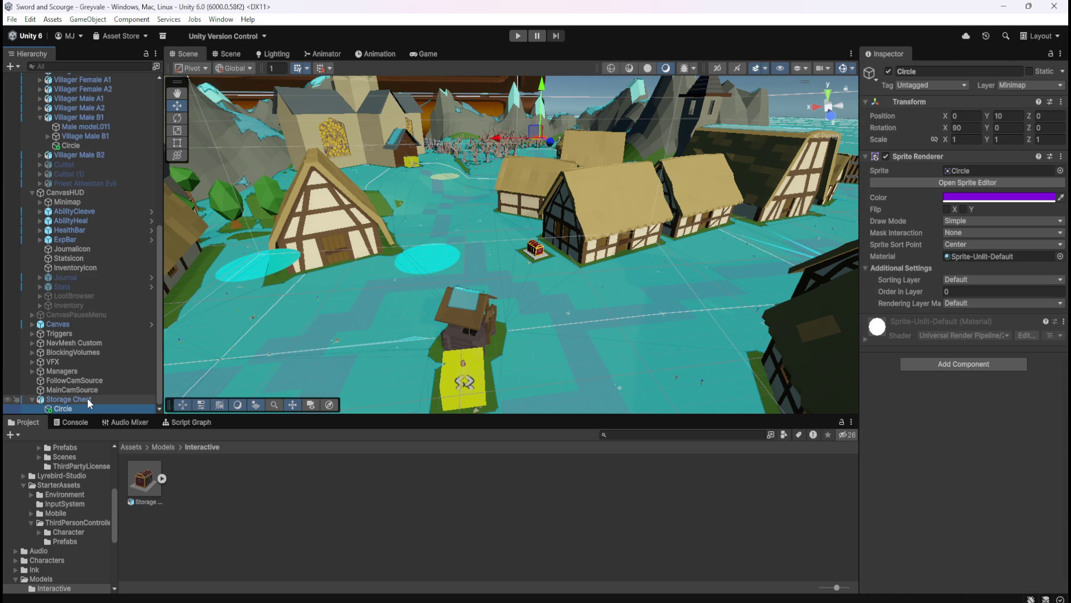
click(87, 398)
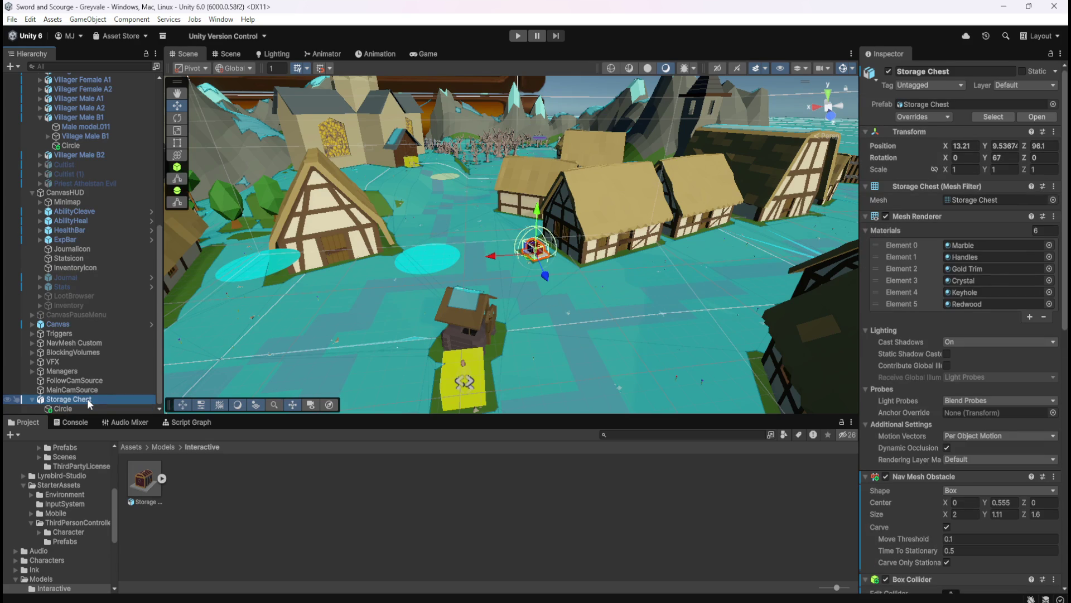
Step: Add a new layer named POI as User Layer 8
click(1026, 87)
click(996, 209)
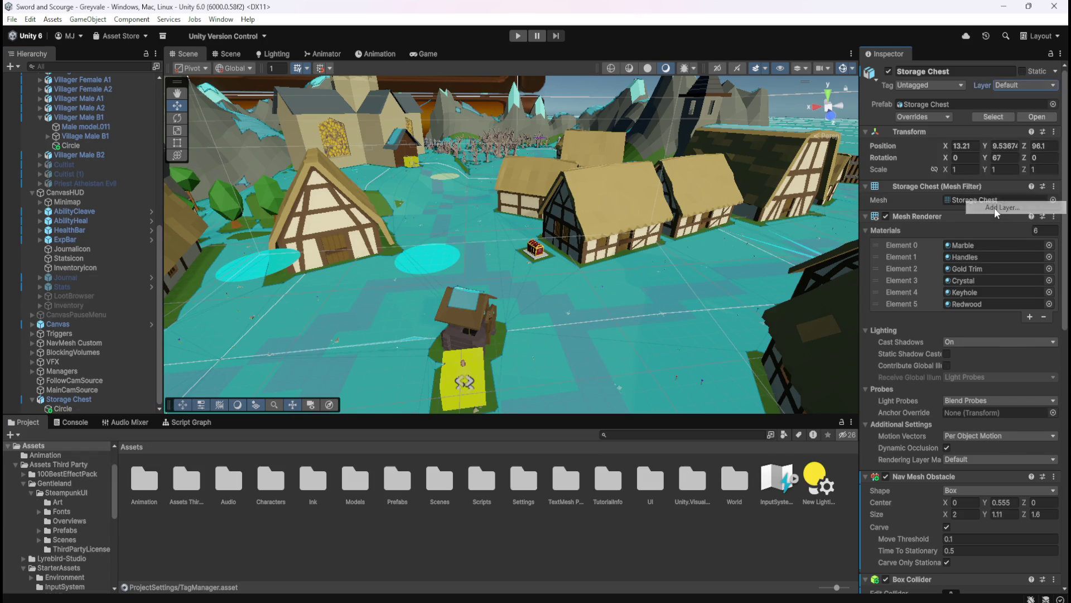
click(980, 239)
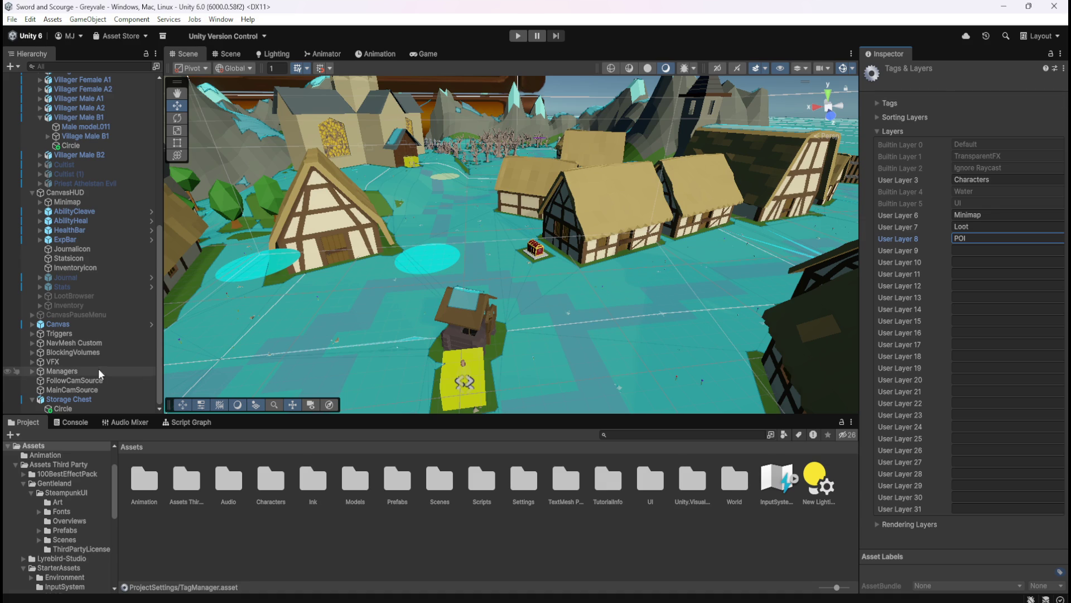
Step: Put only the Storage Chest, not its children, on the POI layer and start Play mode
click(68, 399)
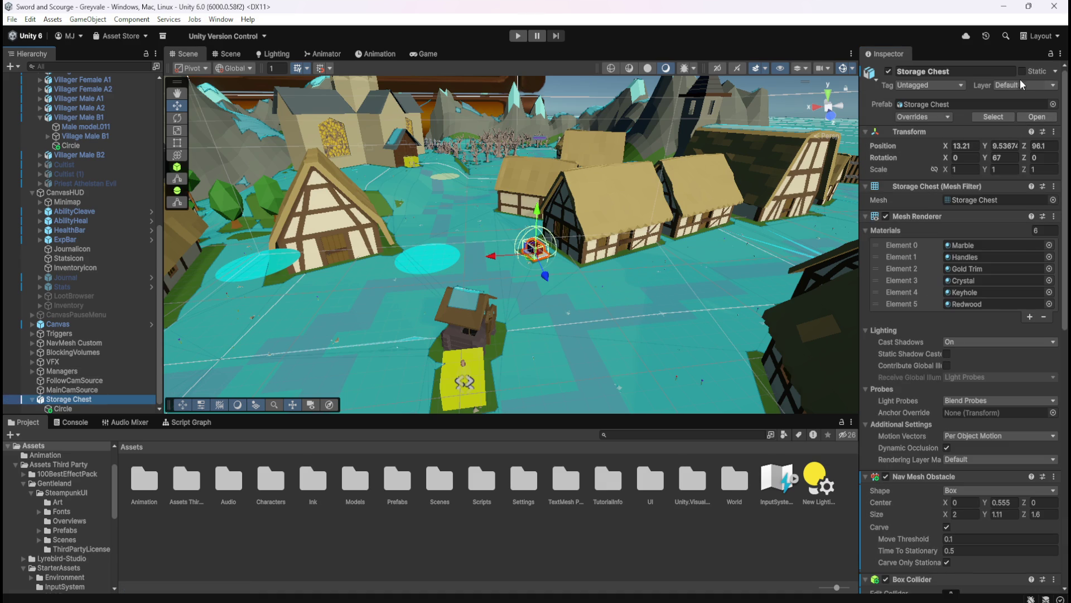
click(1026, 85)
click(999, 202)
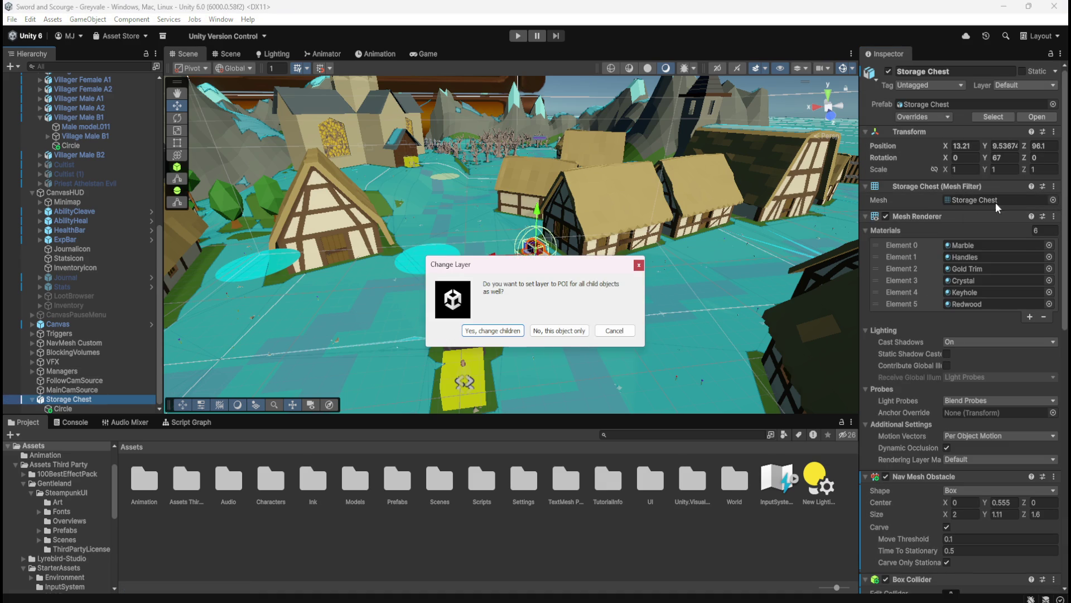
click(573, 331)
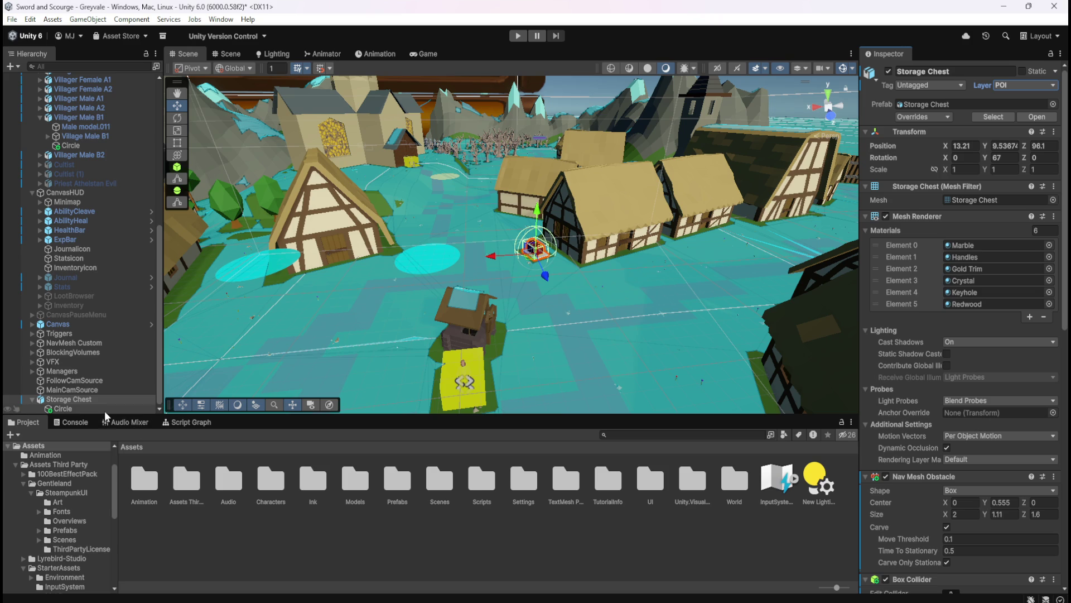
click(110, 409)
click(117, 401)
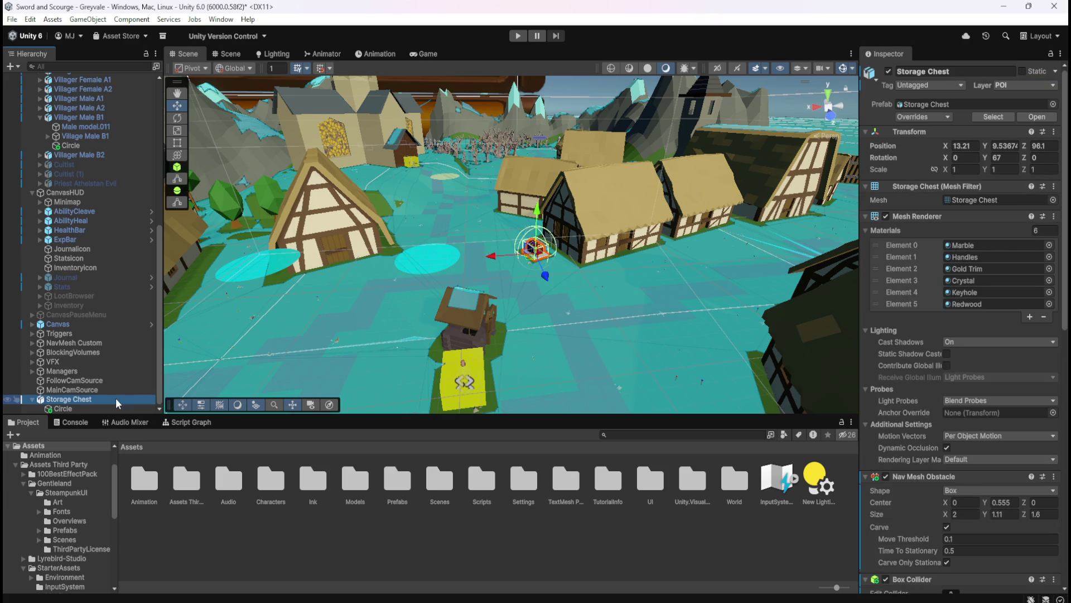
click(518, 36)
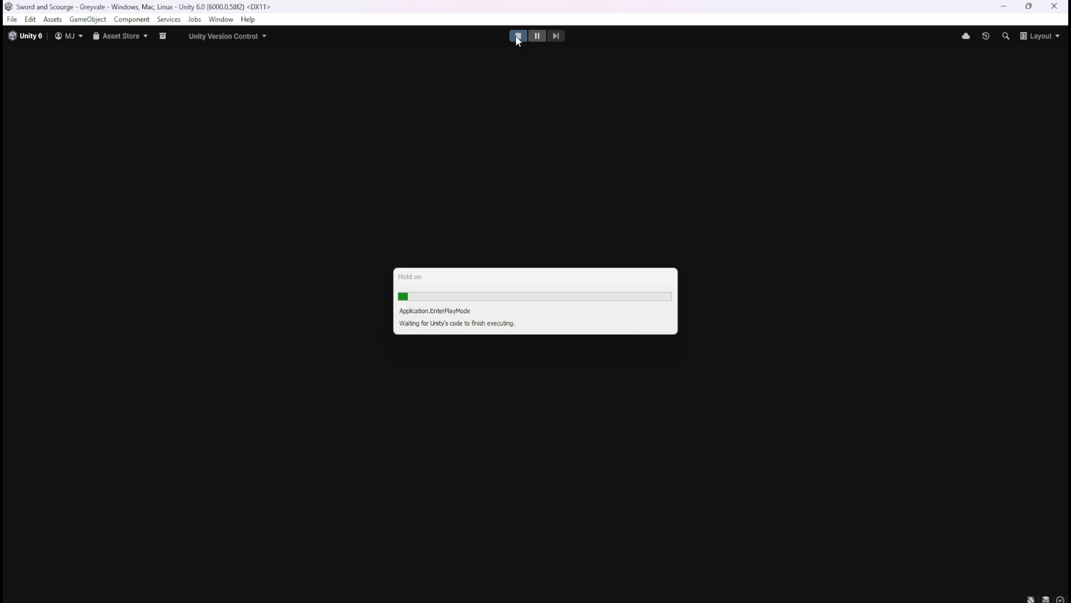
key(w)
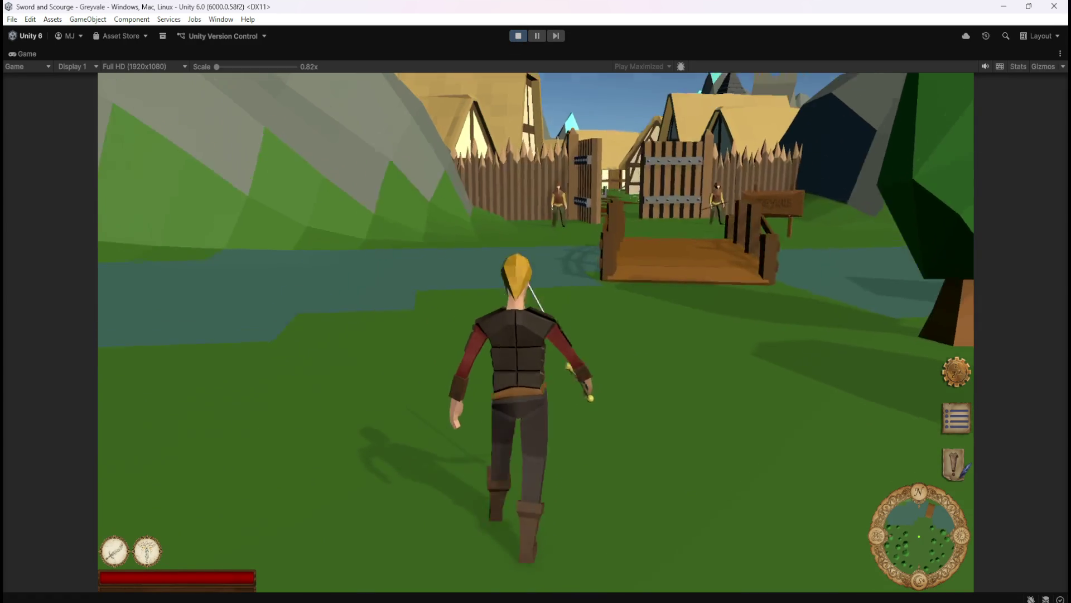
key(w)
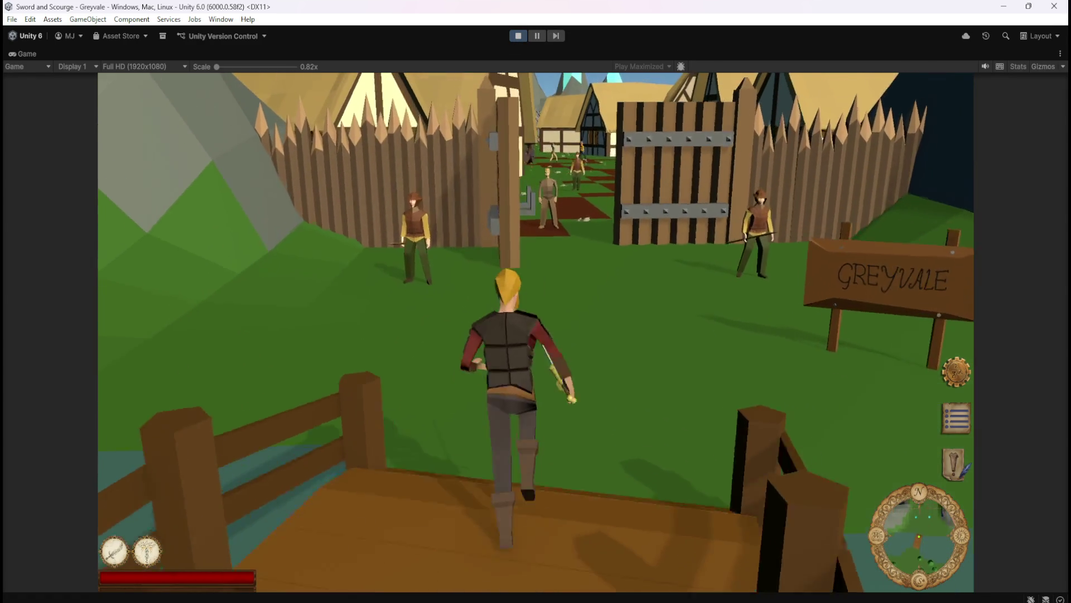
key(w)
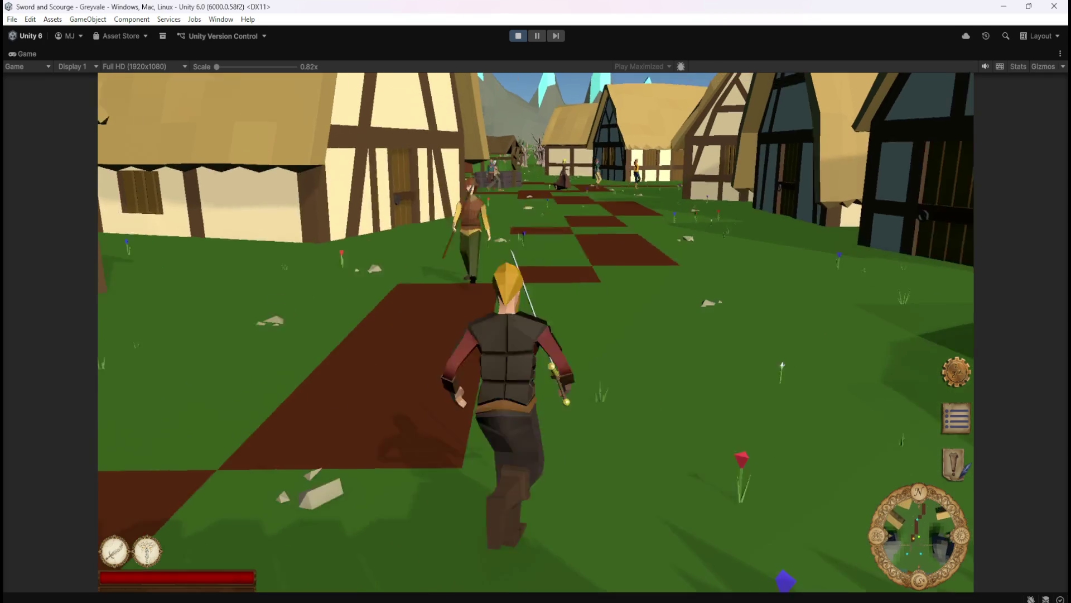
key(w)
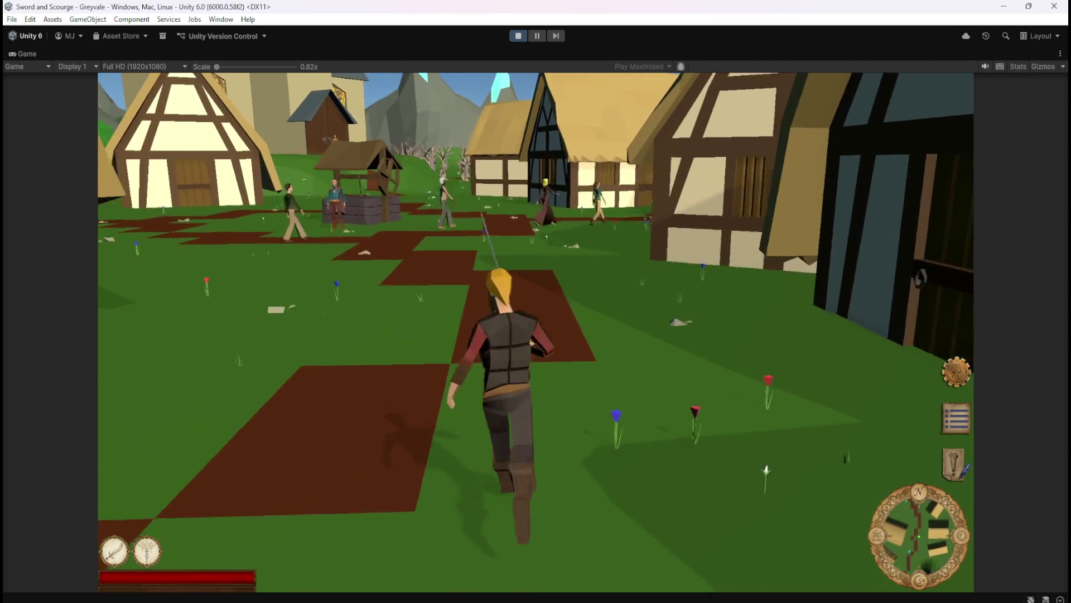
key(w)
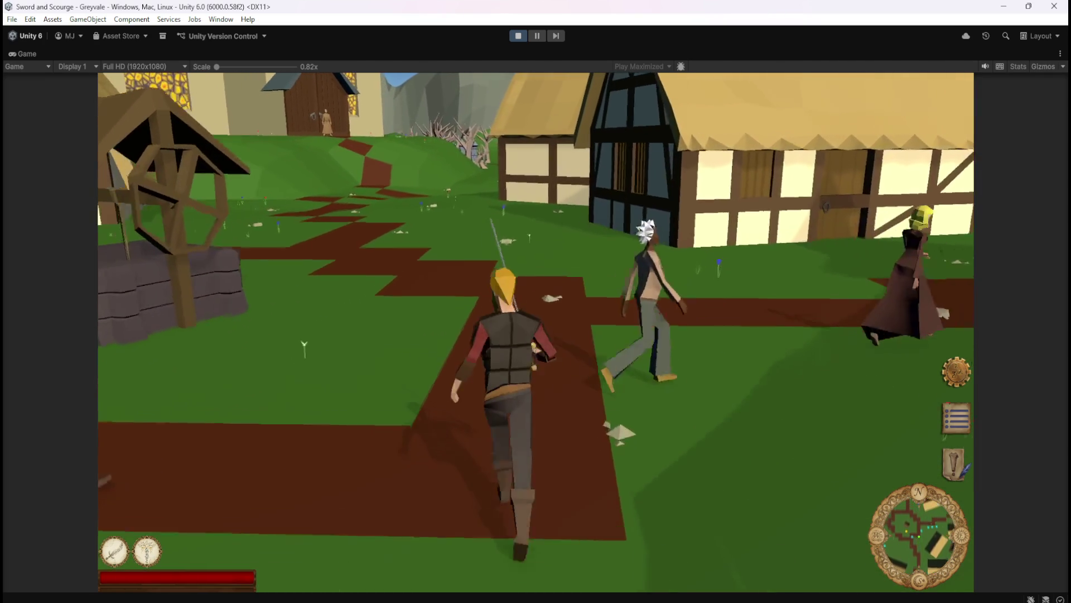
key(s)
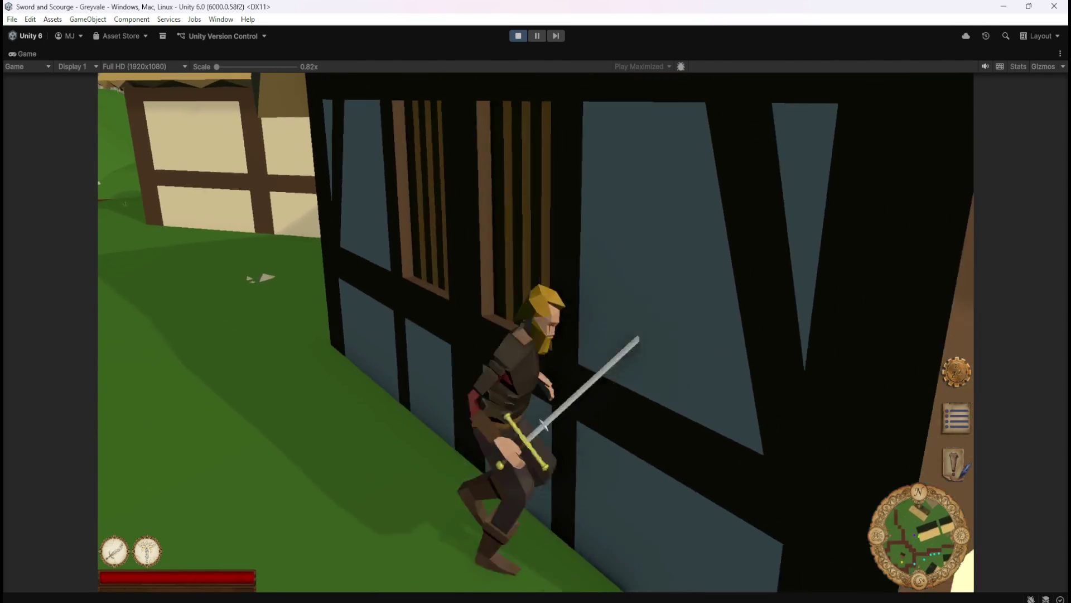
key(a)
key(w)
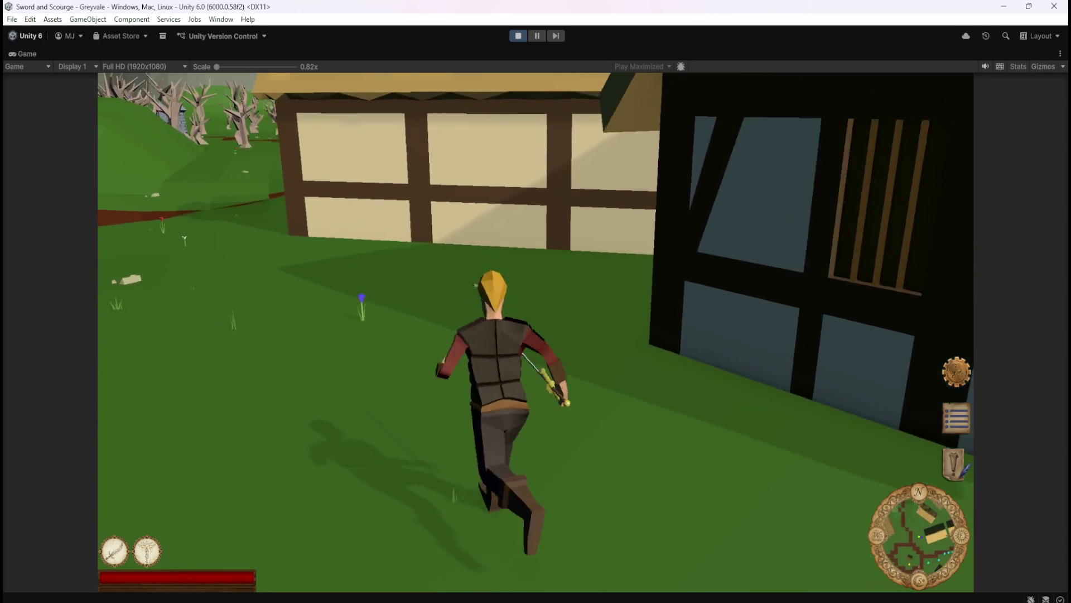
key(a)
key(w)
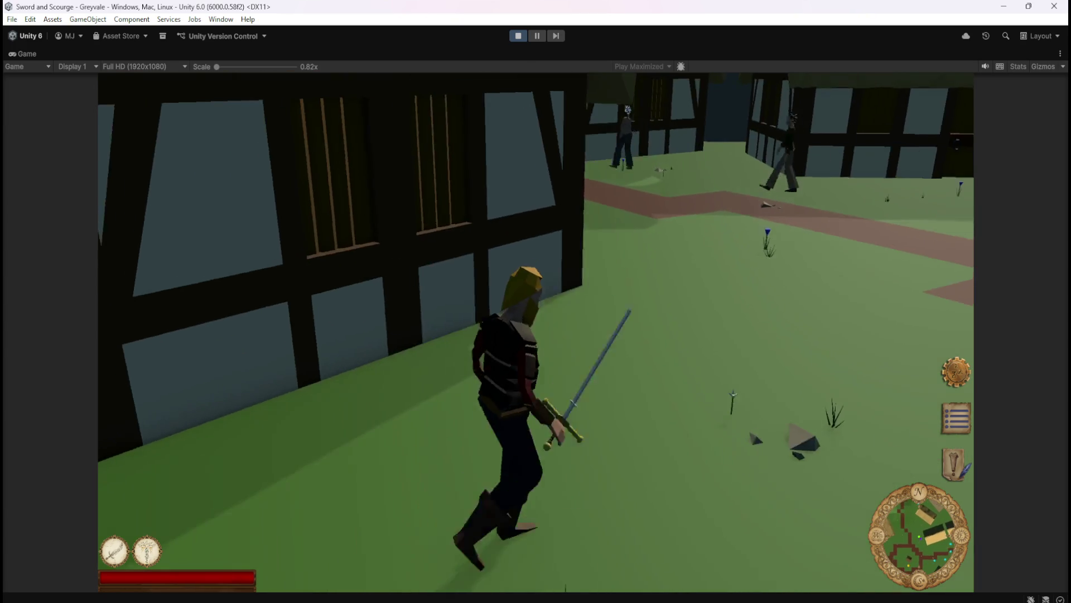
key(a)
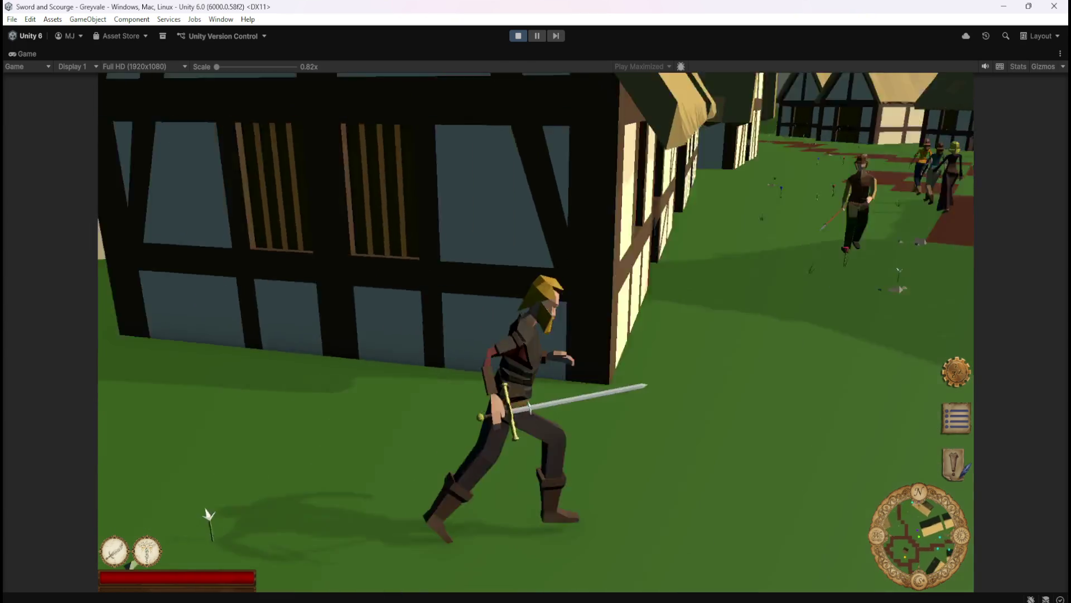
key(Escape)
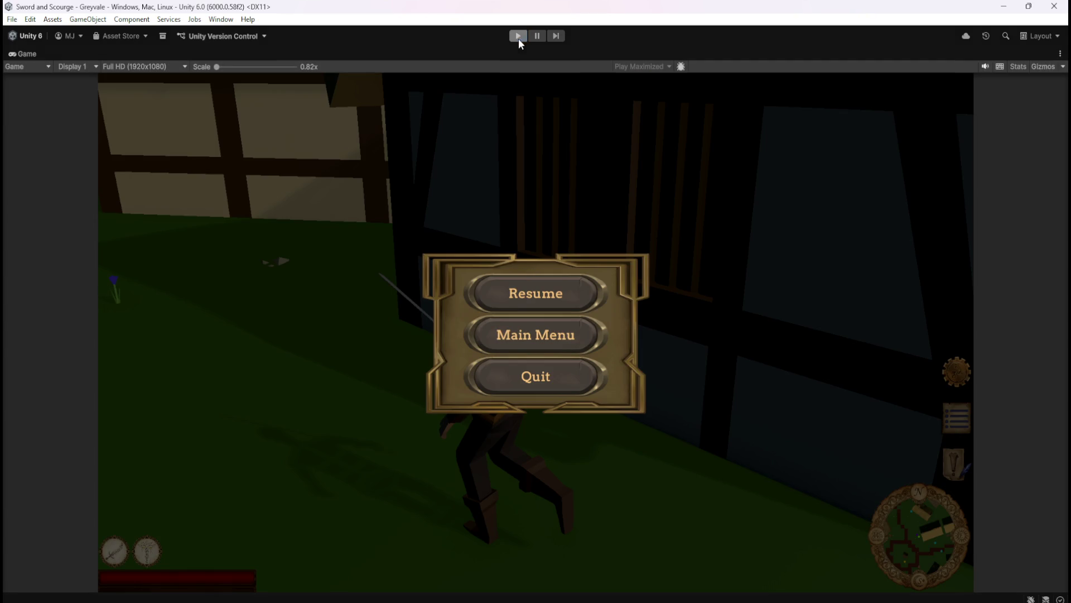
click(518, 36)
scroll(84, 223, up, 10)
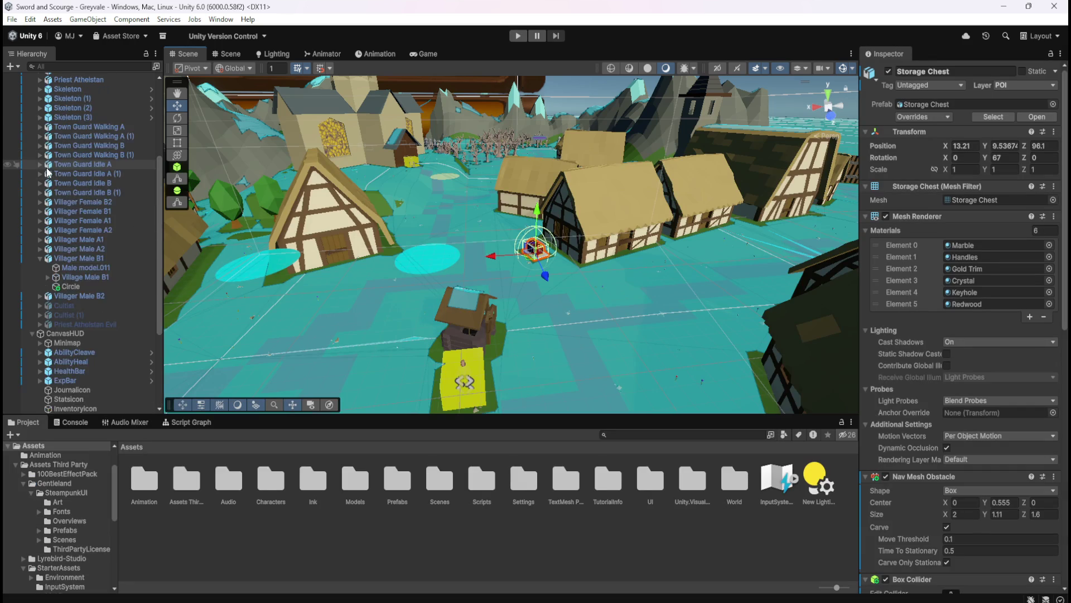
Step: Include the POI layer in MainCamera's Culling Mask, then run and stop a quick play test
click(97, 98)
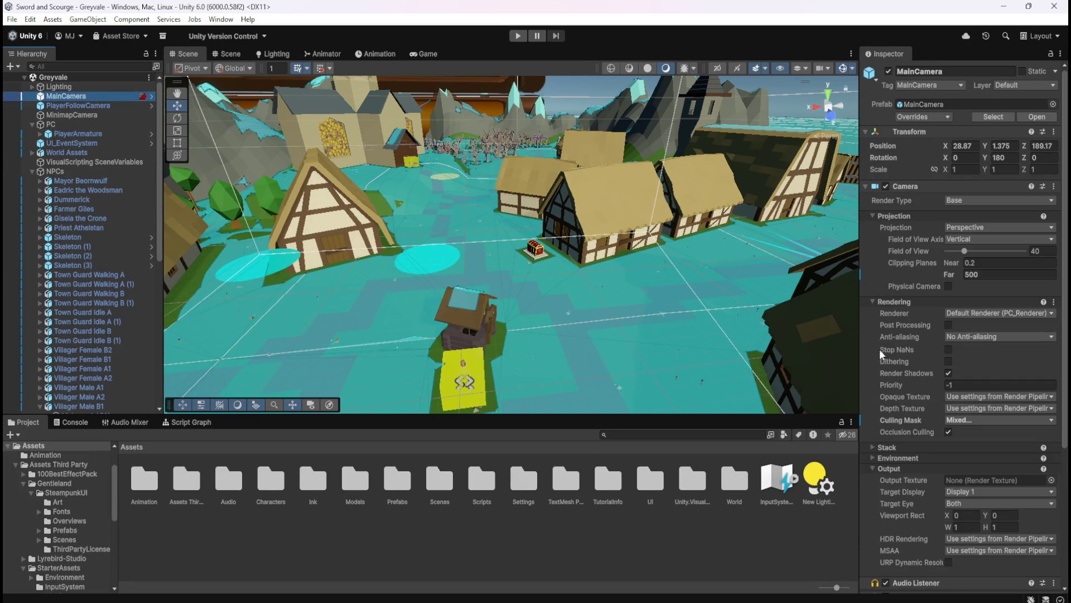
click(958, 424)
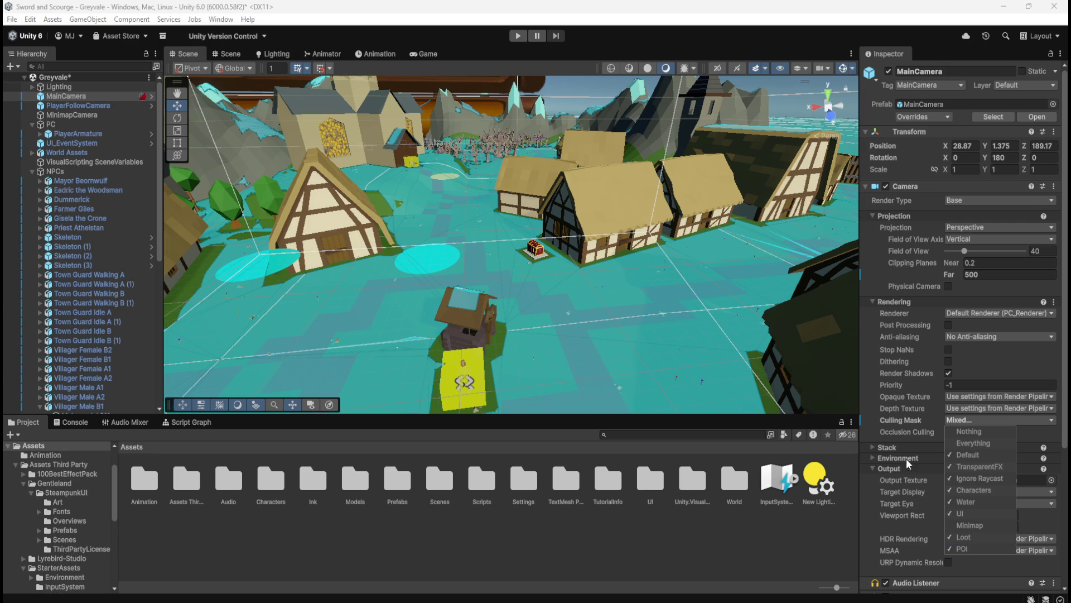
click(519, 35)
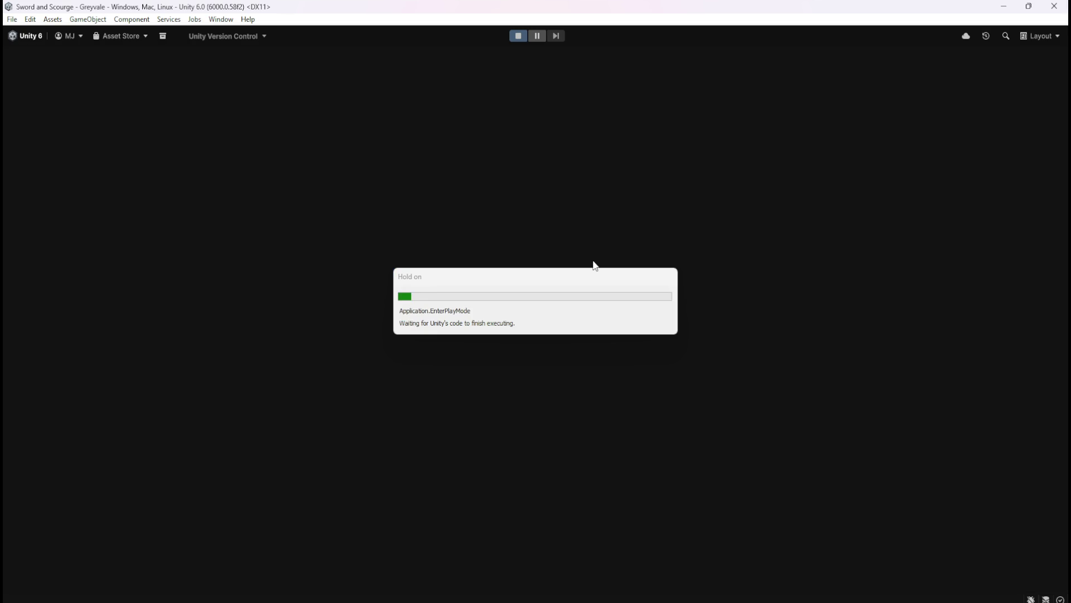
key(w)
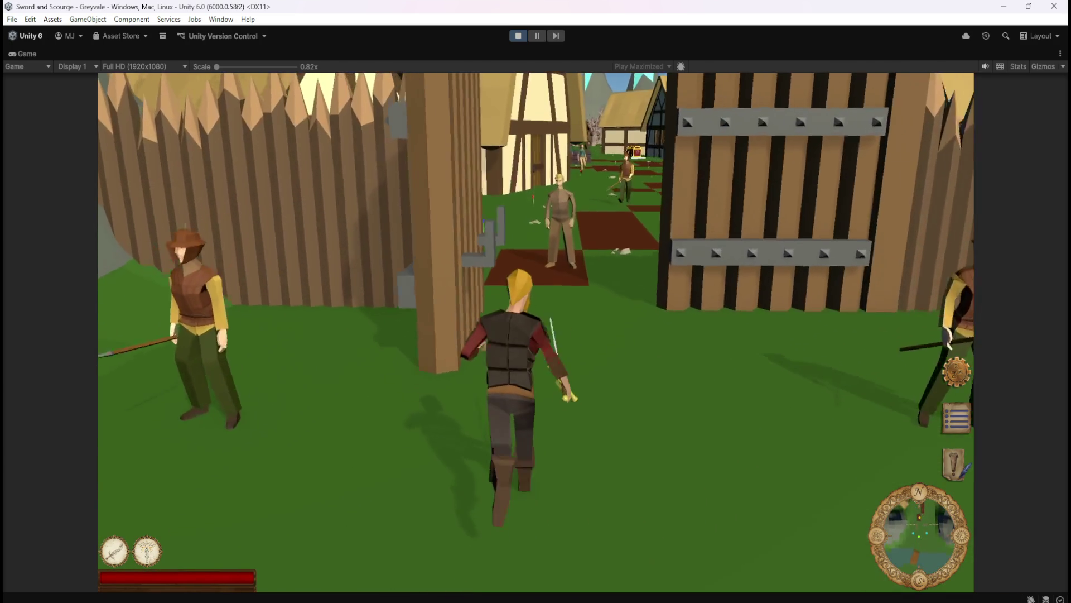
key(Escape)
click(518, 37)
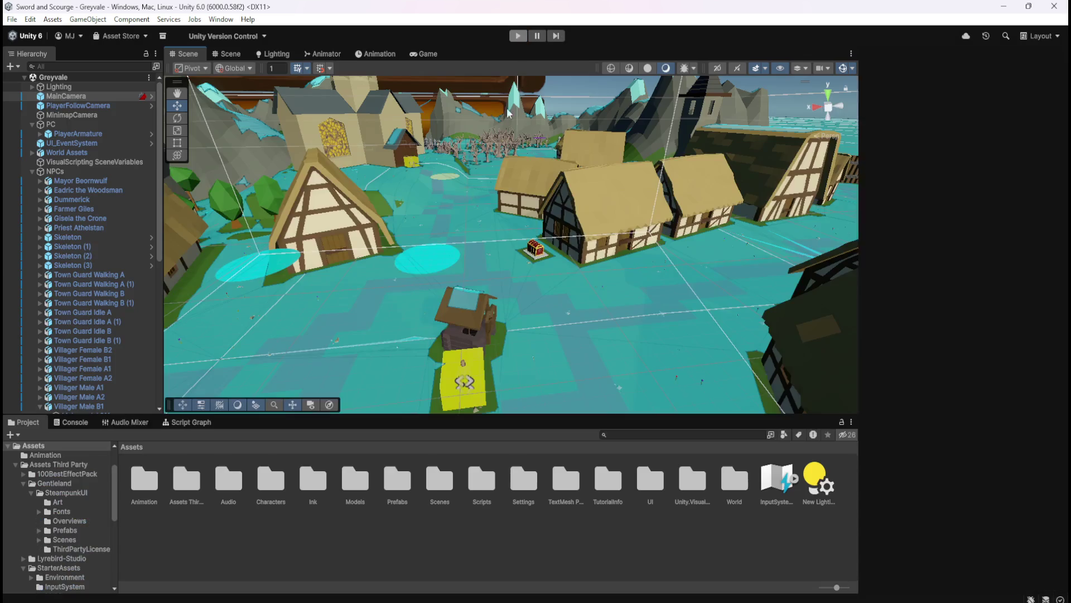
Step: Tick the Minimap layer in the MinimapCamera's Culling Mask
scroll(95, 368, down, 3)
scroll(95, 369, up, 10)
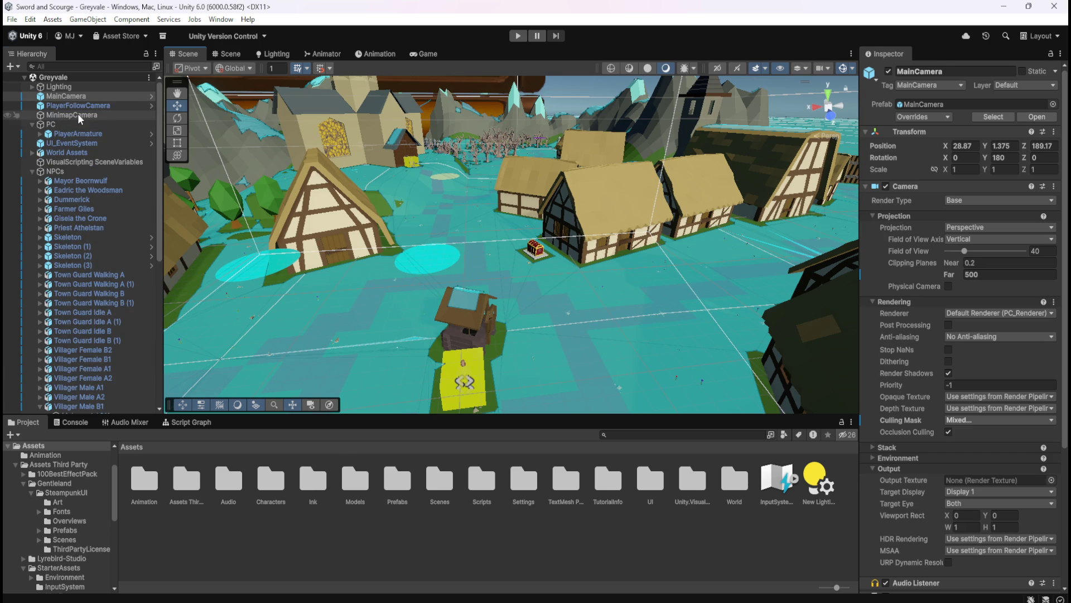
click(72, 114)
click(971, 368)
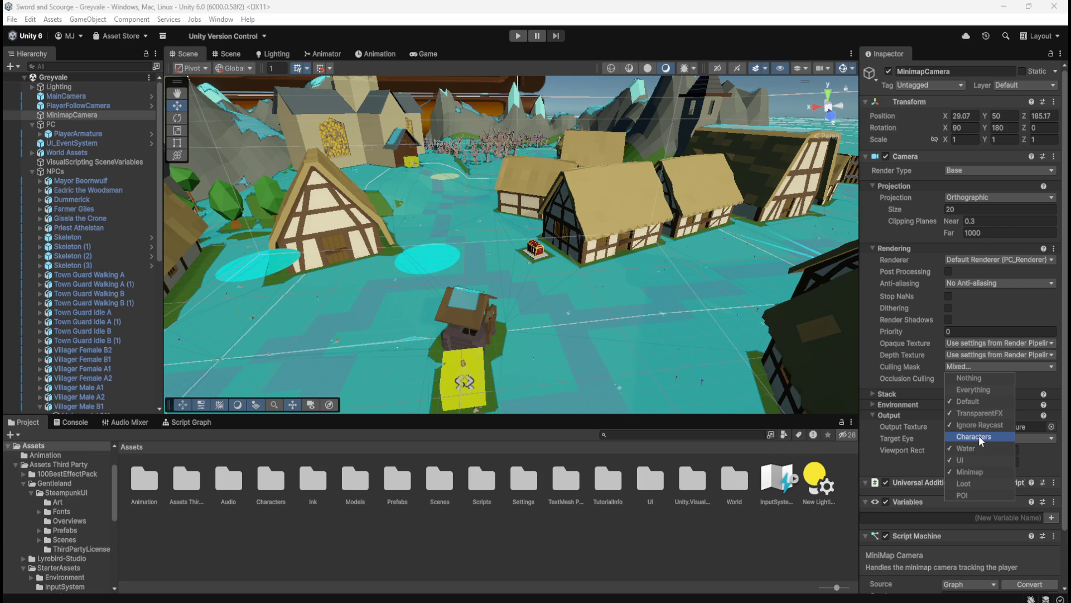
click(89, 239)
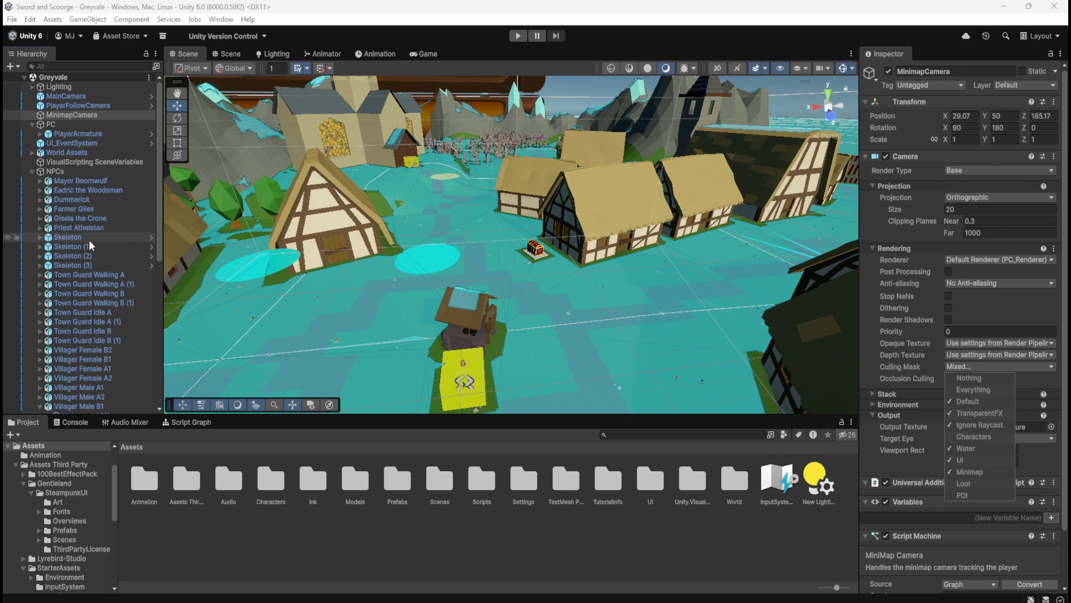
click(92, 115)
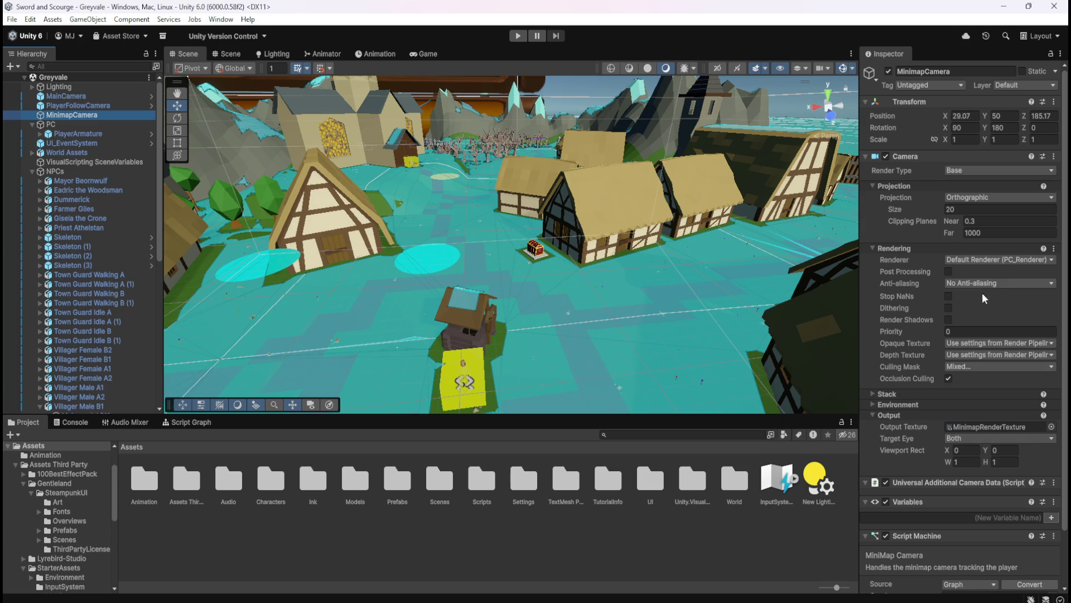
click(964, 367)
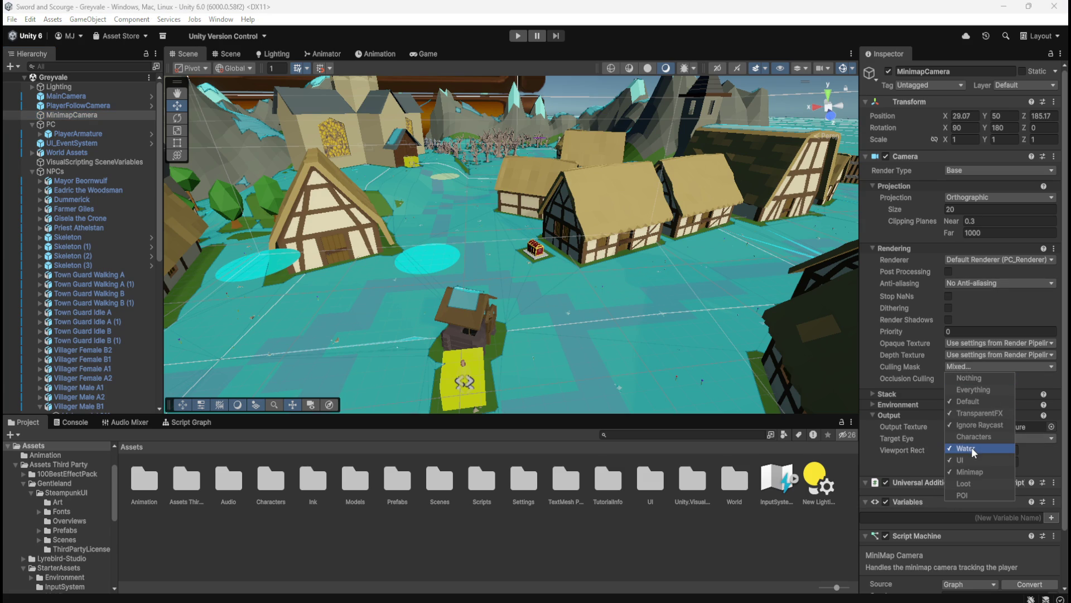
click(971, 472)
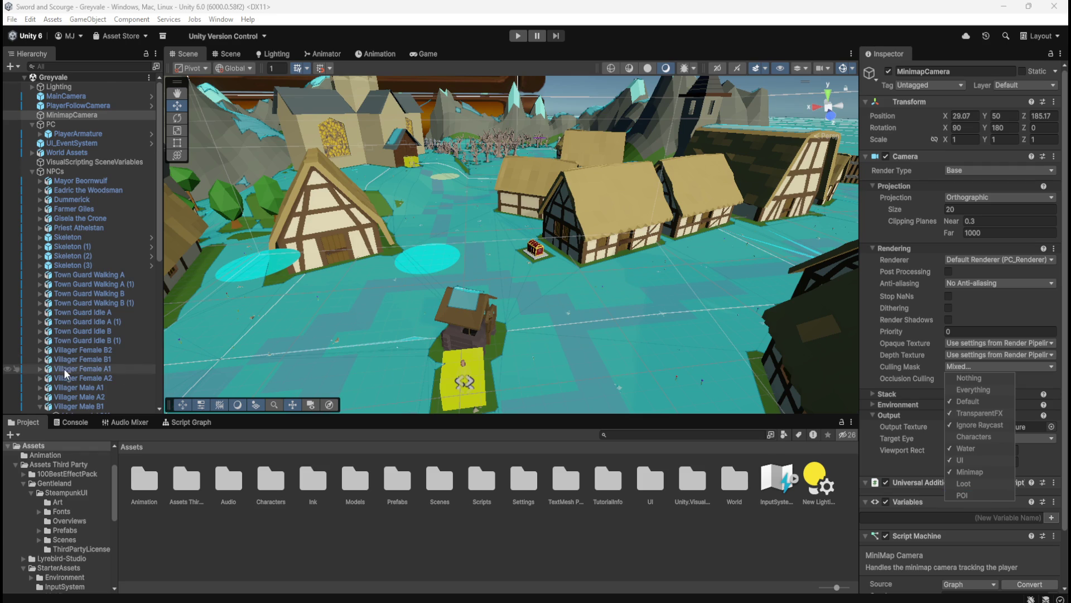
Step: Check the Storage Chest and its Circle marker, then start a third play test
scroll(98, 387, down, 10)
click(92, 399)
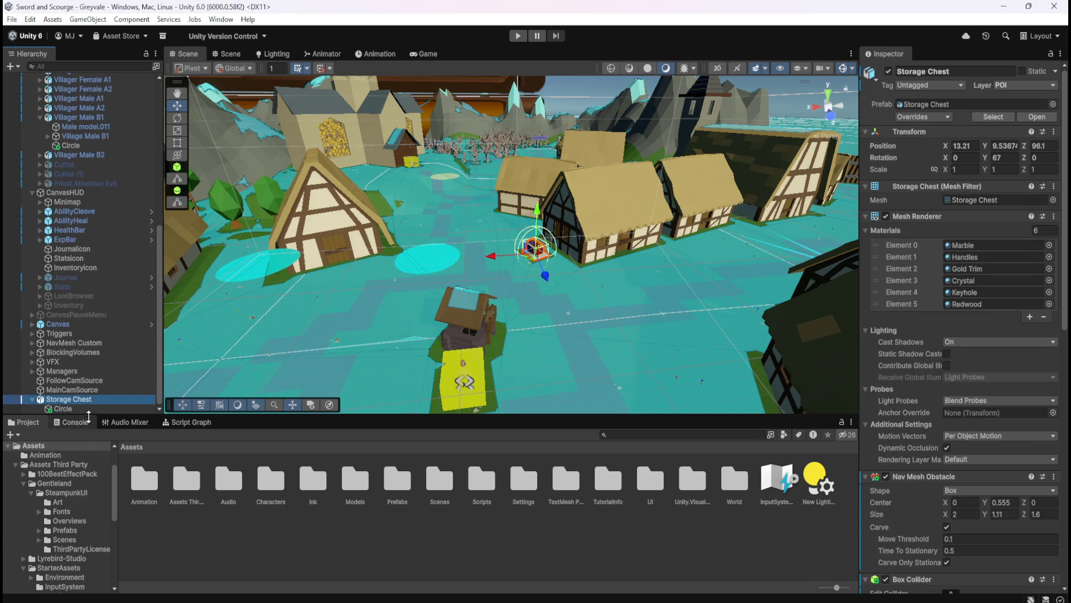
click(99, 408)
click(104, 400)
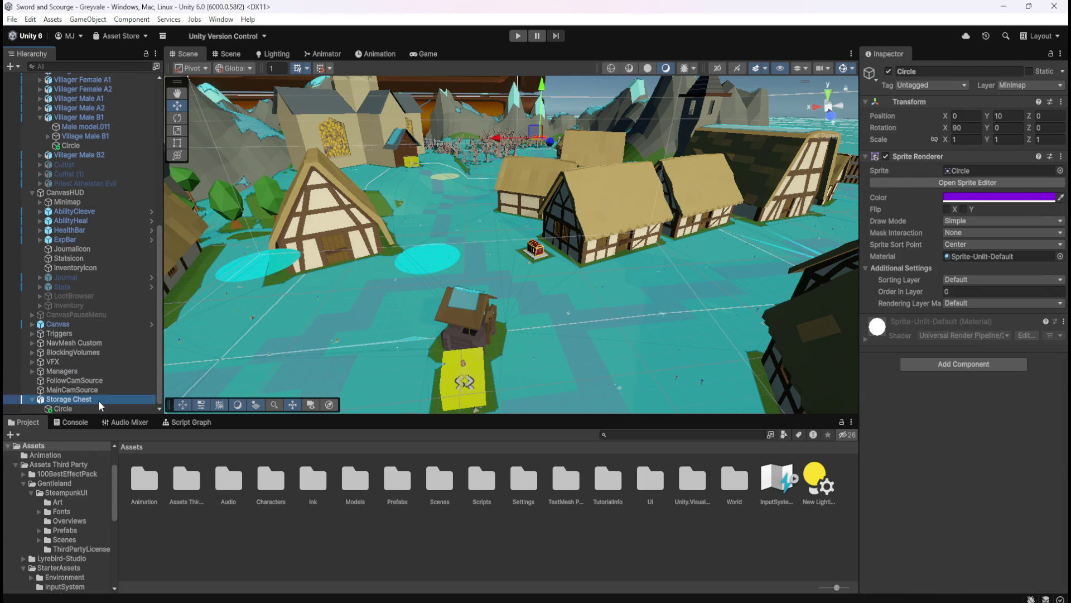
click(519, 37)
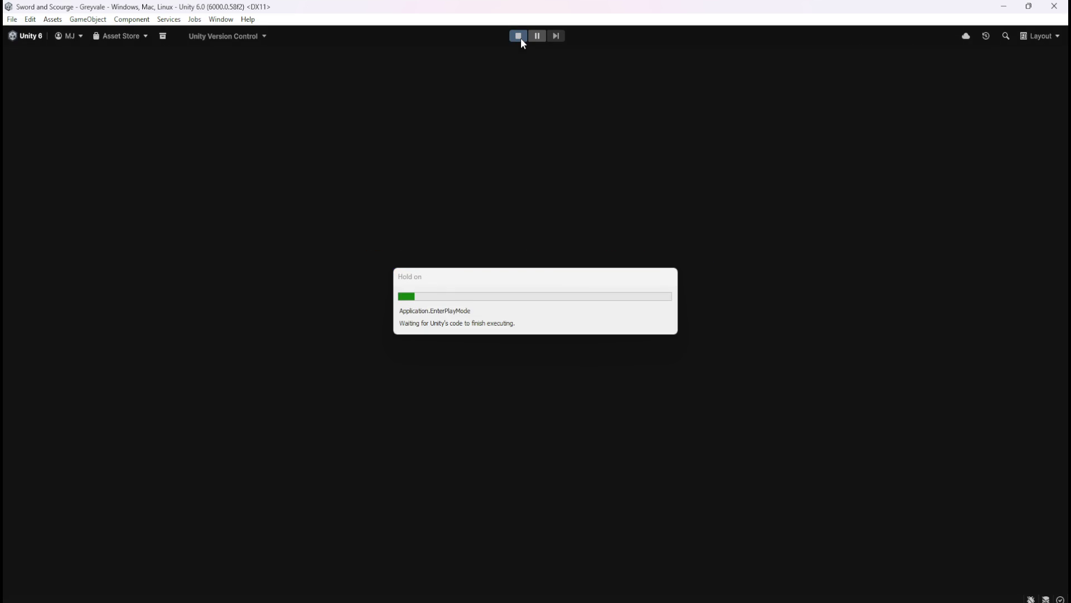
Step: Run the character across the bridge and through the village to the chest, then pause
key(w)
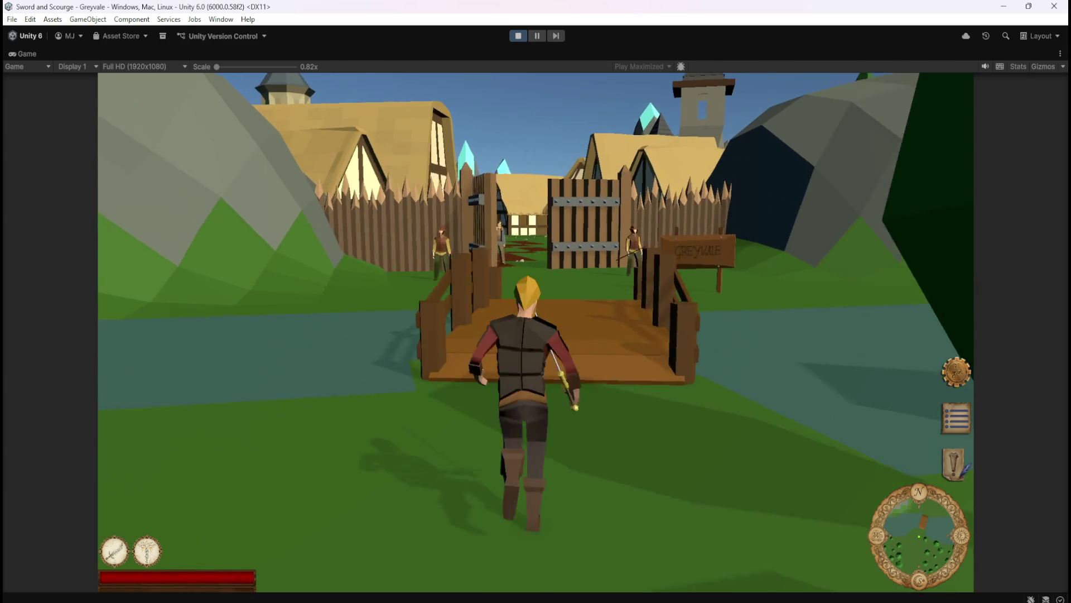
key(w)
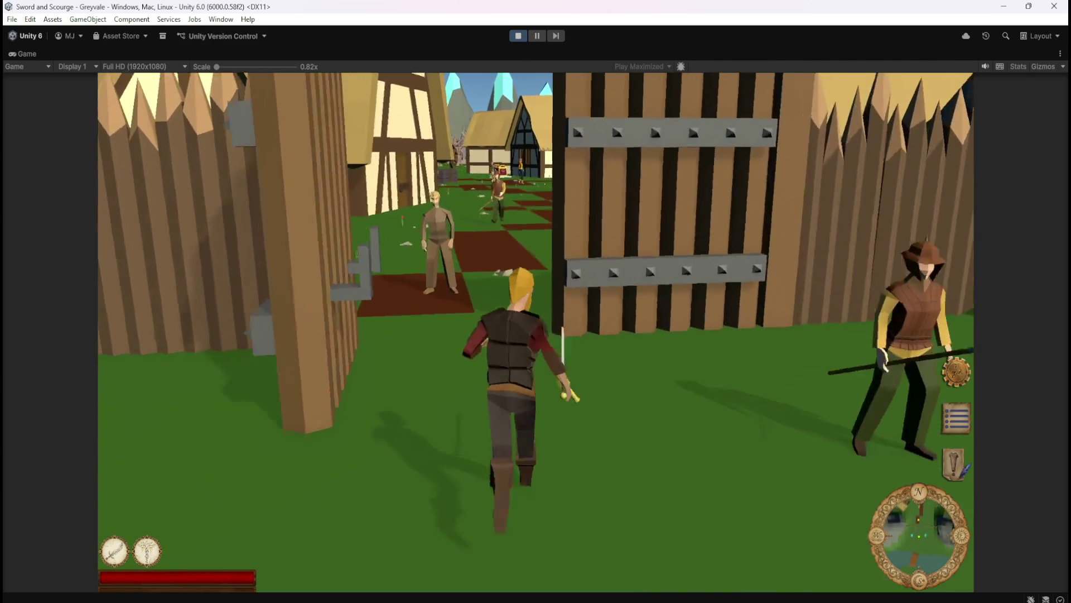
key(w)
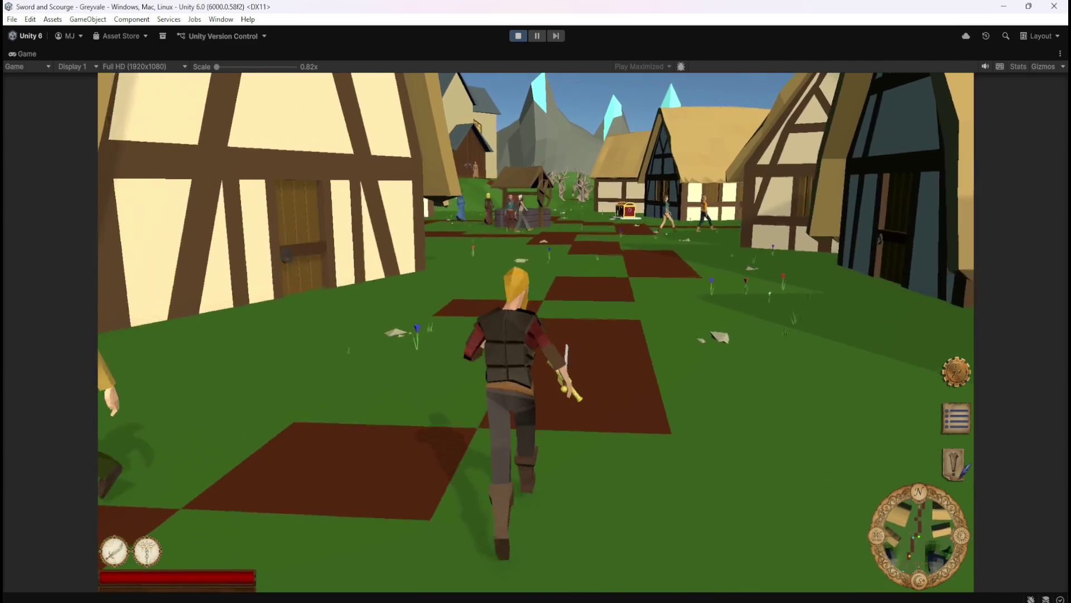
key(w)
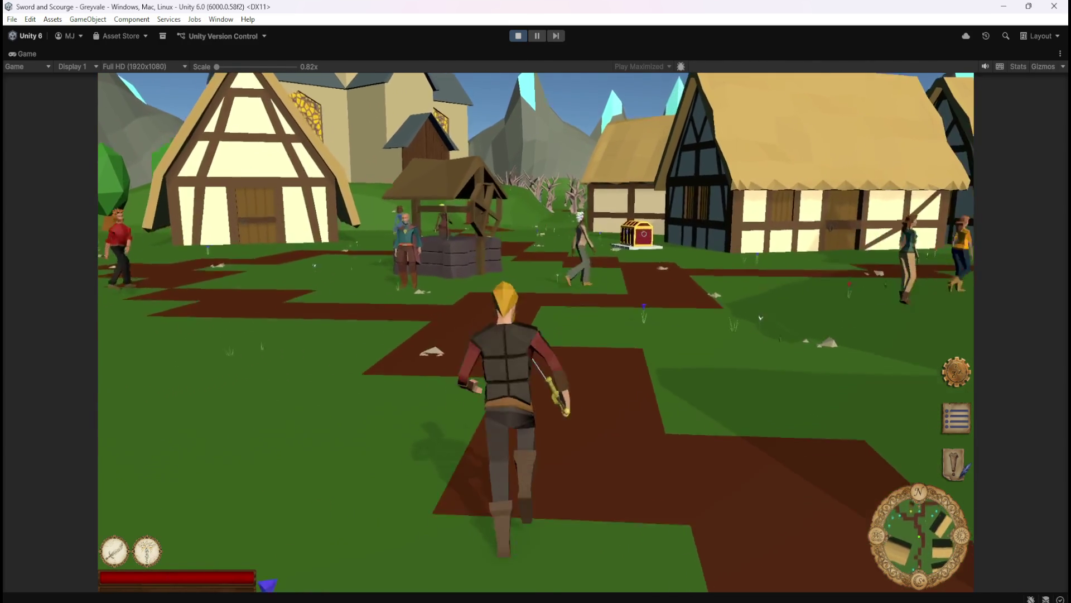
key(w)
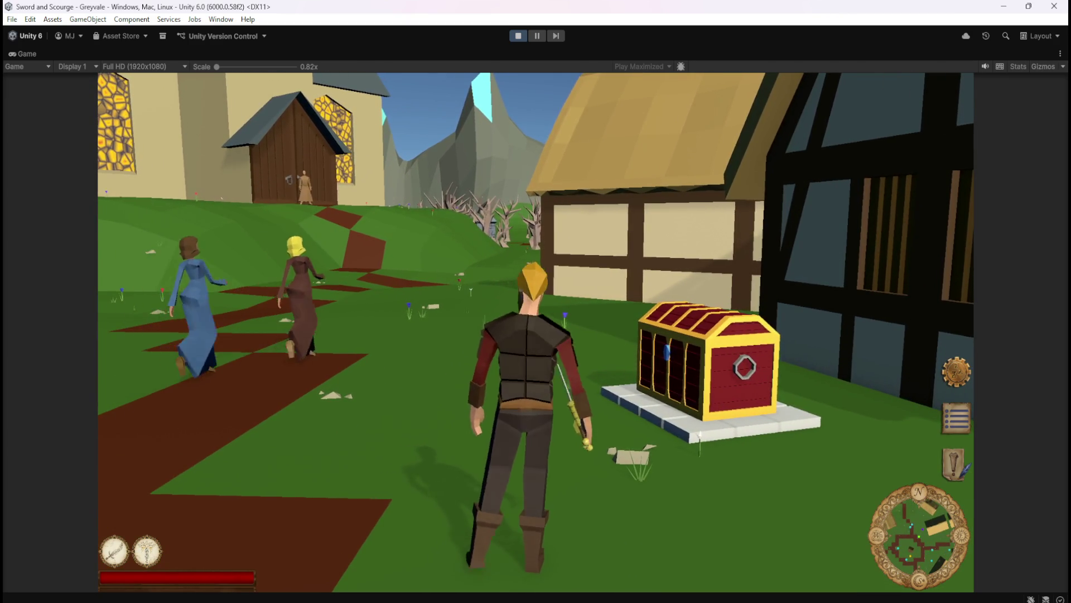
key(Escape)
Step: Stop Play mode and bring up the colour of the chest's Circle marker, purple 8400DD
click(515, 36)
click(94, 409)
click(959, 197)
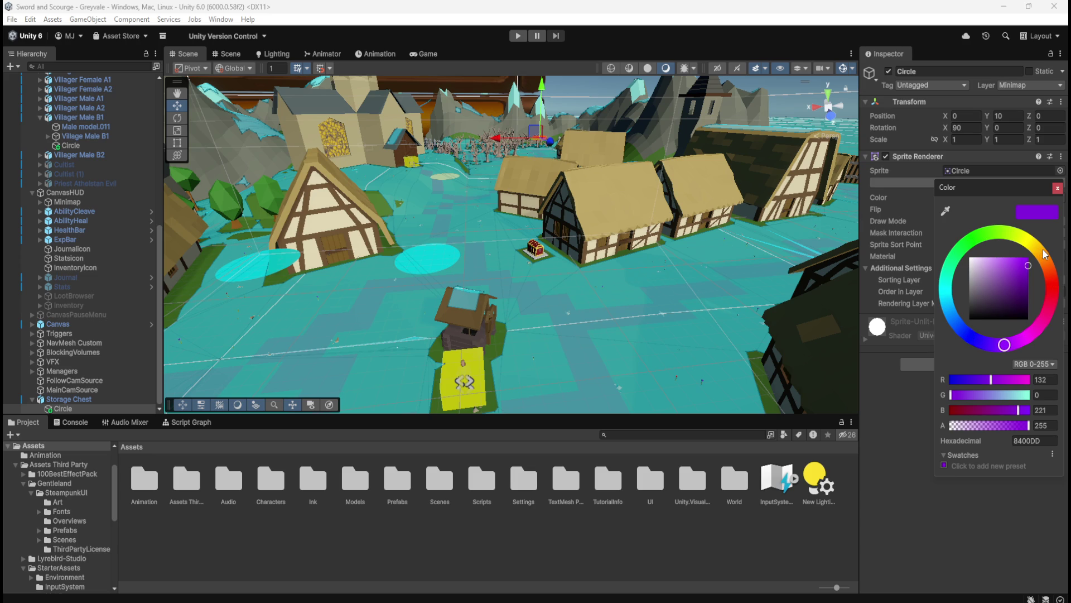
Step: Change the chest's Circle marker colour from purple 8400DD to orange DD7400, then play again
drag(1046, 261, 1062, 265)
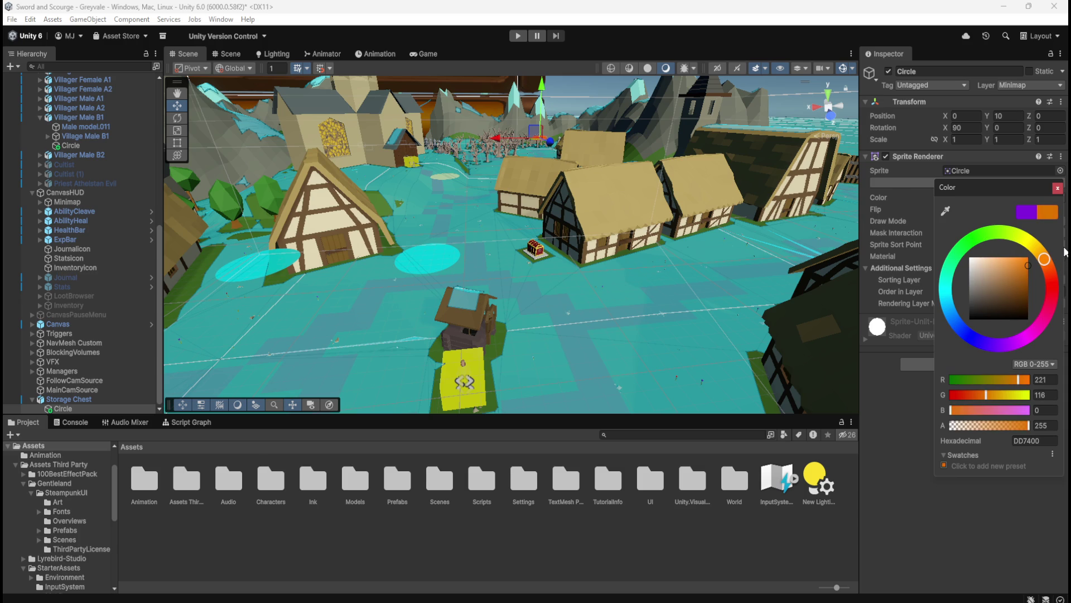
click(1058, 190)
mouse_move(552, 335)
mouse_down()
mouse_move(571, 355)
mouse_move(501, 191)
mouse_up()
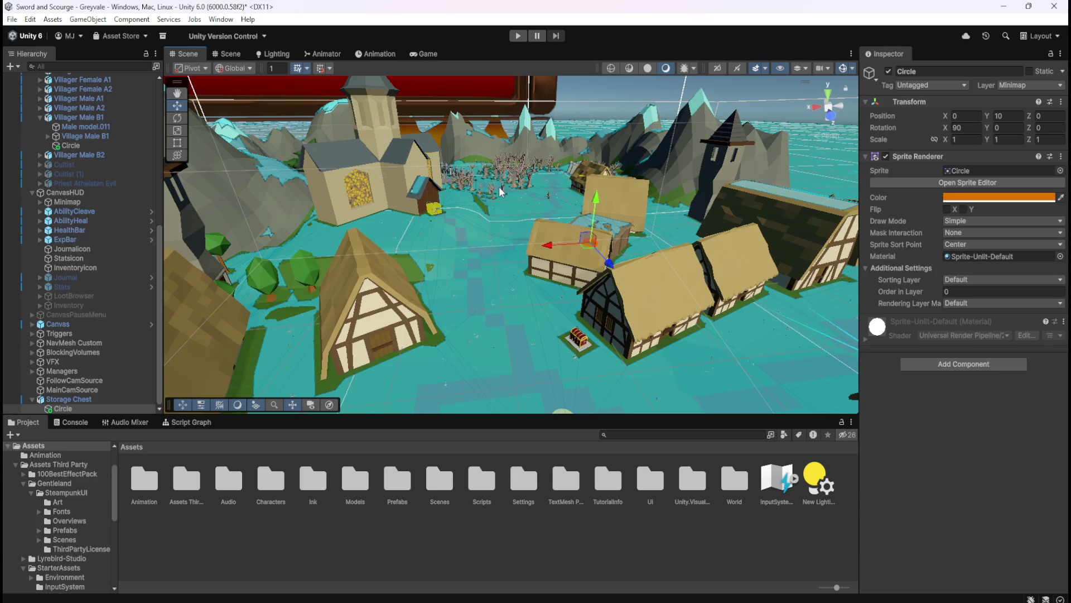
click(518, 36)
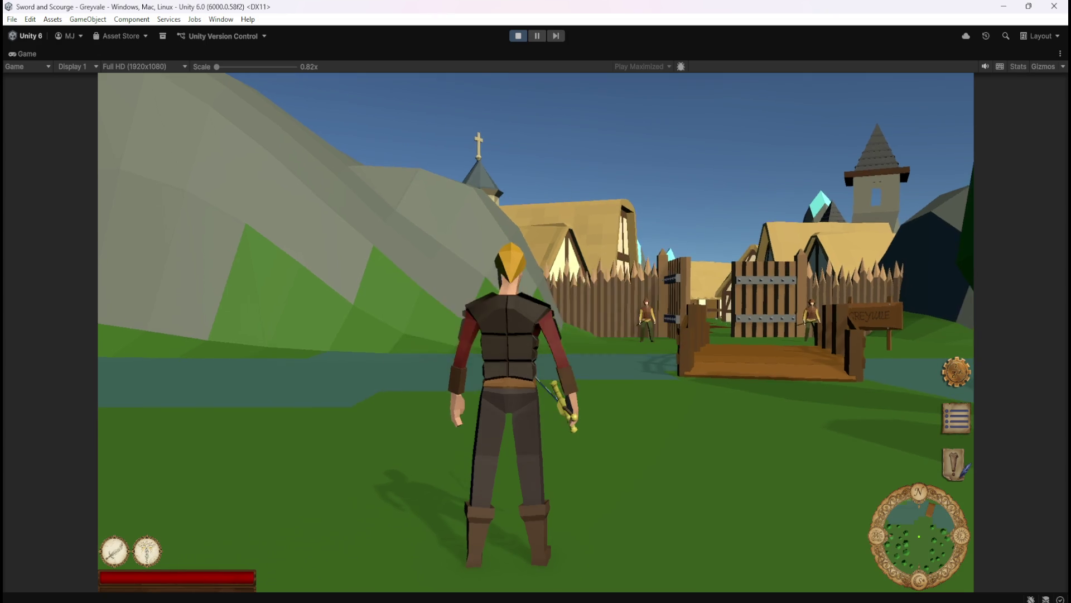
Step: Run the hero across the bridge and through the village up to the treasure chest
key(w)
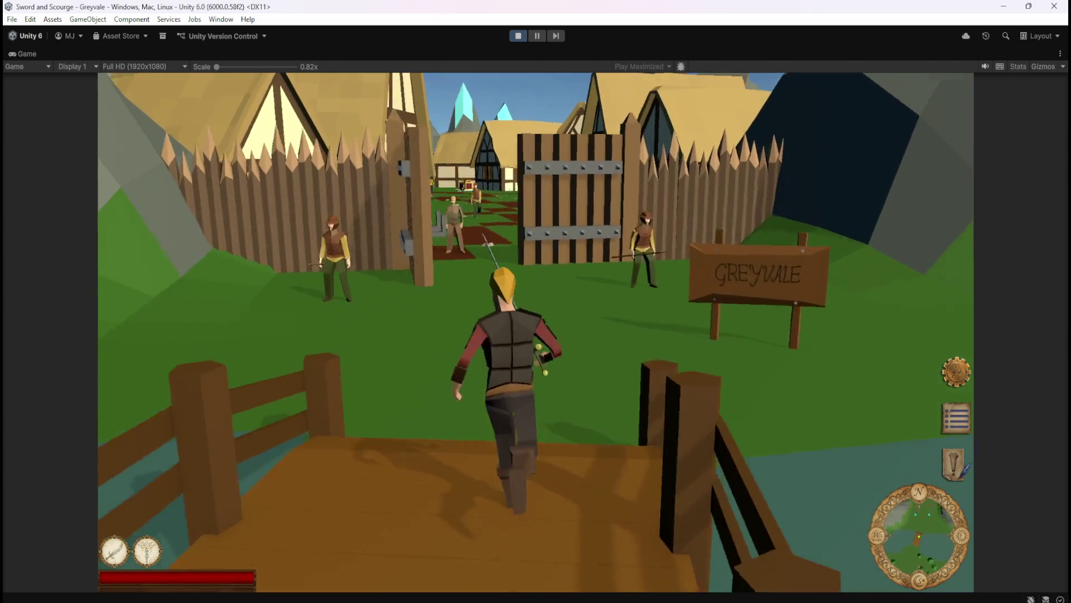
key(1)
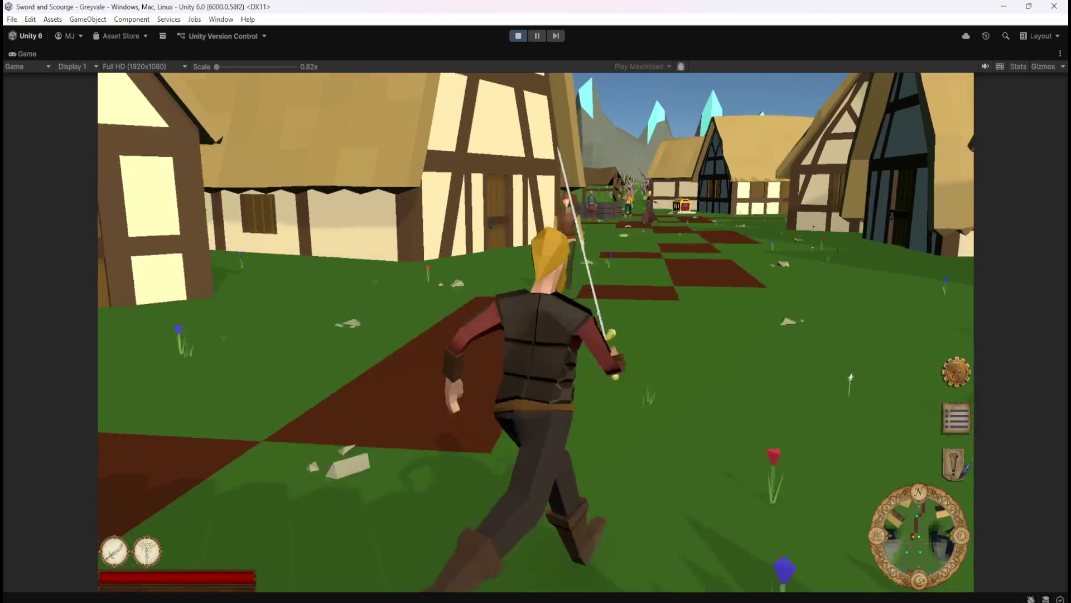
key(w)
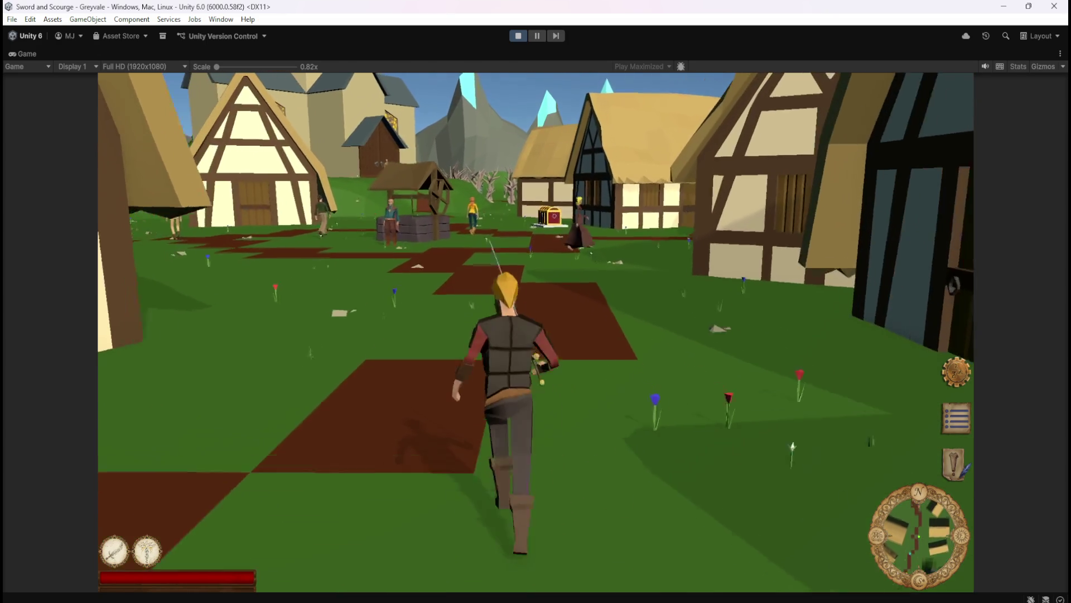
key(w)
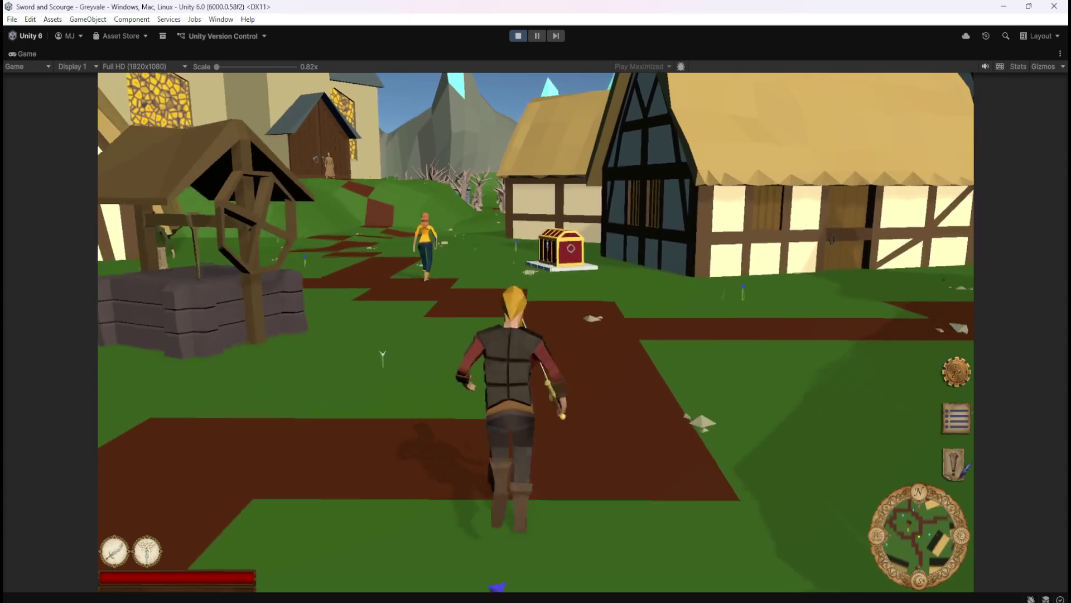
key(w)
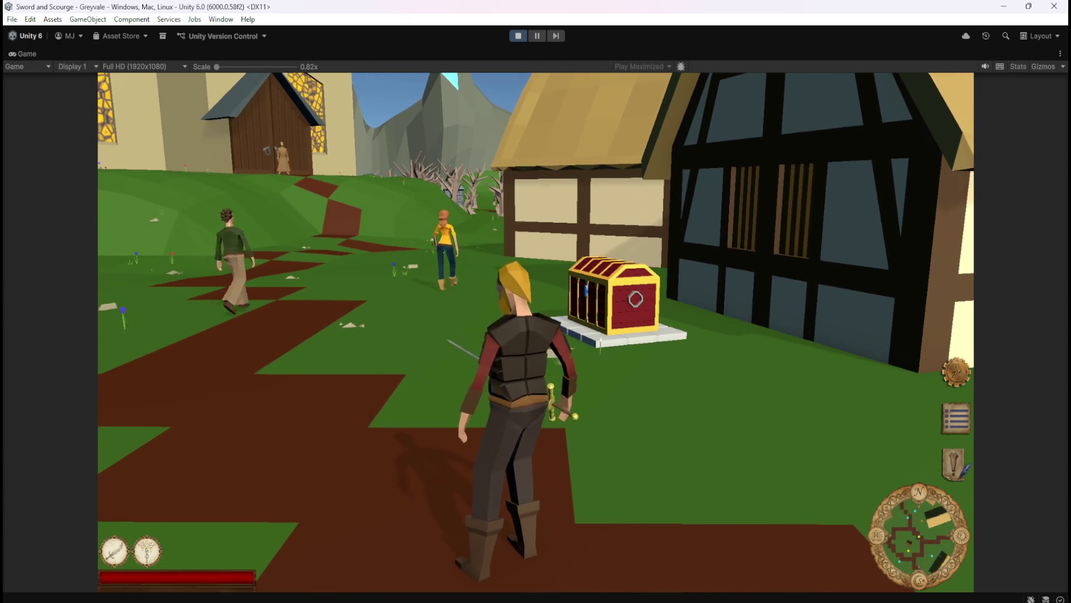
key(s)
key(w)
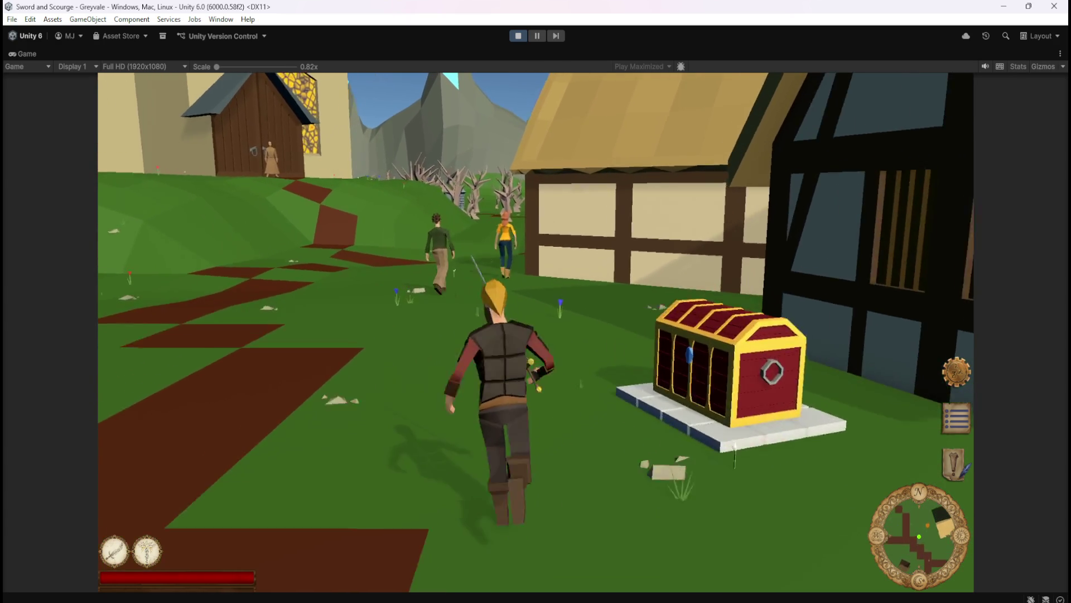
key(s)
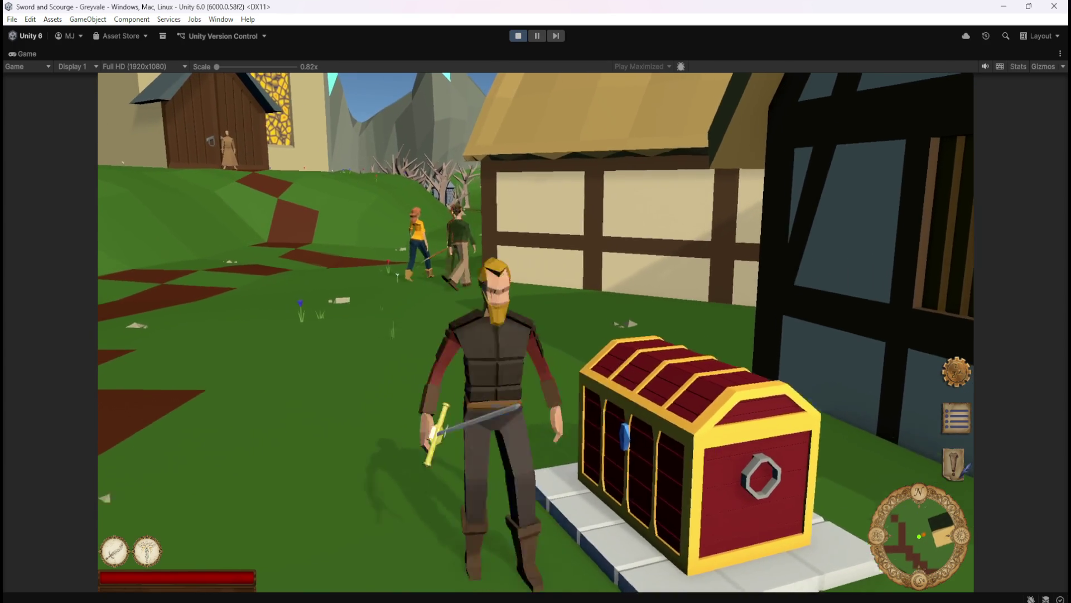
key(w)
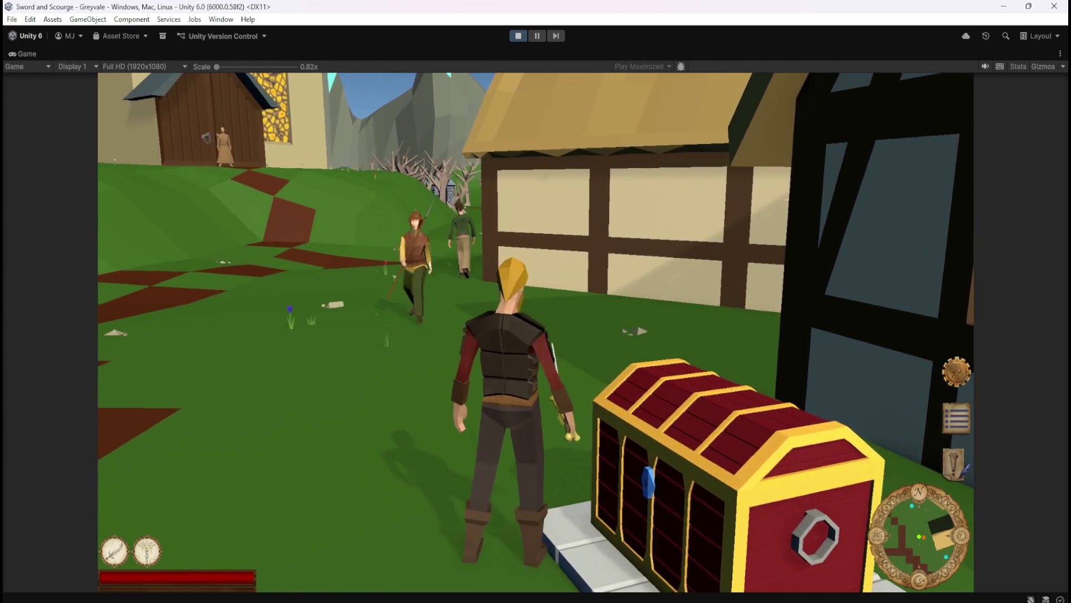
Step: Walk the hero around the chest to check its marker, then pause and stop the playtest
key(d)
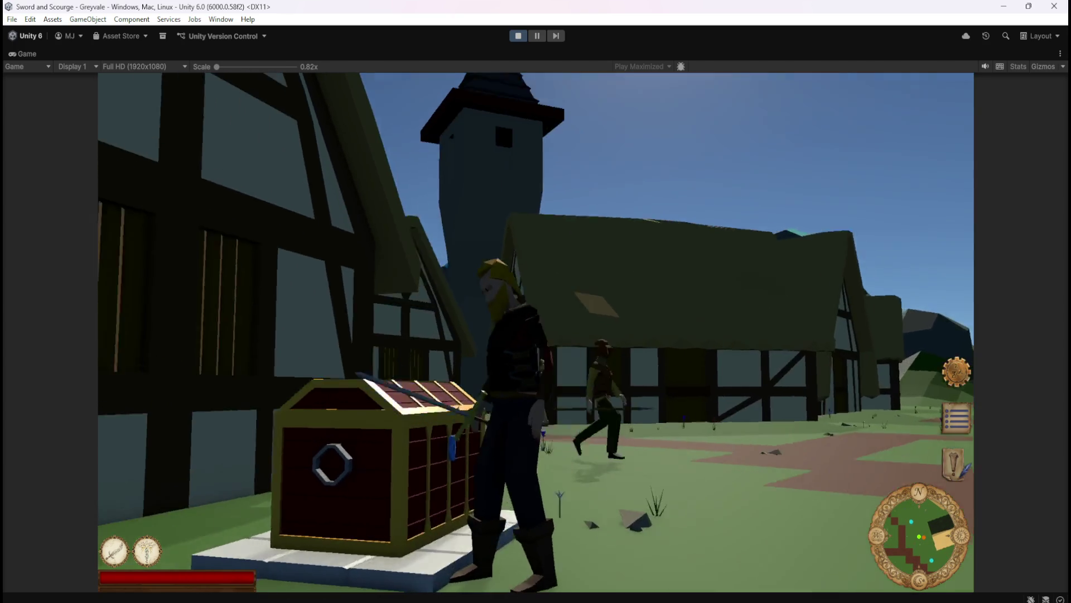
key(d)
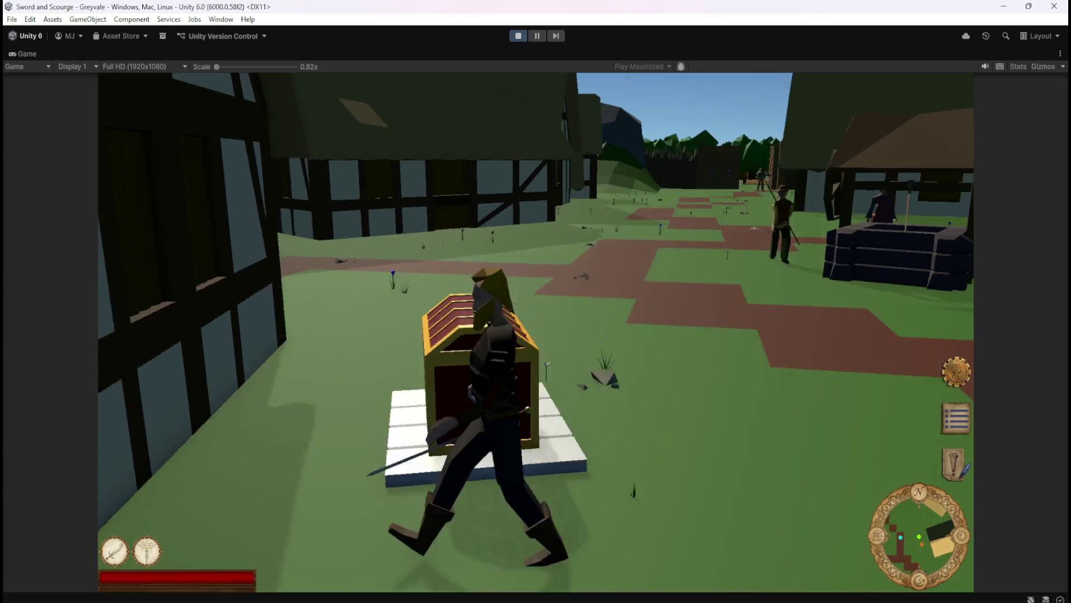
key(d)
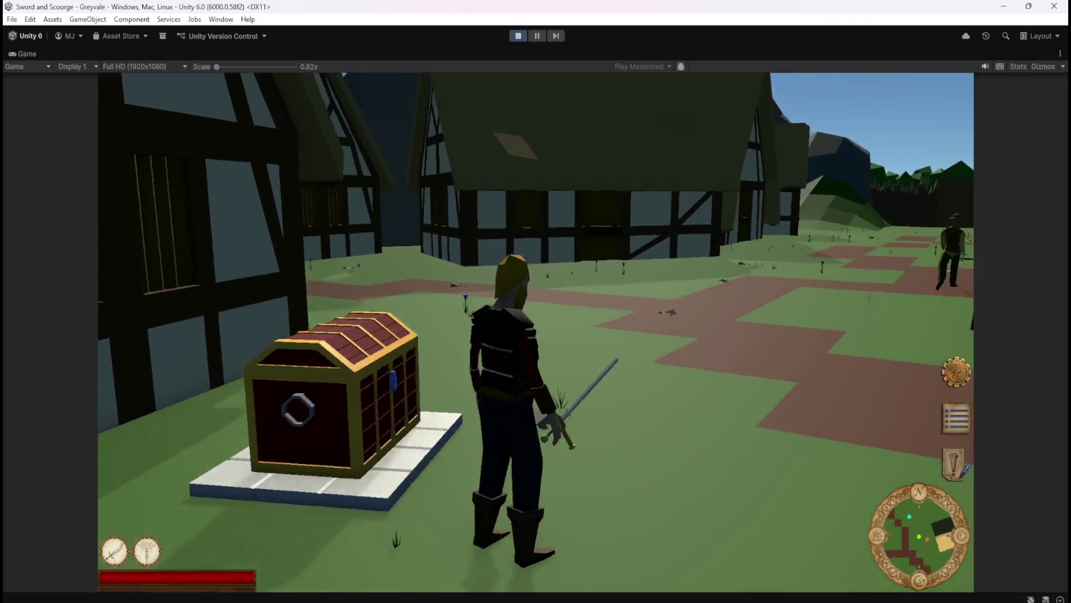
key(d)
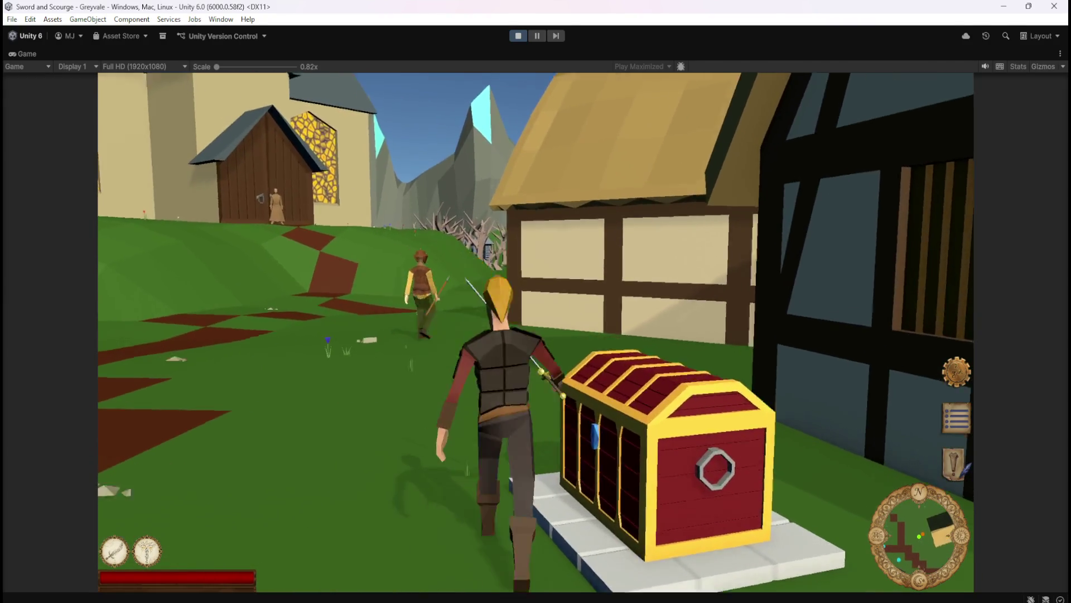
key(d)
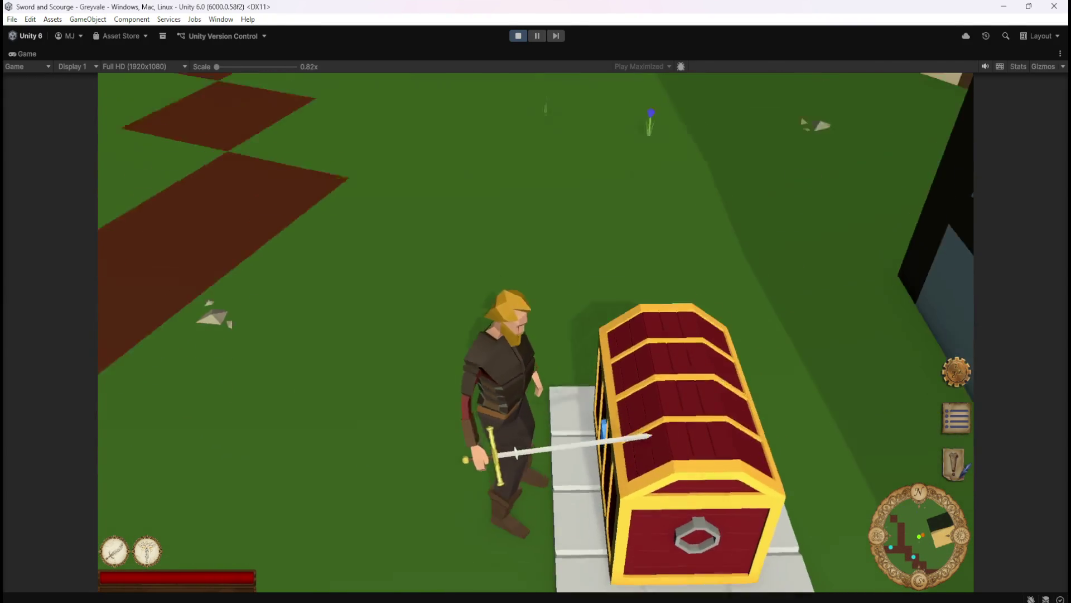
key(a)
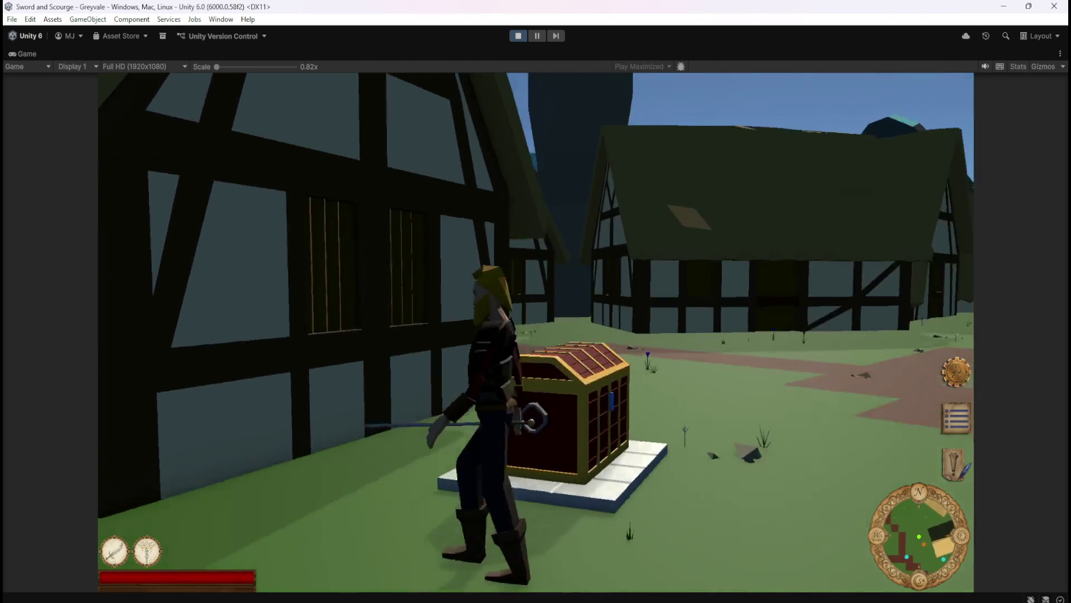
key(w)
key(a)
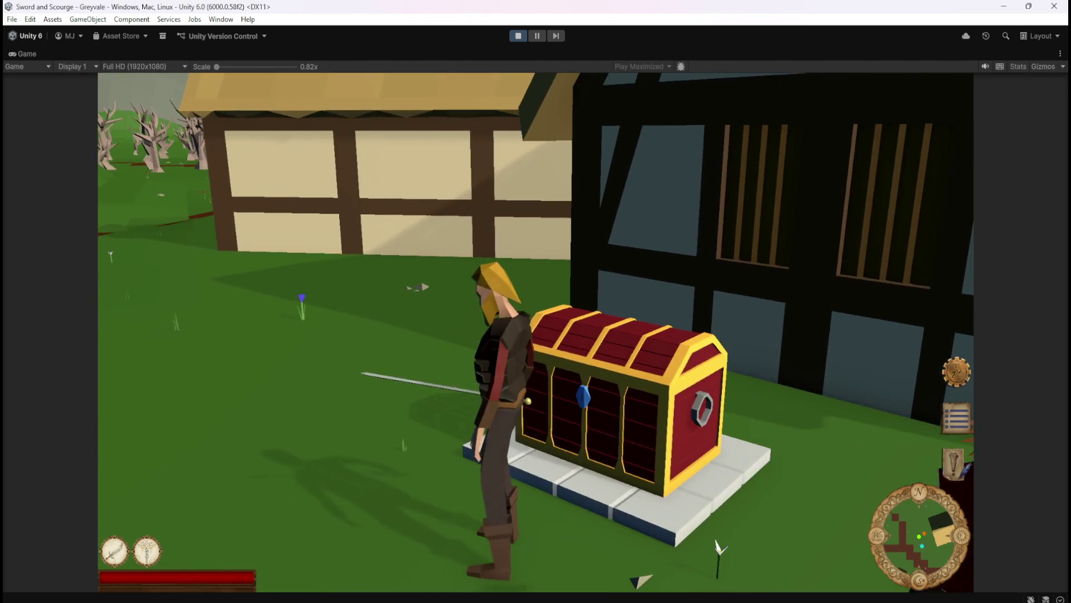
key(a)
key(s)
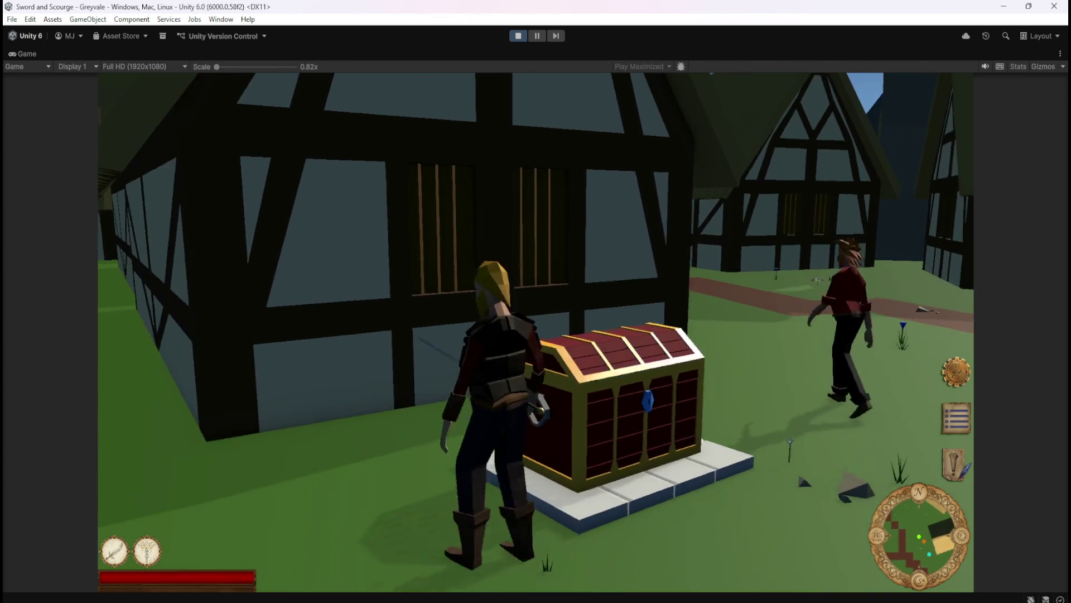
key(a)
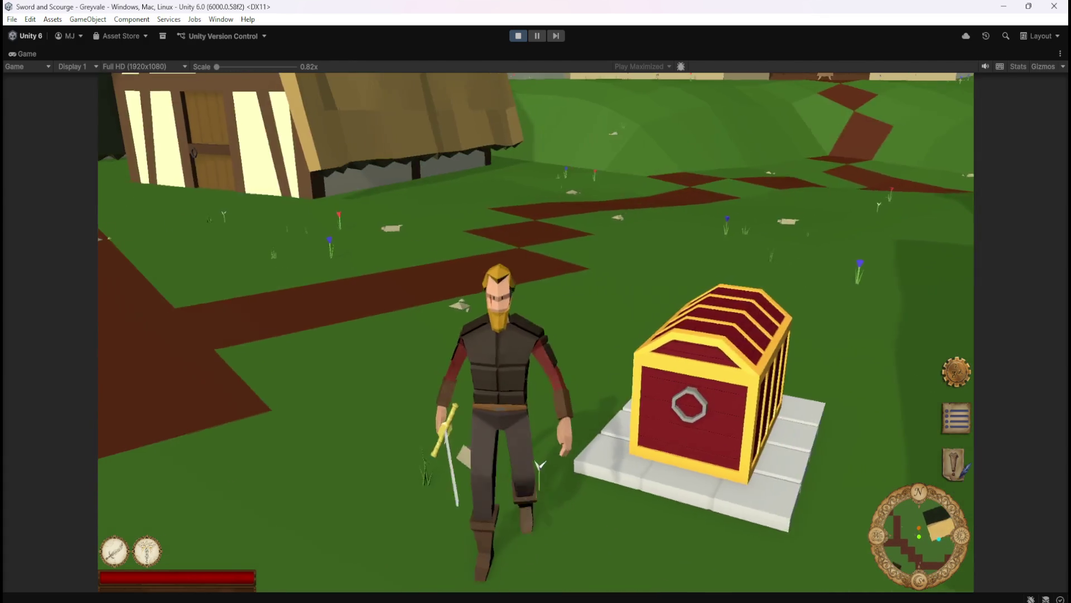
key(w)
key(a)
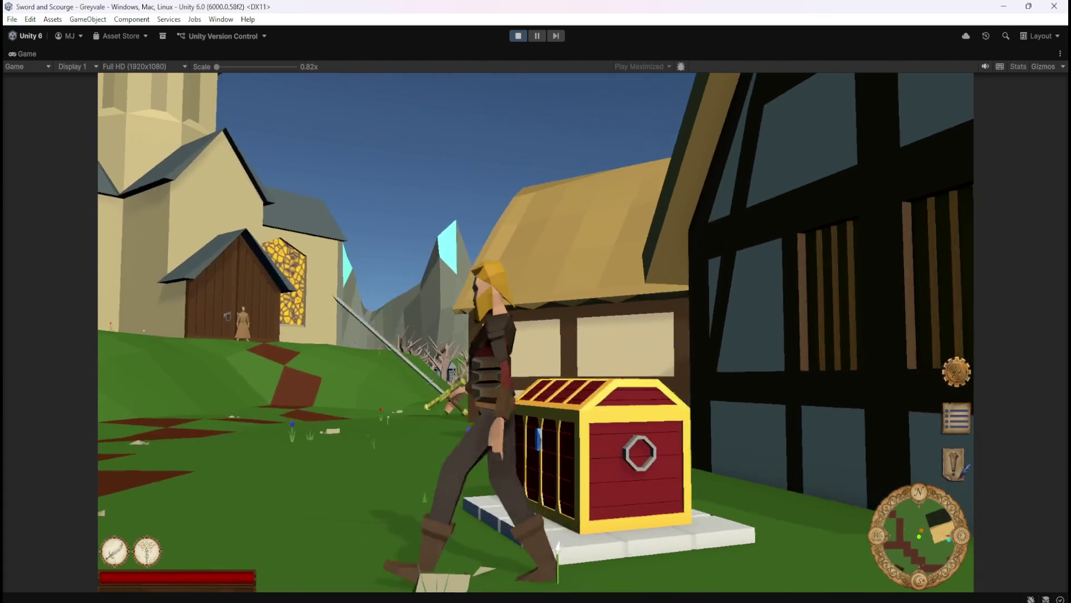
key(a)
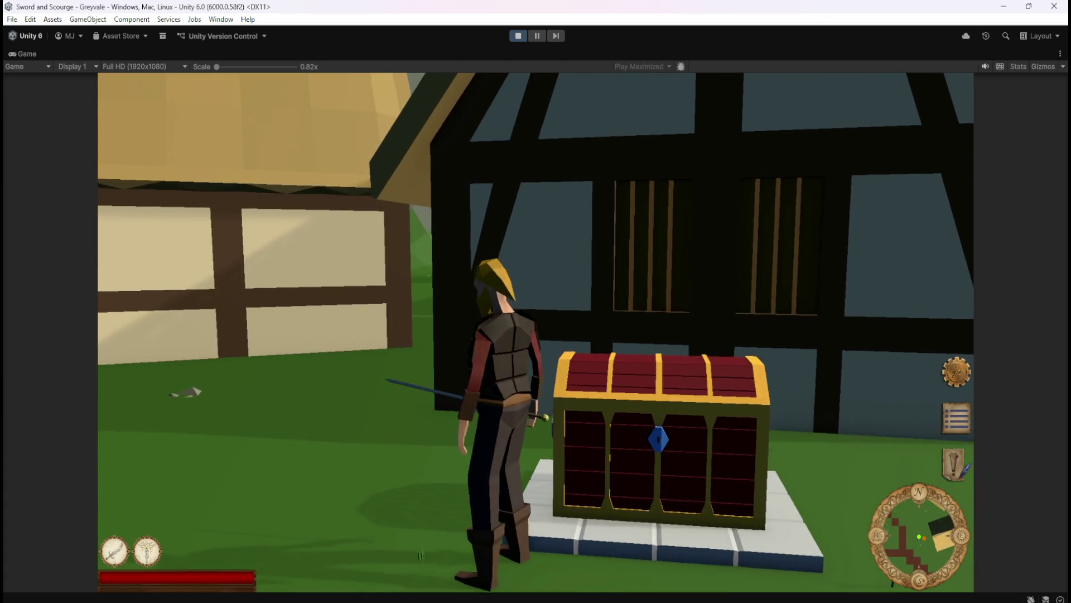
key(a)
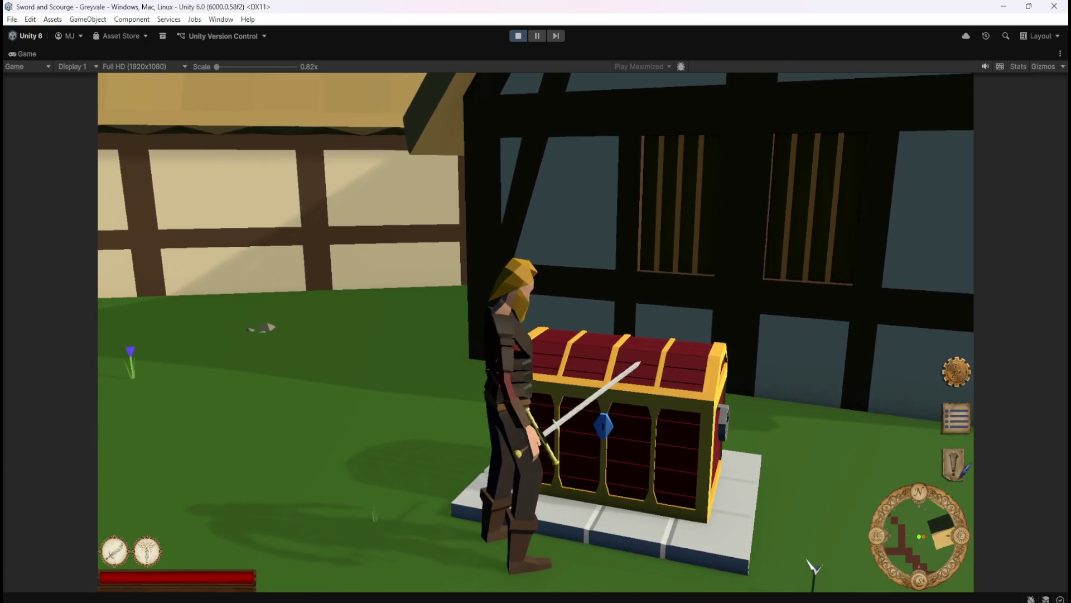
key(a)
key(s)
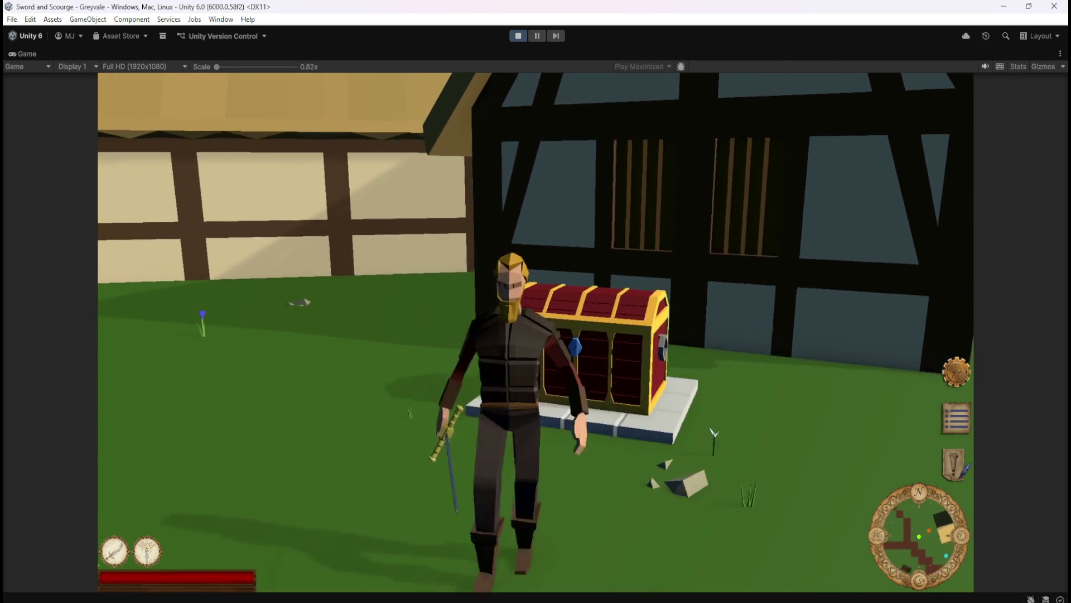
key(w)
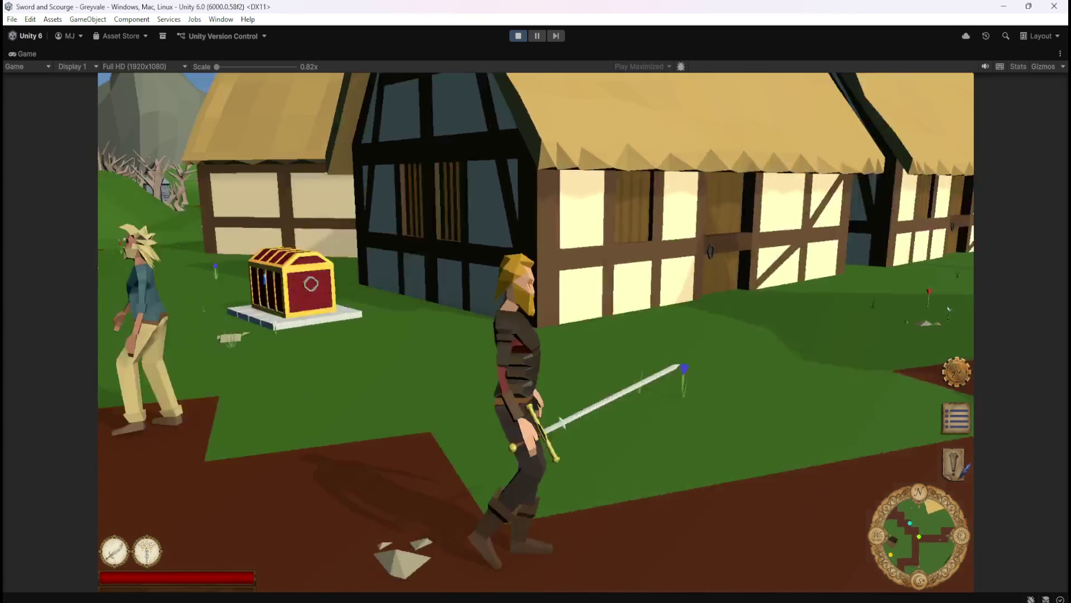
key(Escape)
click(518, 35)
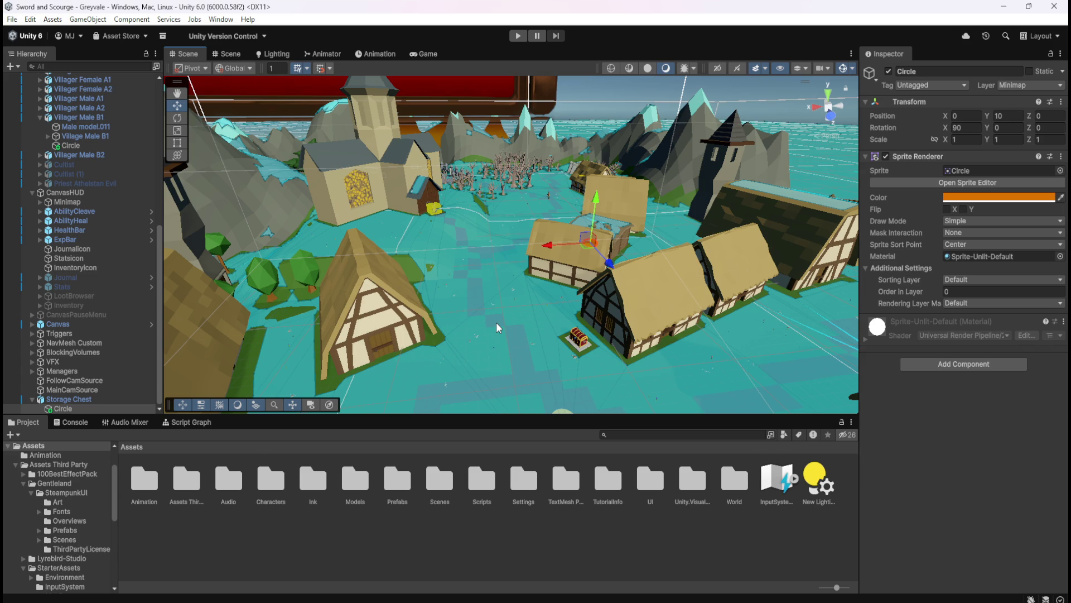
click(96, 307)
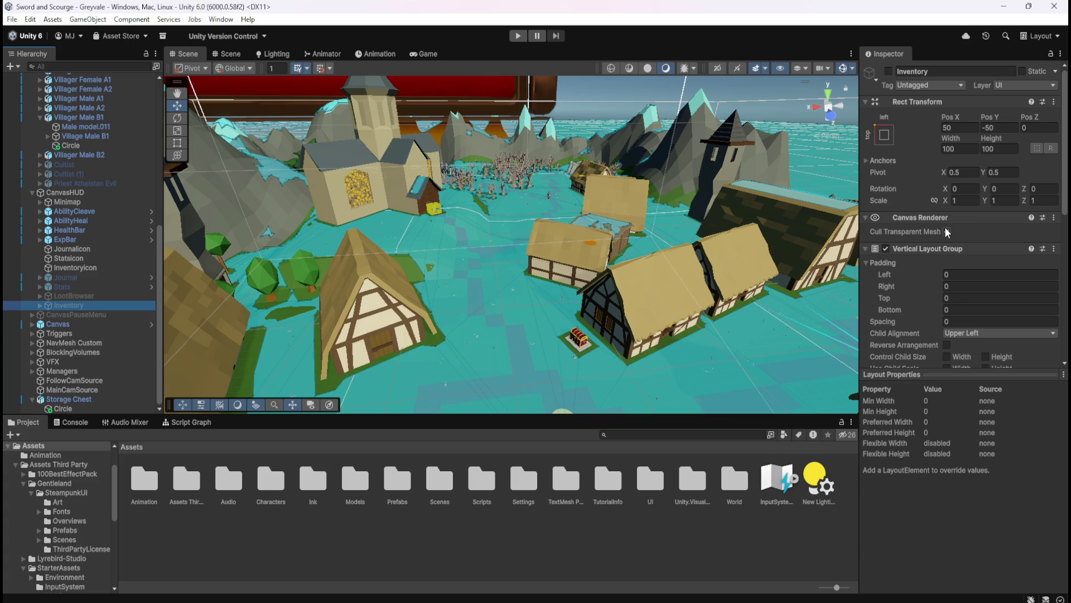
Step: Turn on Cull Transparent Mesh for Inventory and leave its Static flags unchanged
click(947, 232)
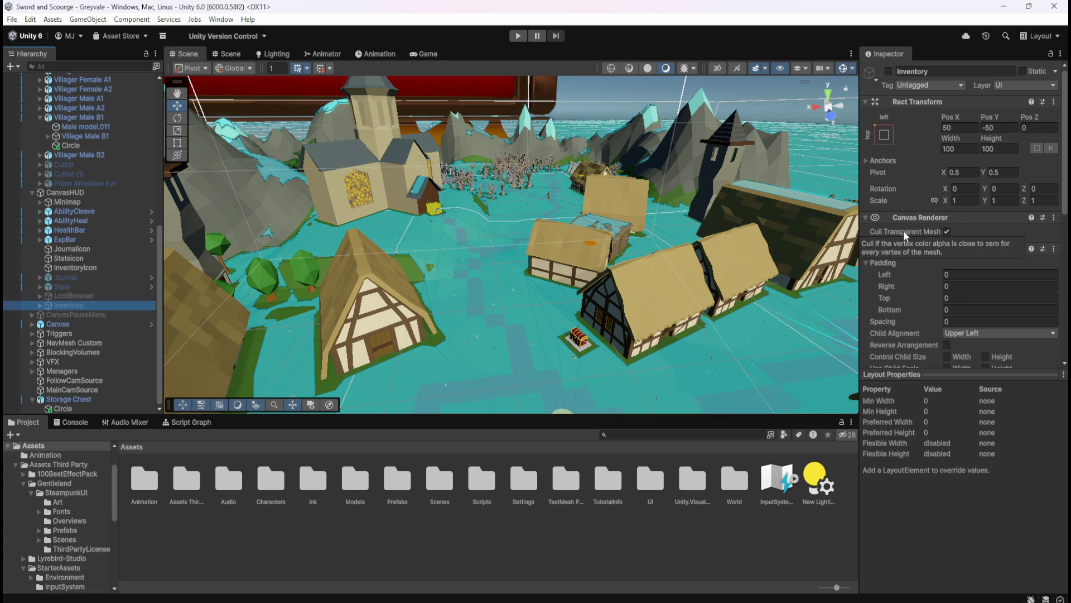
scroll(906, 234, down, 5)
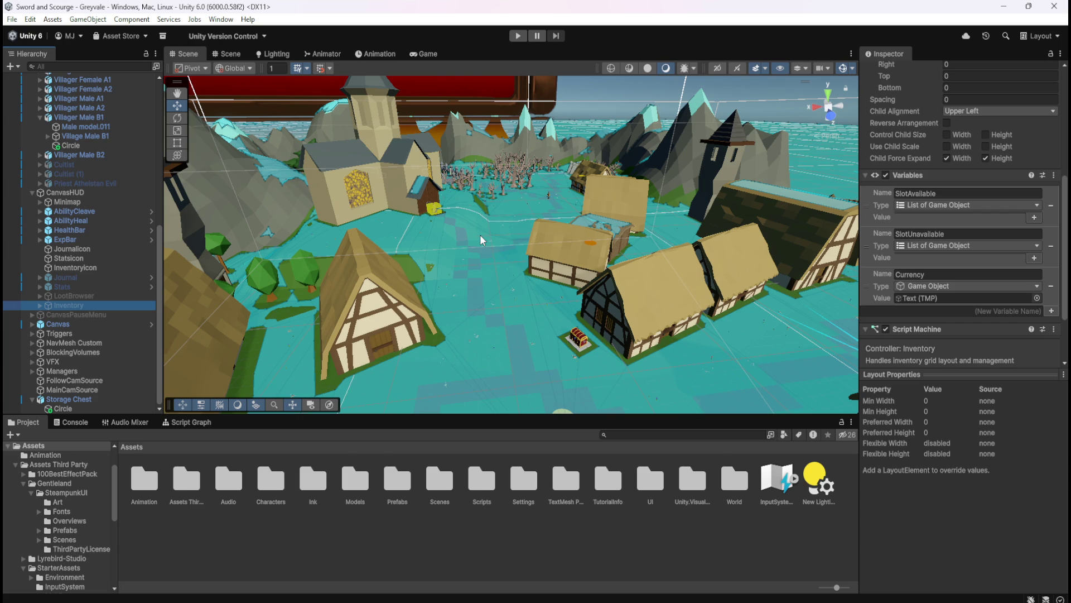
scroll(927, 247, up, 7)
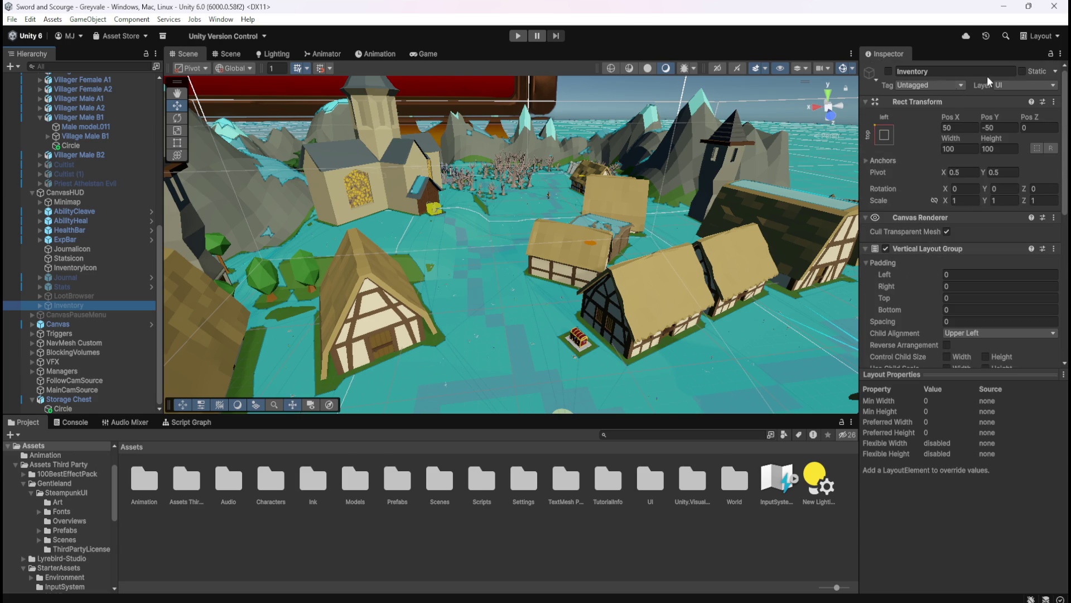
click(1056, 71)
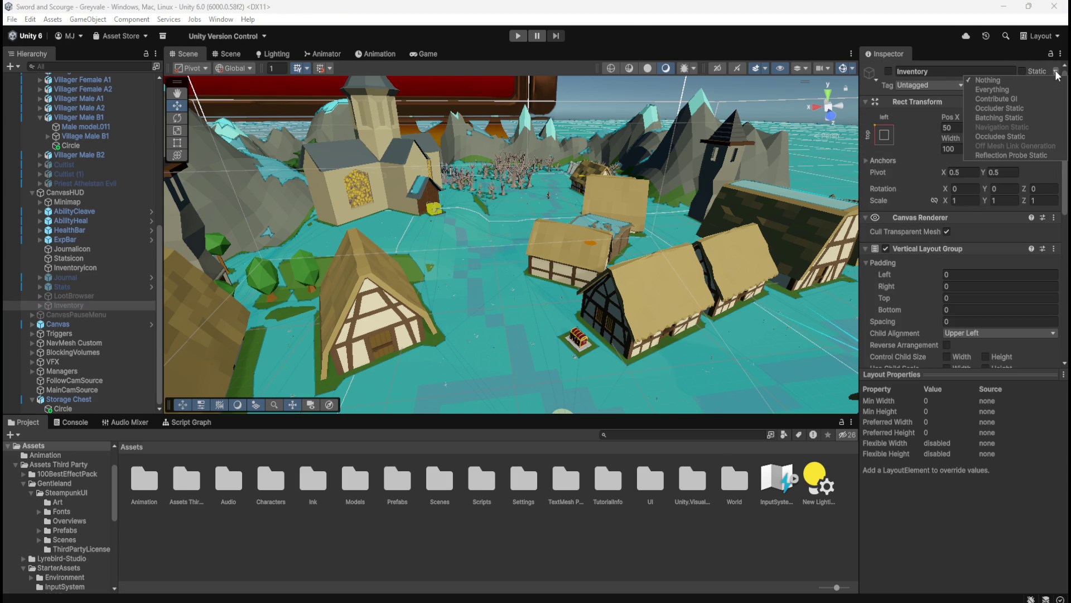
click(1058, 76)
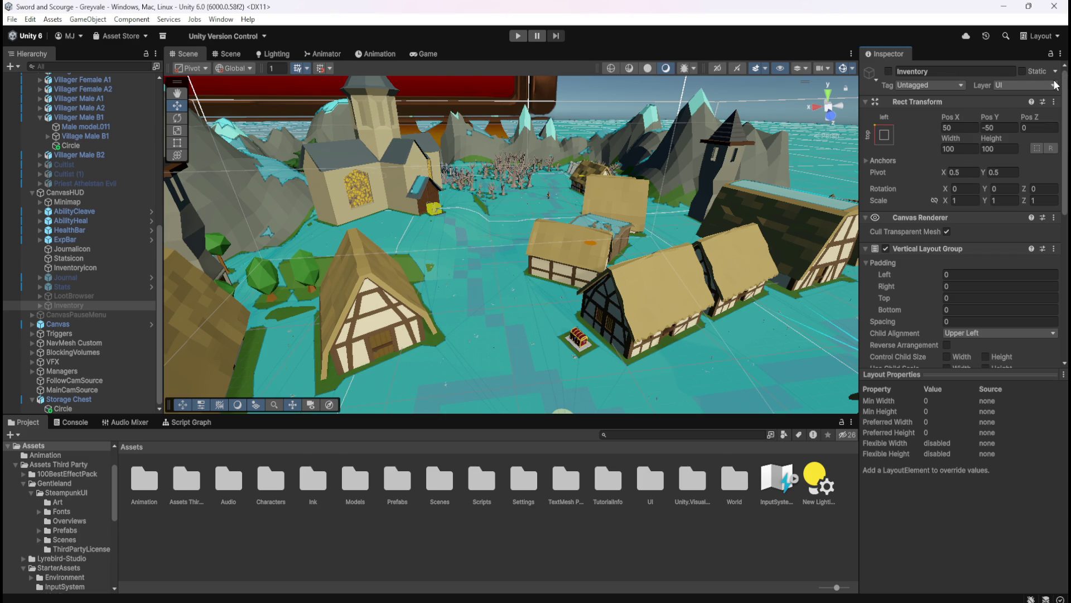
scroll(904, 310, down, 5)
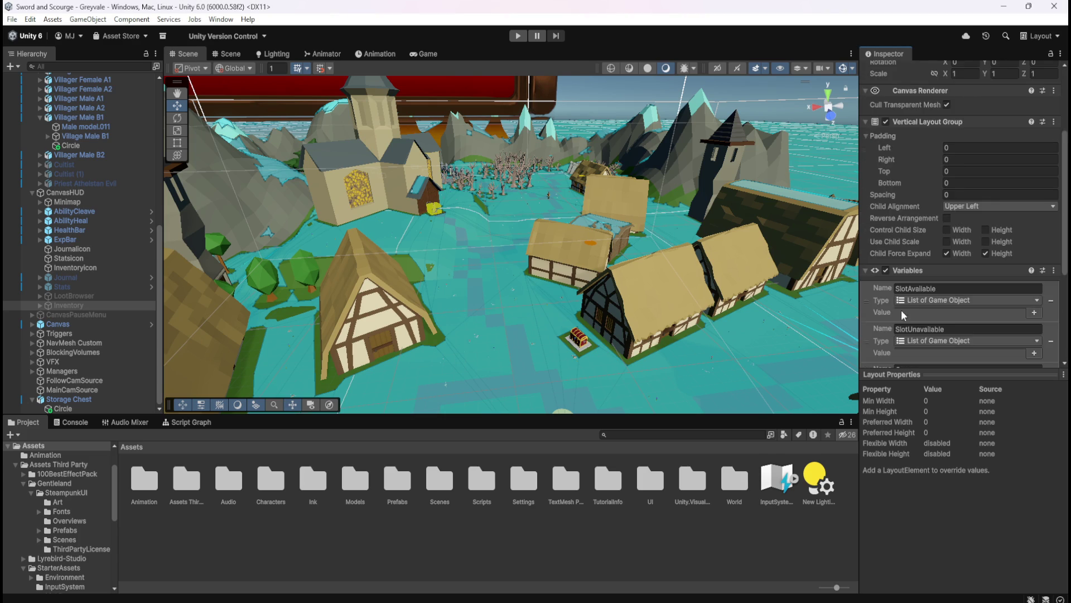
scroll(907, 308, down, 2)
scroll(912, 296, up, 7)
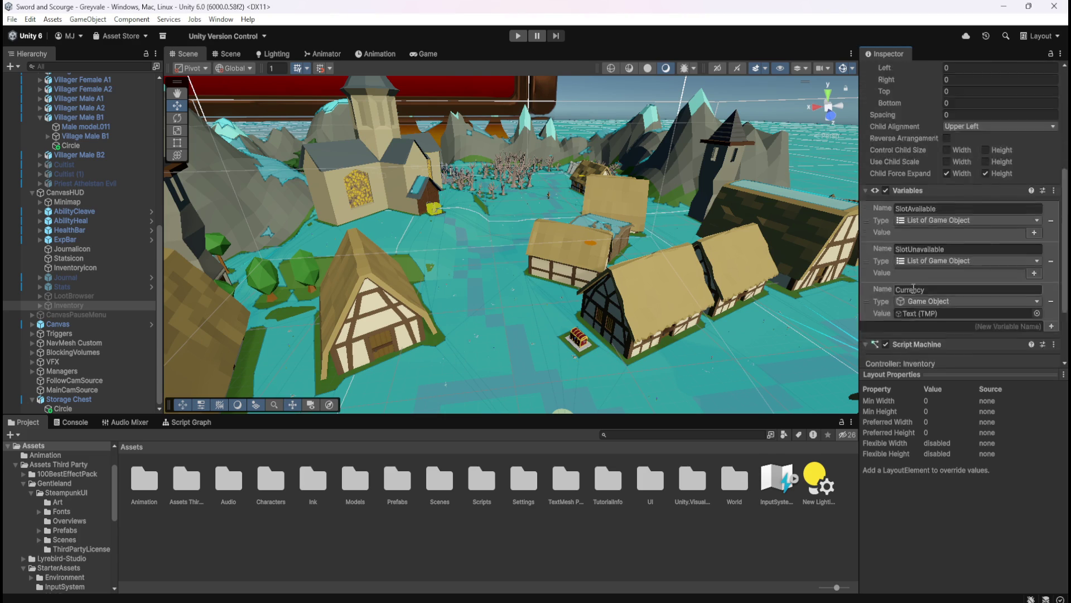
scroll(914, 292, up, 1)
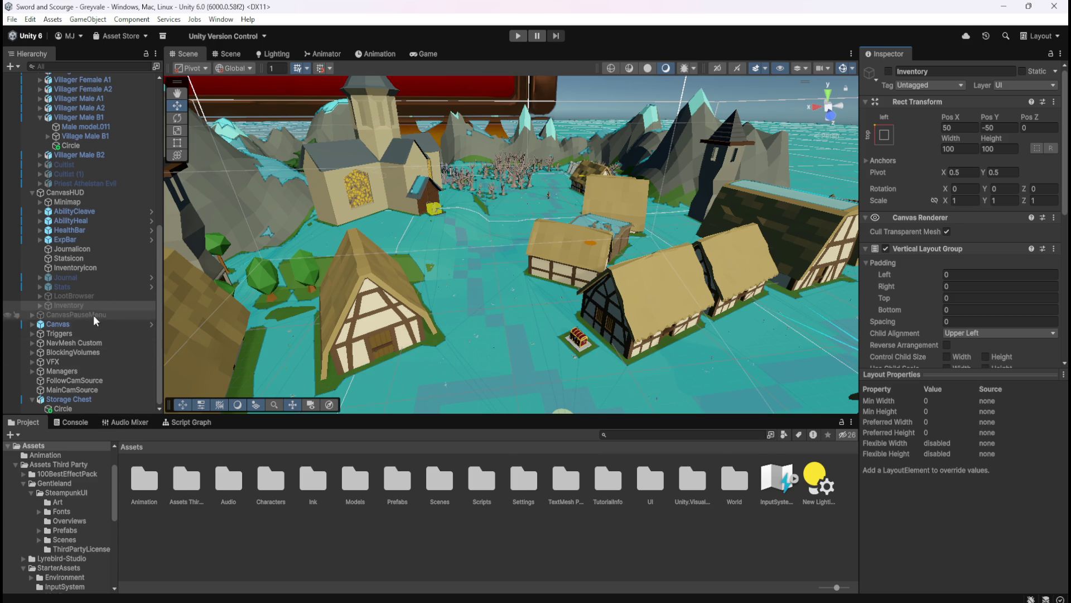
Step: Open the Inventory object's Controller script graph maximized in the editor
click(72, 296)
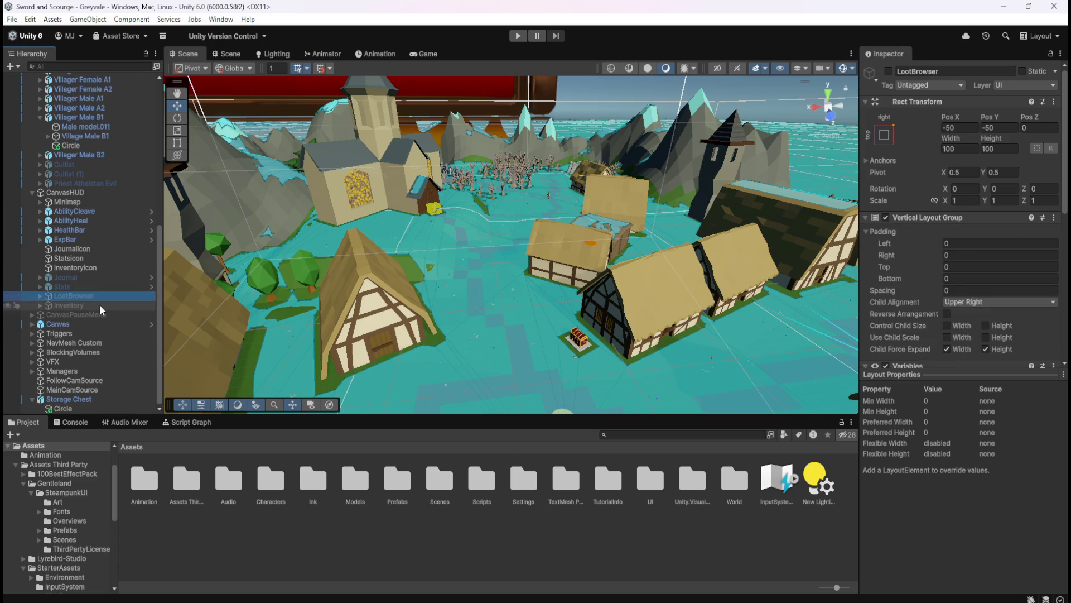
click(69, 305)
click(190, 422)
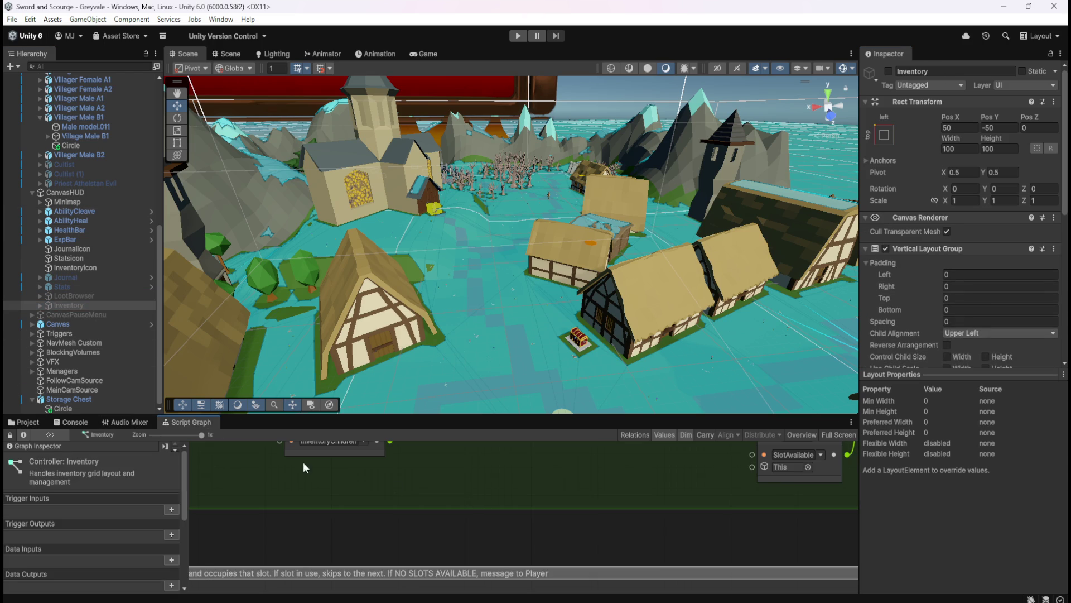
key(shift+space)
scroll(592, 378, down, 10)
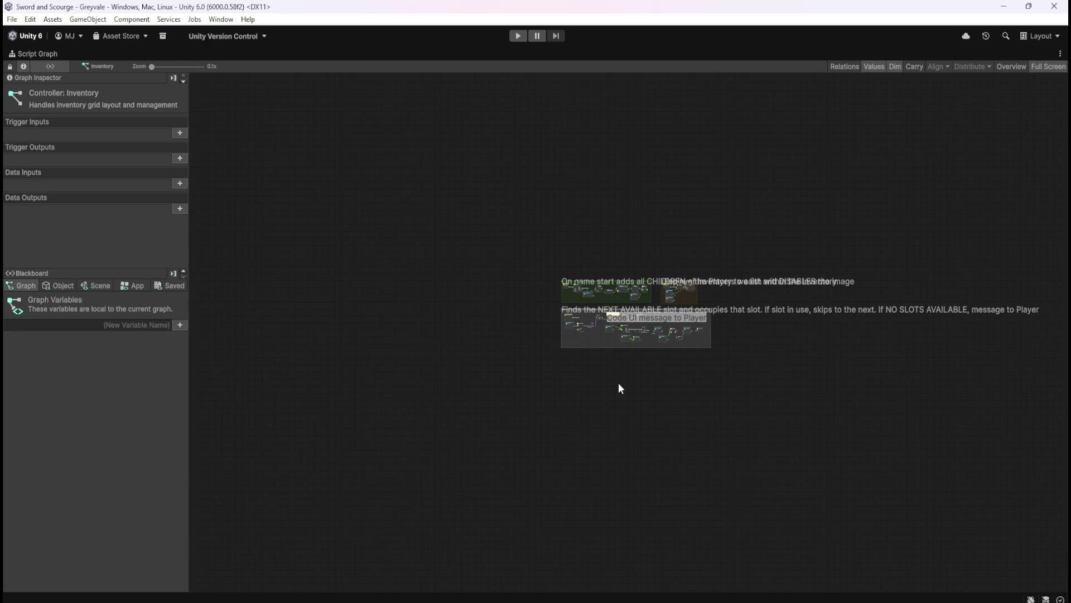
scroll(612, 422, up, 4)
drag(623, 211, 598, 376)
right_click(612, 347)
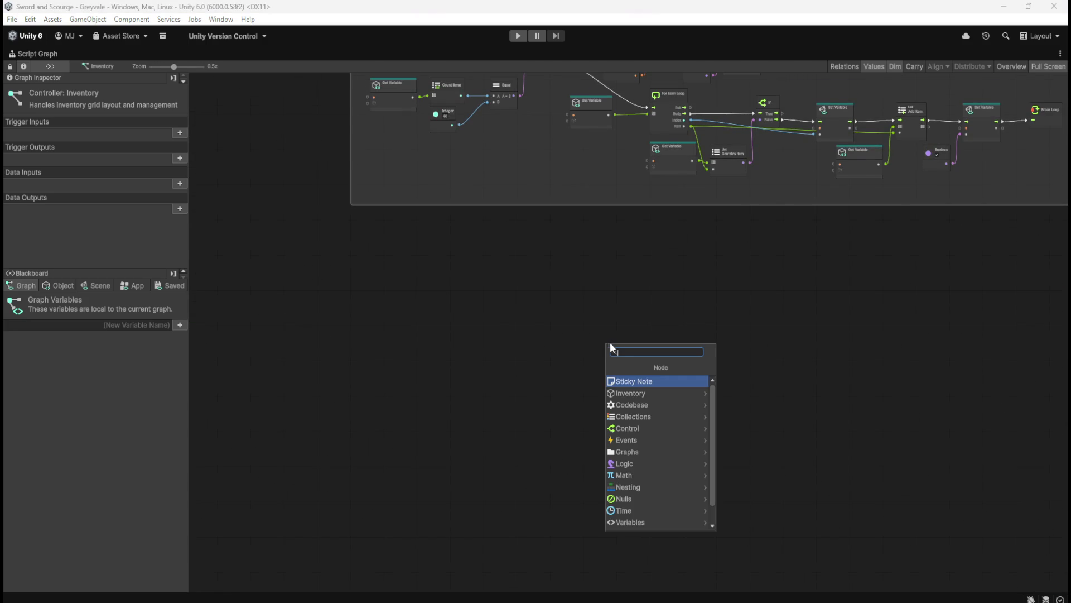
text(visible)
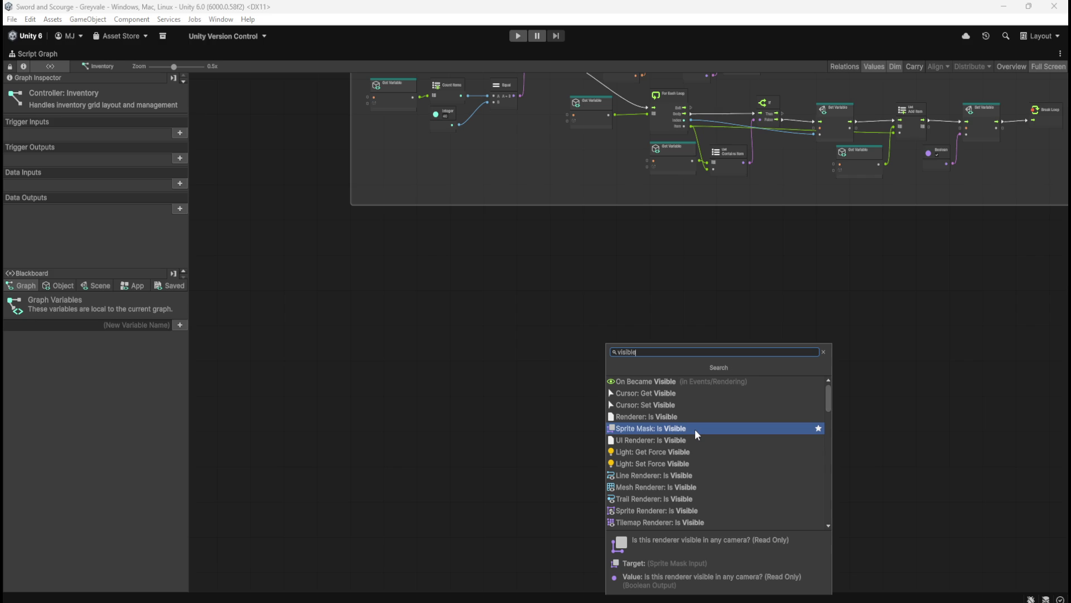
scroll(695, 428, down, 7)
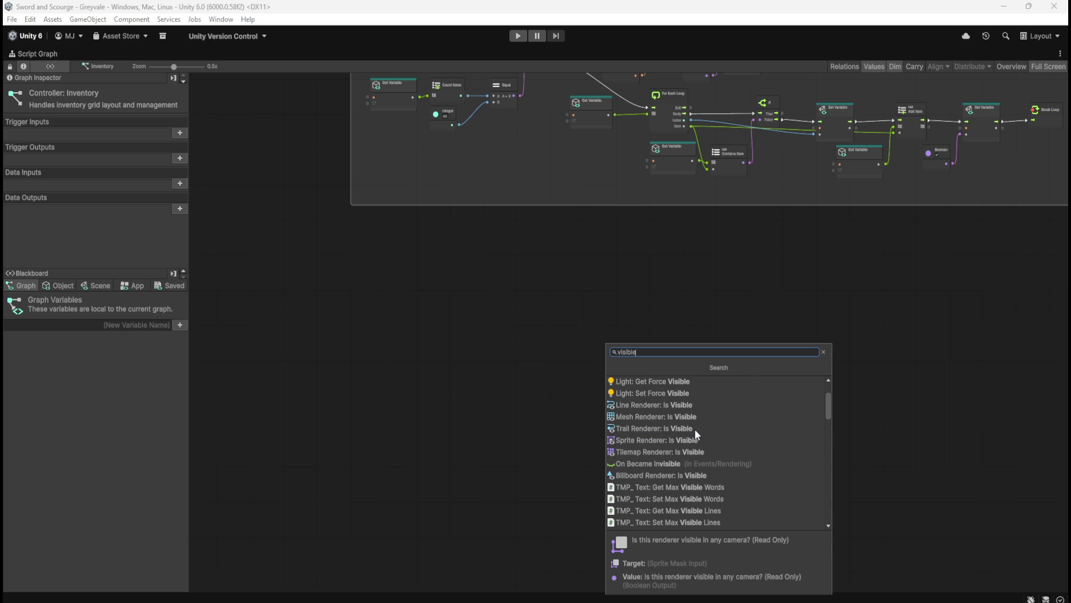
scroll(695, 429, down, 8)
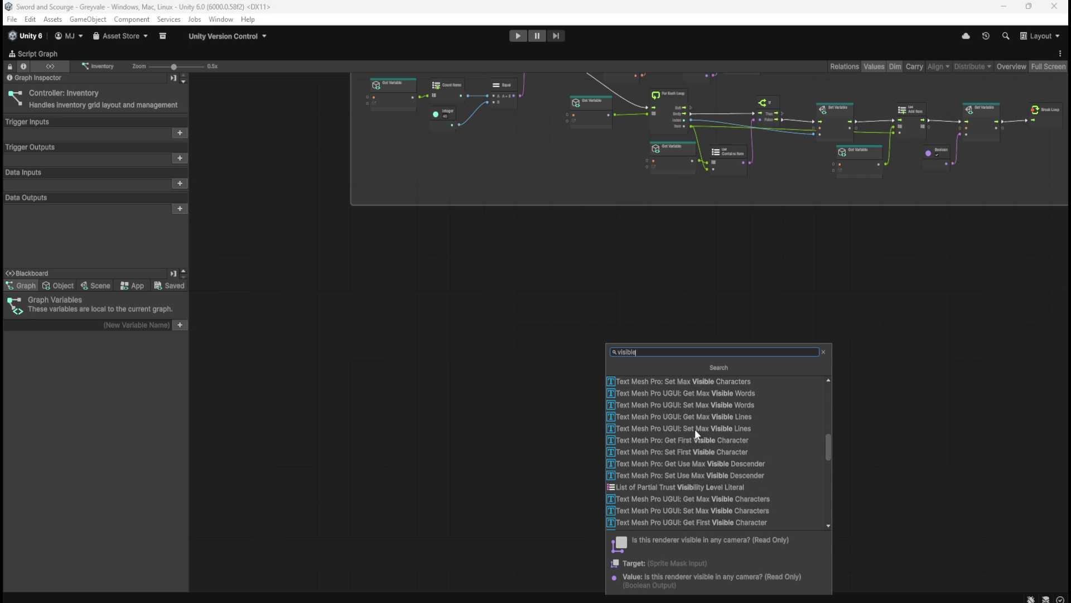
scroll(695, 428, down, 8)
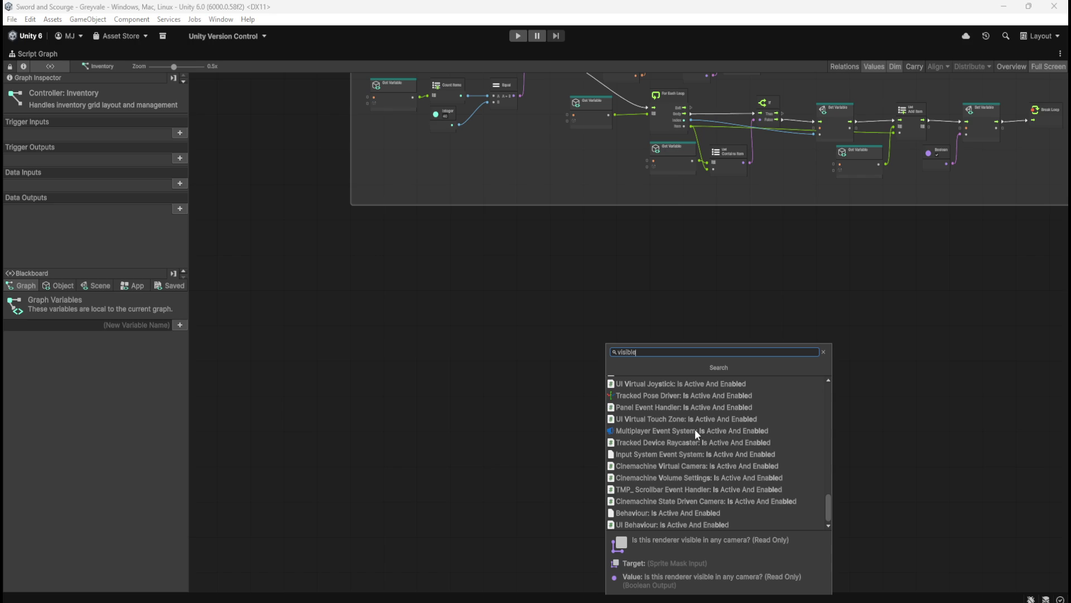
scroll(725, 425, up, 5)
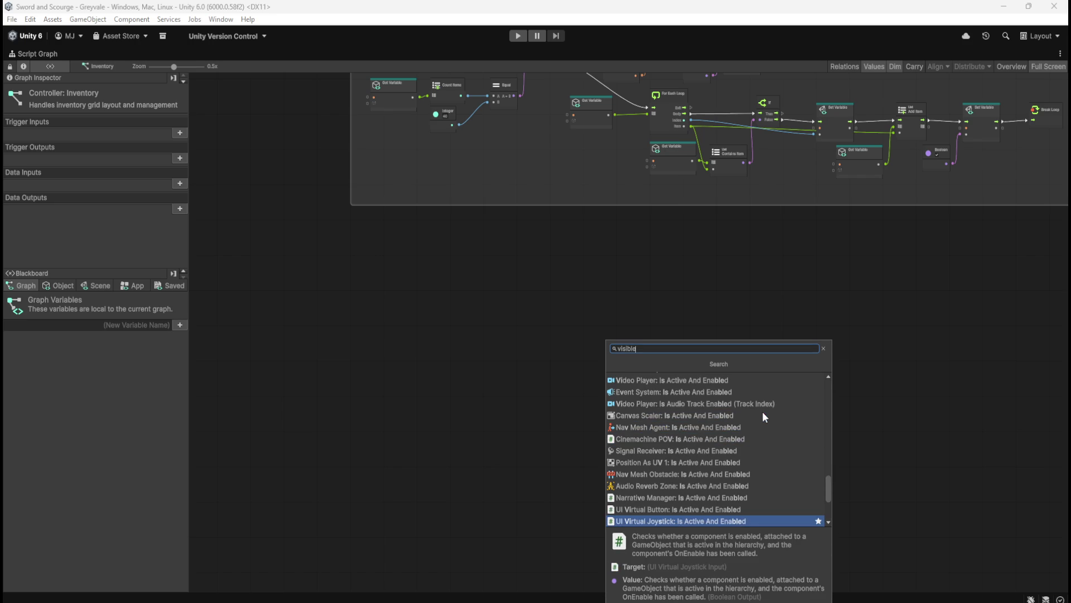
scroll(753, 479, up, 10)
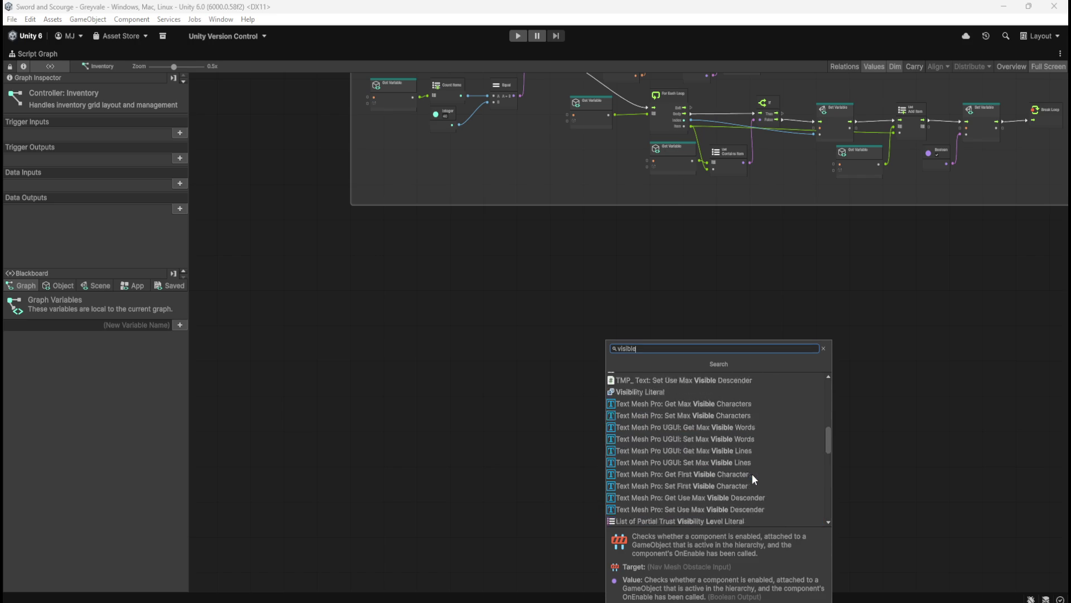
scroll(753, 479, up, 6)
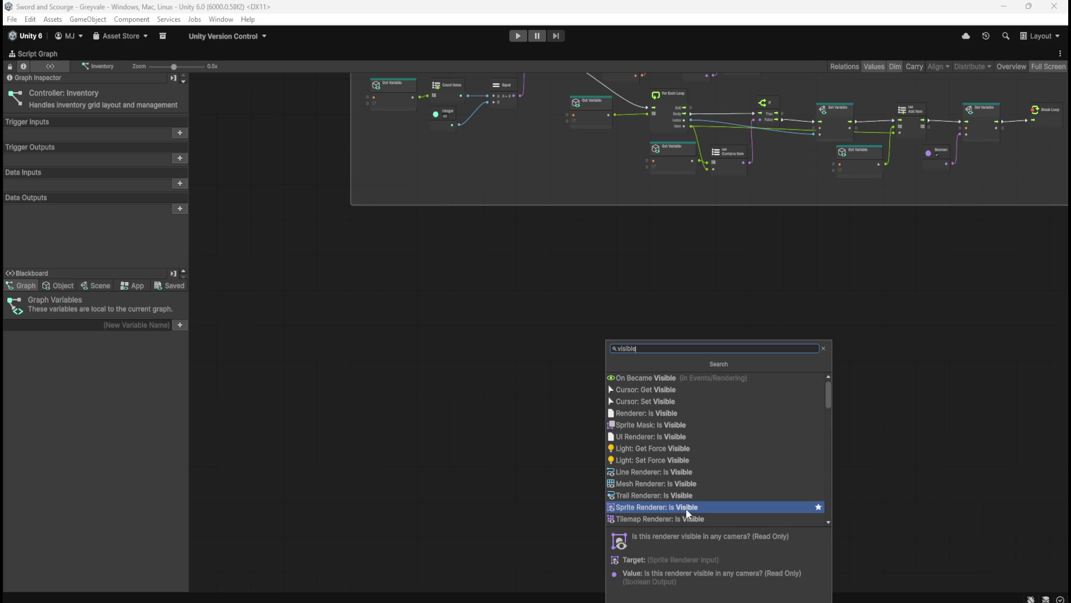
scroll(686, 516, down, 3)
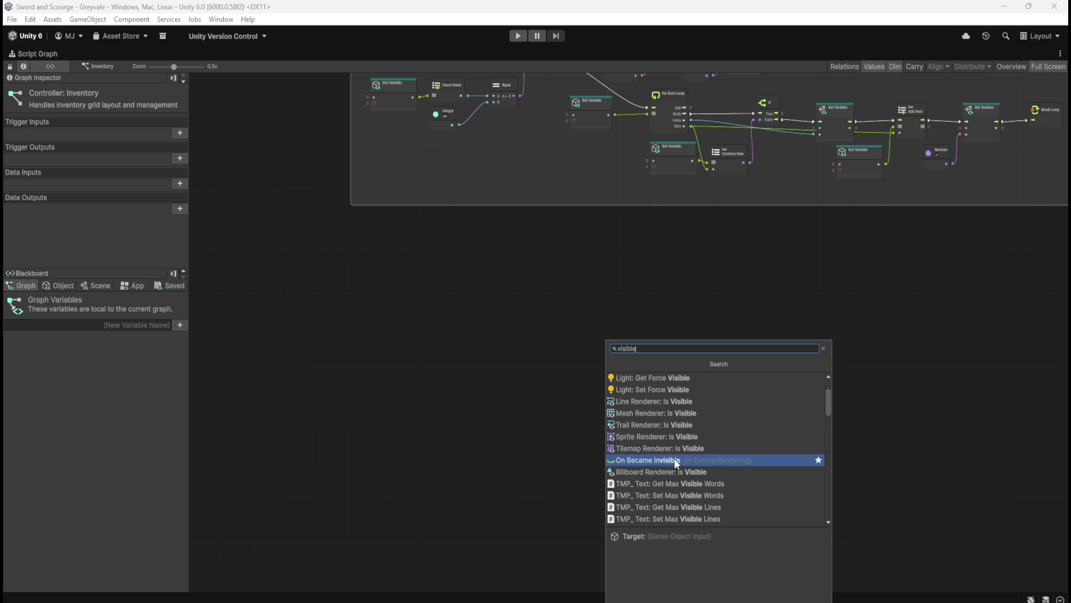
key(ctrl+a)
Step: Search the node finder for 'set visible' and browse the matching results such as Cursor: Set Visible
text(set in)
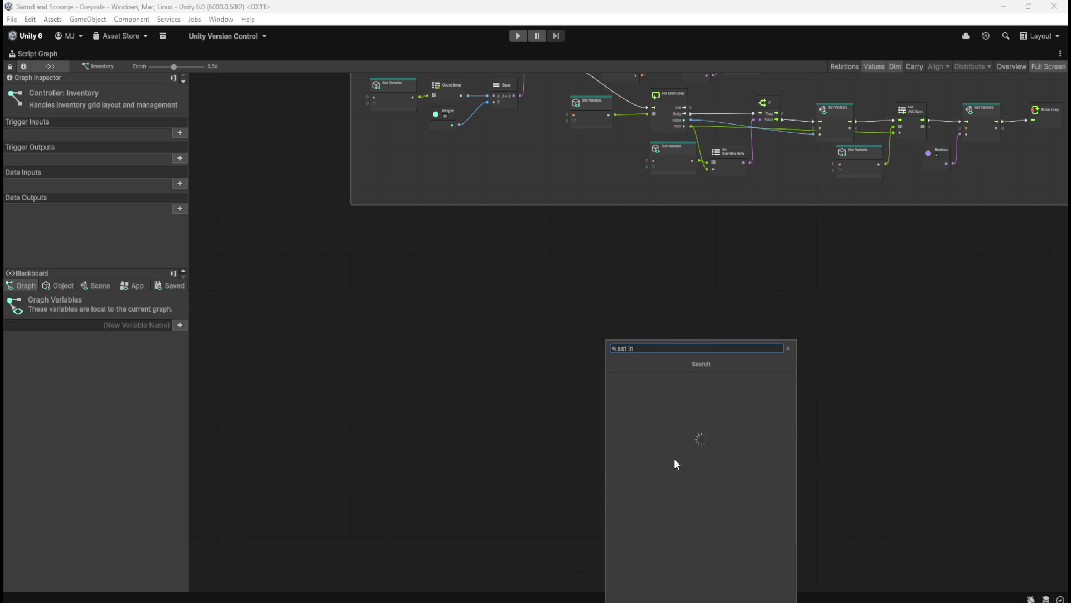
text(visible)
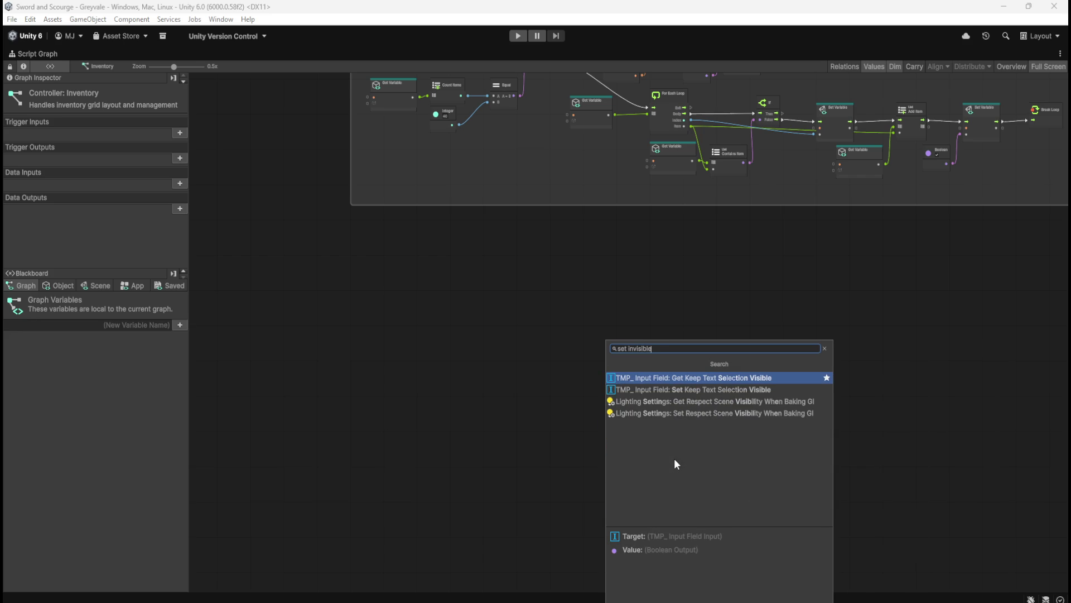
key(BackSpace)
key(BackSpace)
key(BackSpace)
text(v)
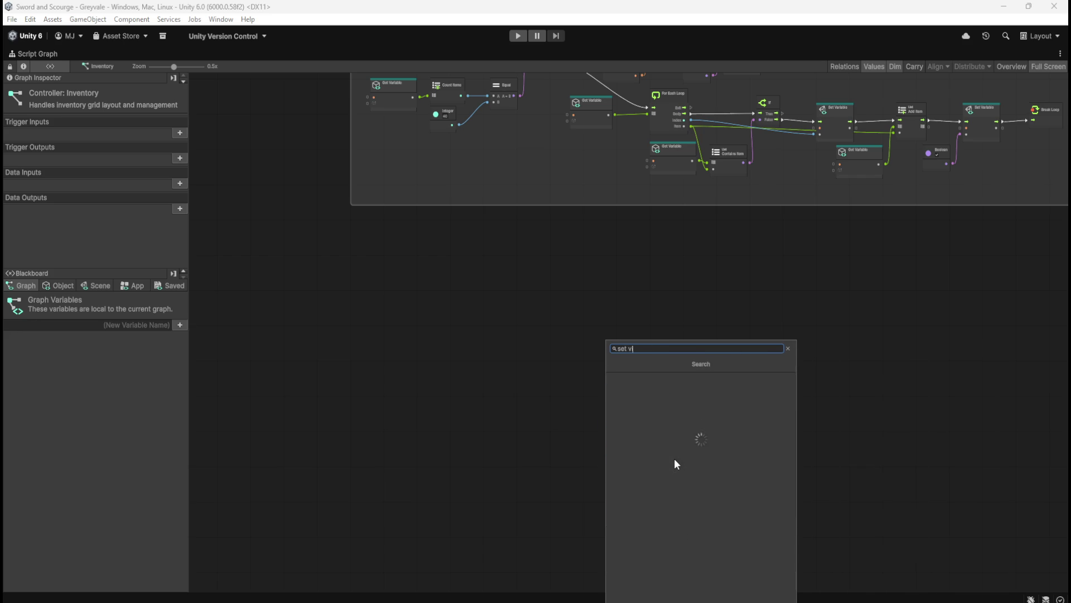
text(isib)
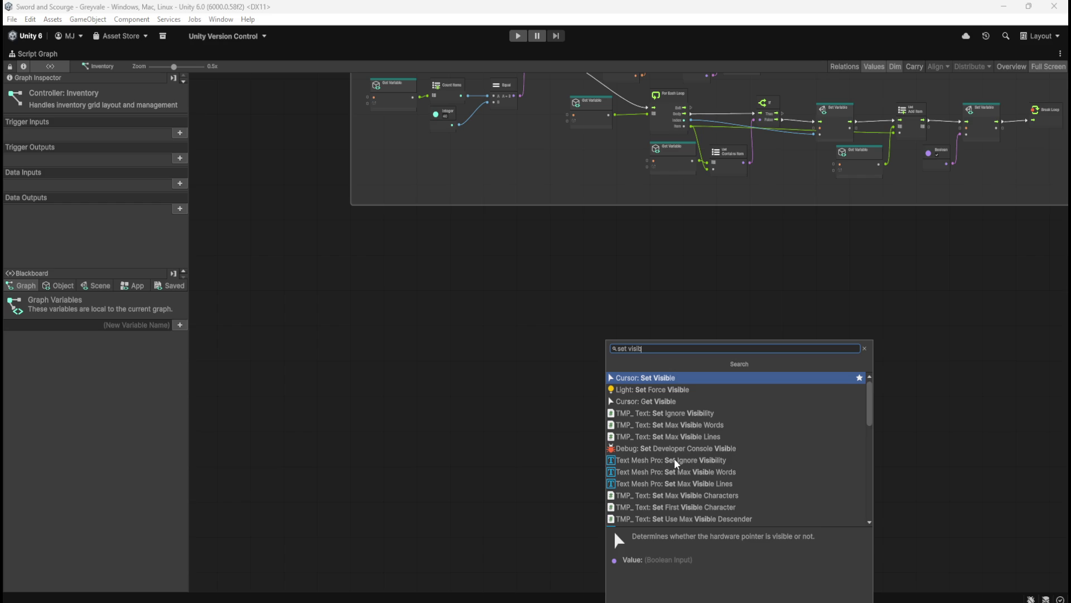
text(le)
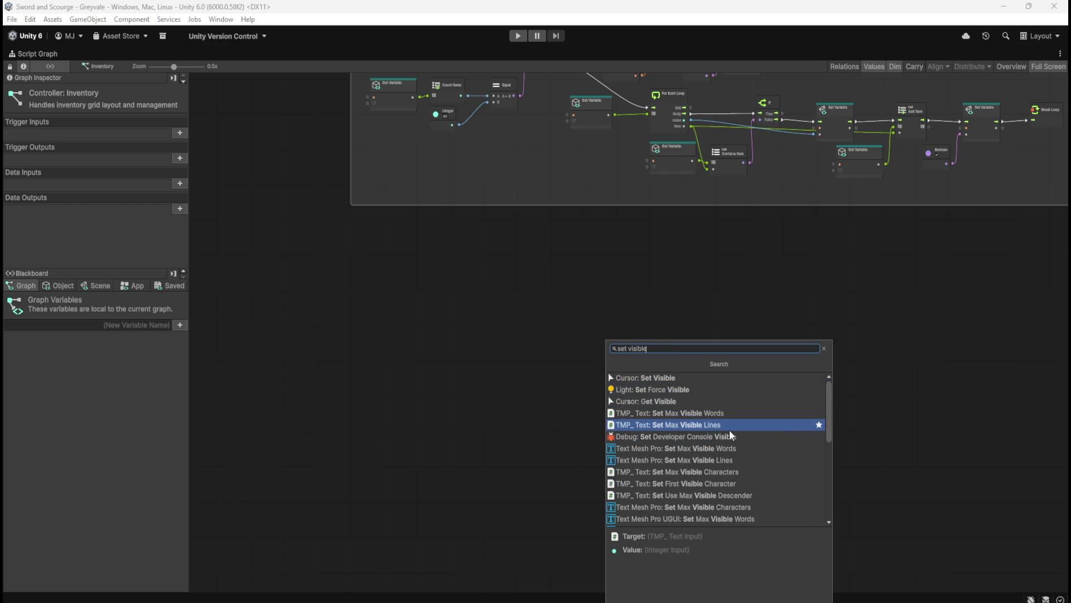
scroll(735, 454, down, 3)
scroll(738, 448, down, 5)
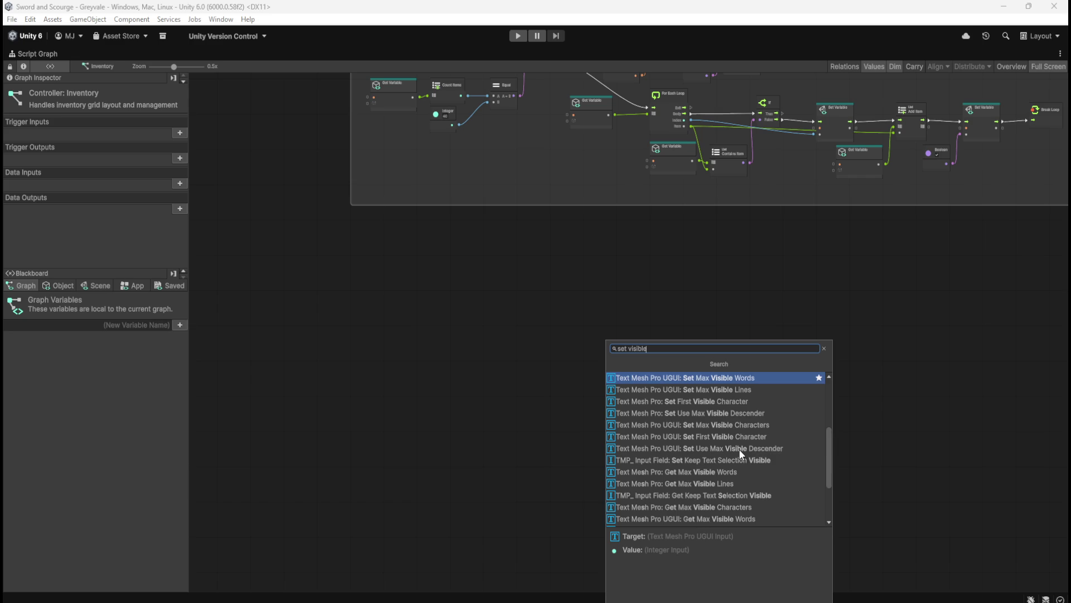
scroll(739, 449, down, 1)
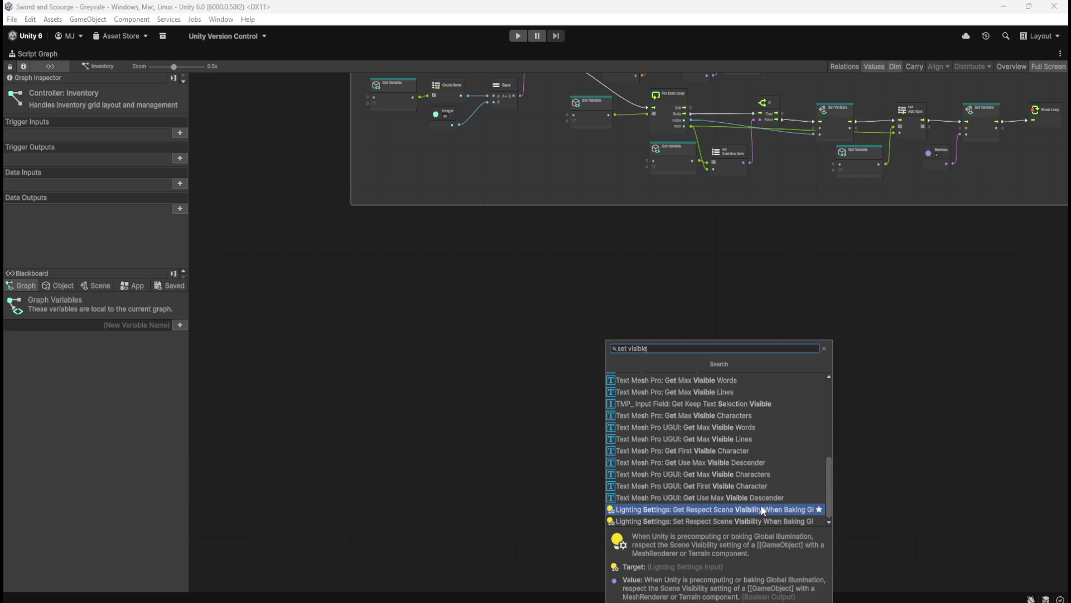
scroll(765, 505, up, 5)
scroll(764, 502, down, 5)
scroll(758, 513, up, 5)
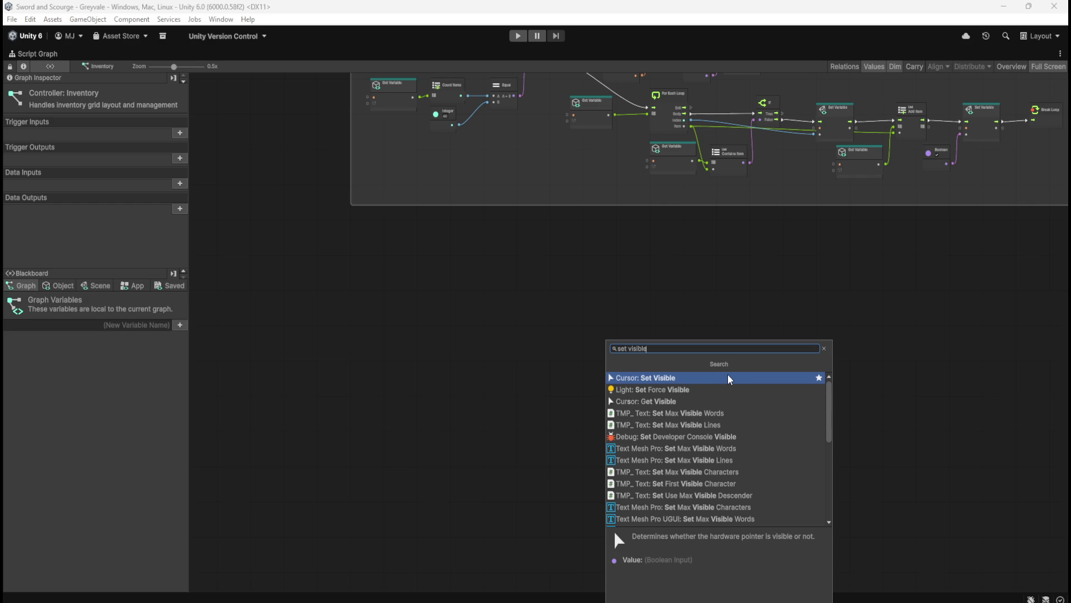
key(ctrl+a)
Step: Search 'game ob' and add Set Hide Flags from the Game Object category
text(game ob)
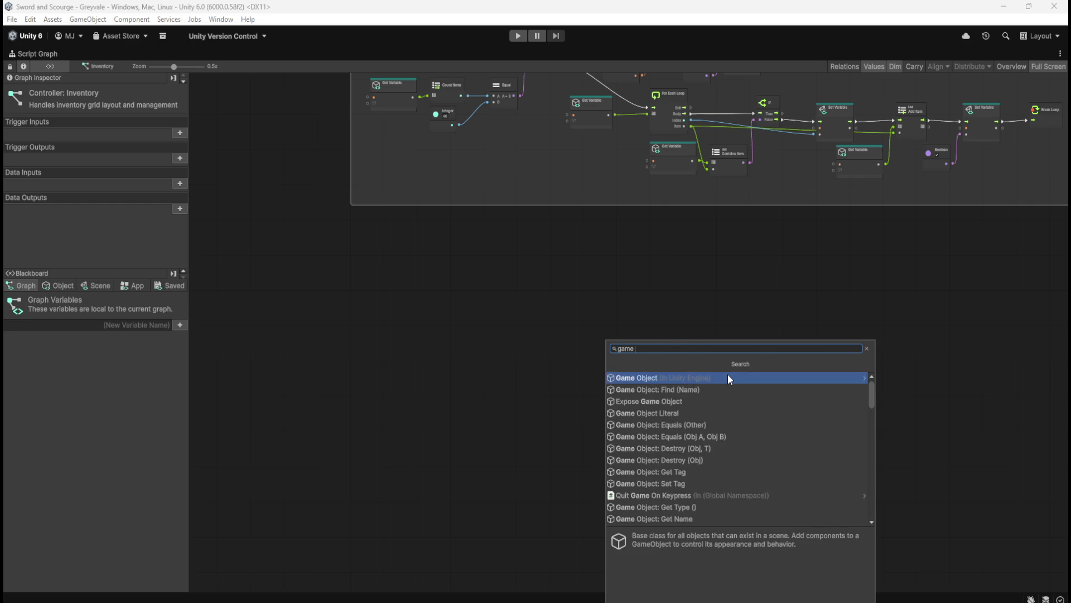
click(728, 378)
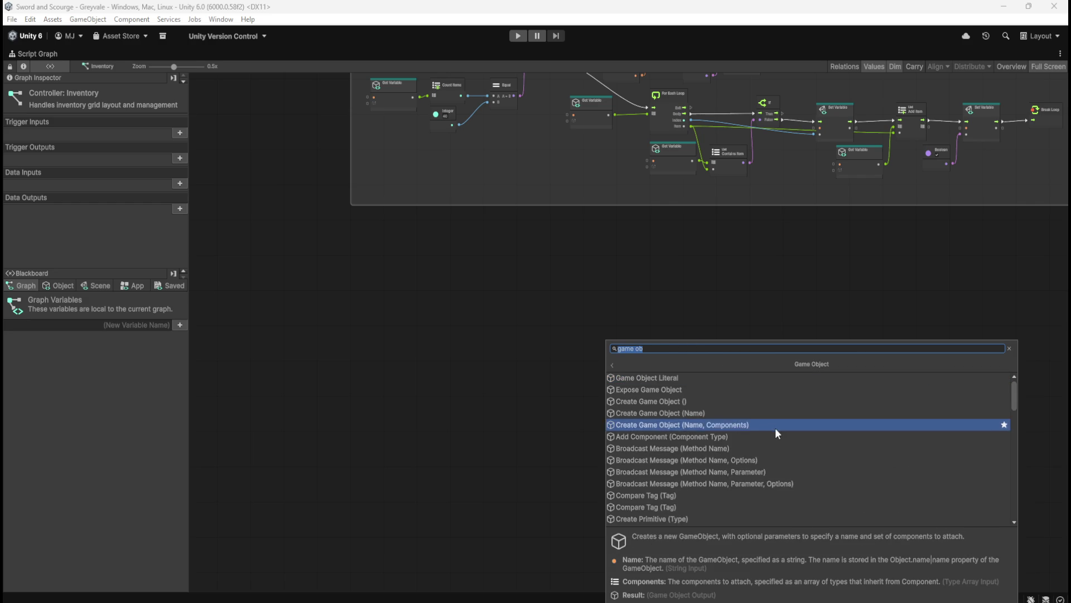
scroll(775, 427, down, 15)
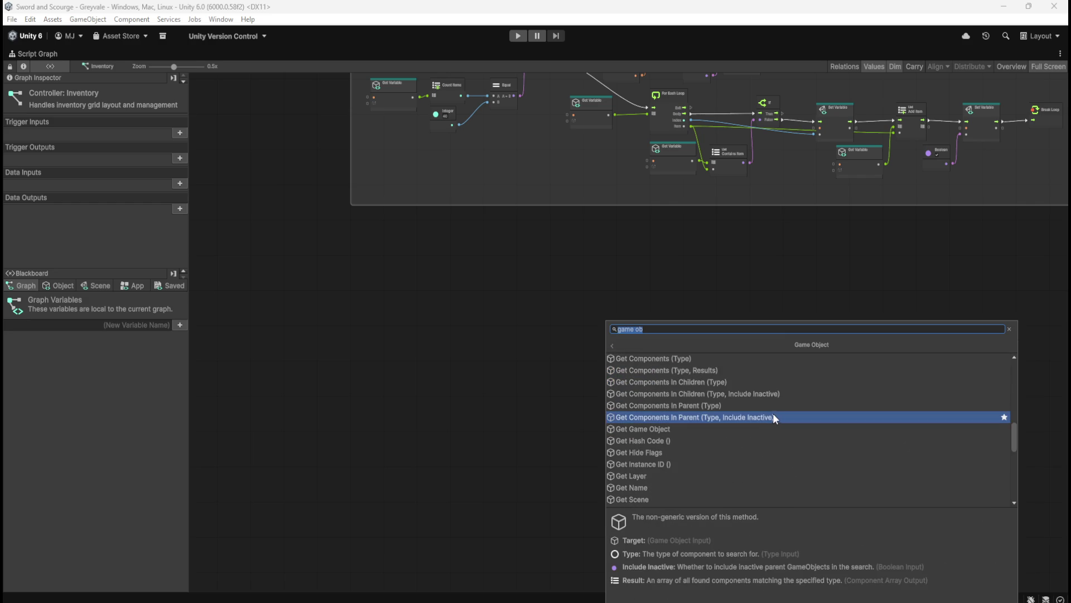
scroll(773, 415, down, 3)
scroll(775, 398, up, 1)
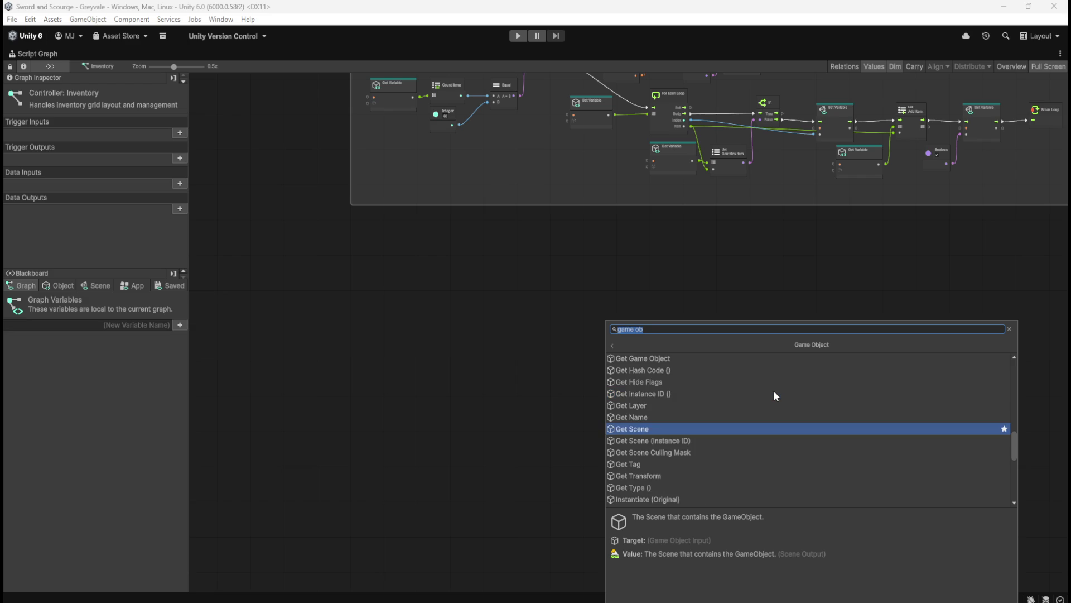
scroll(765, 440, down, 9)
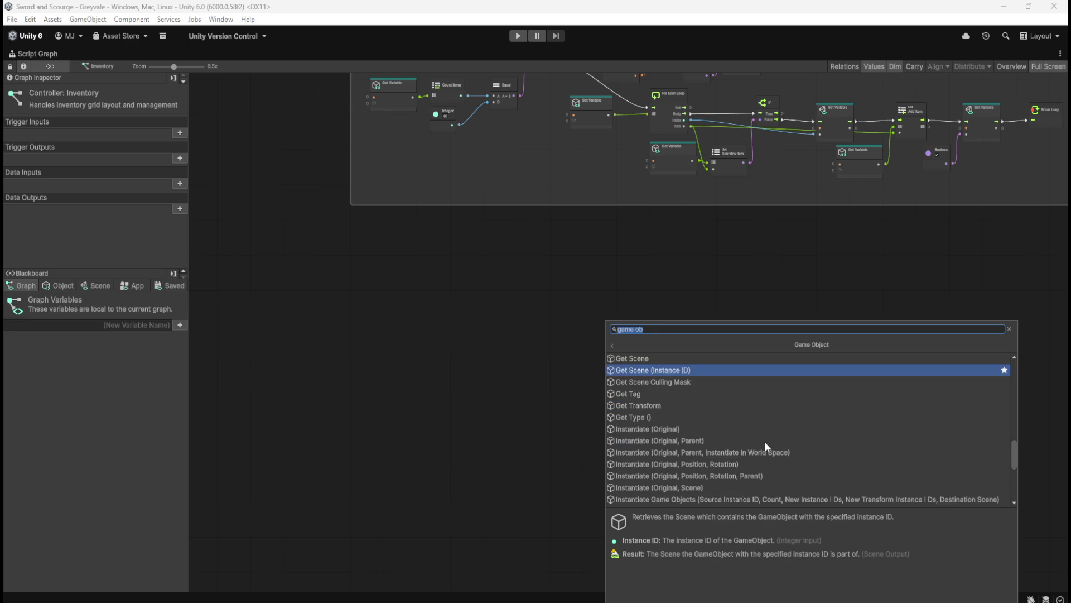
scroll(764, 441, down, 3)
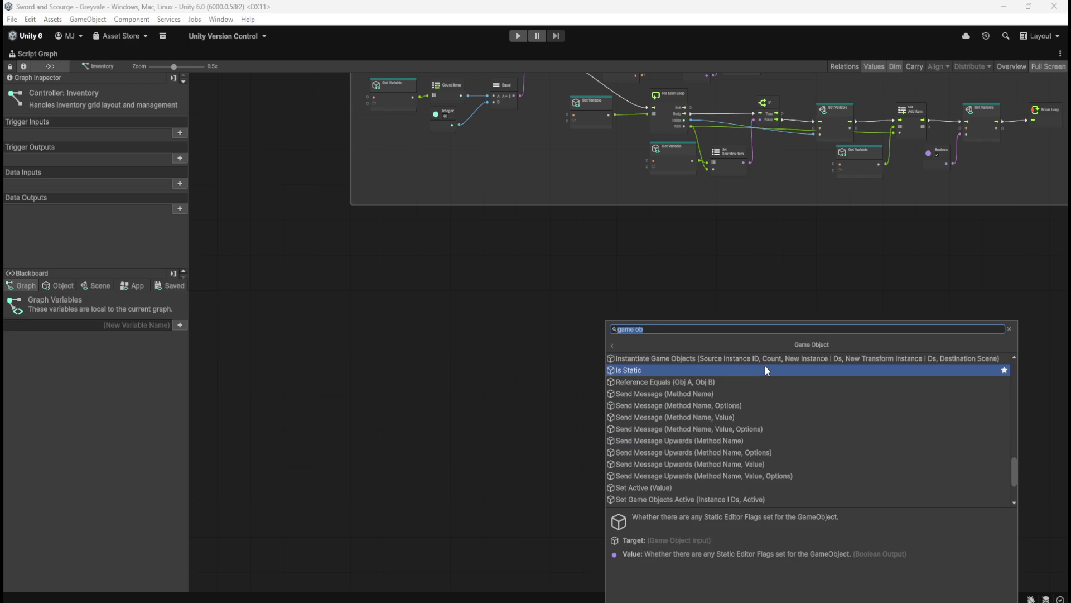
scroll(771, 404, down, 1)
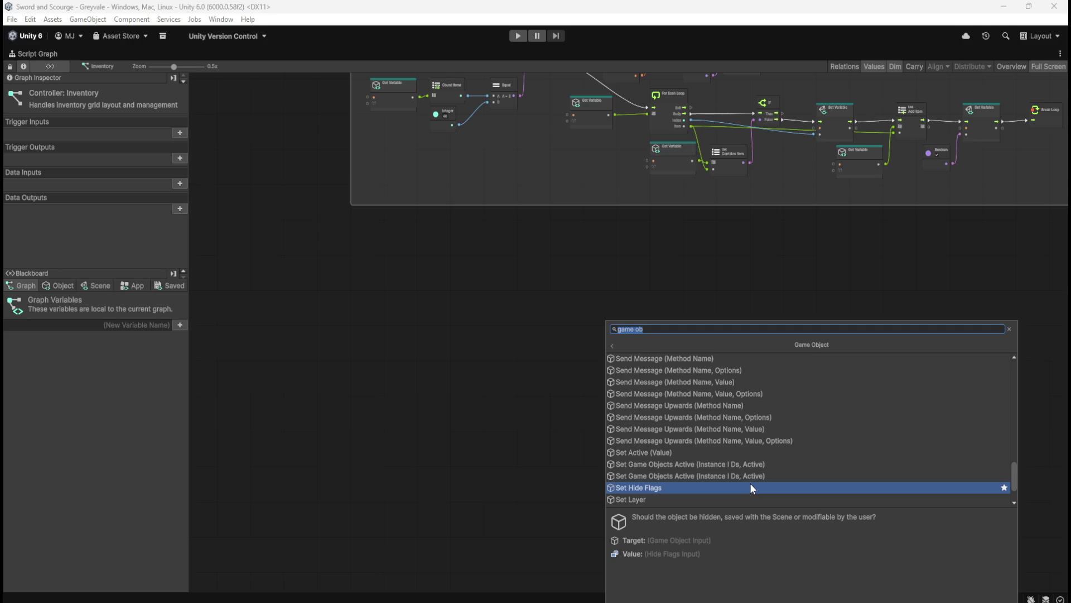
scroll(750, 483, down, 1)
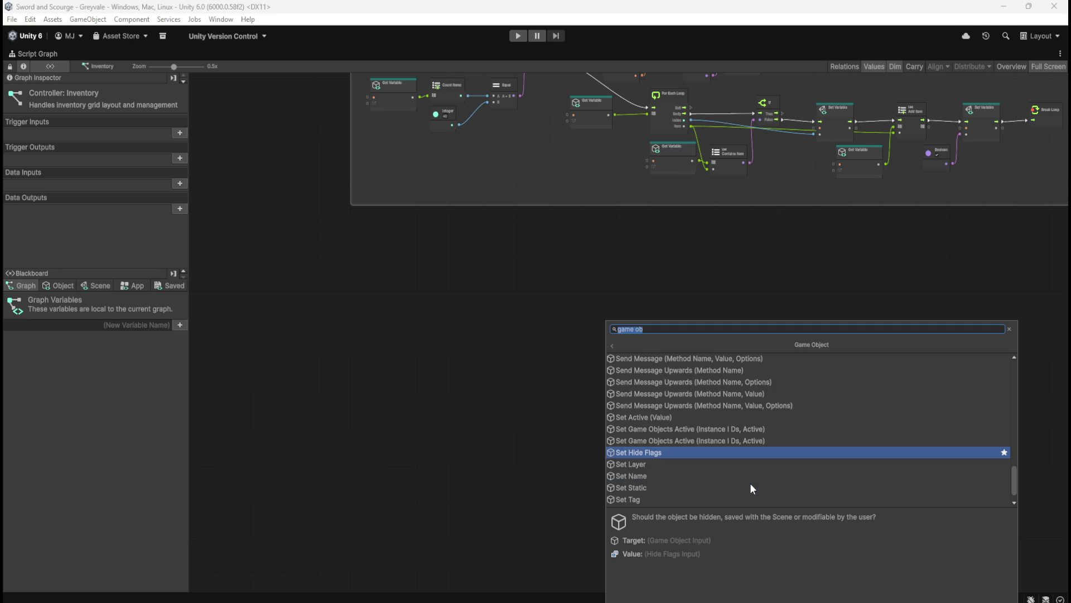
scroll(750, 489, down, 1)
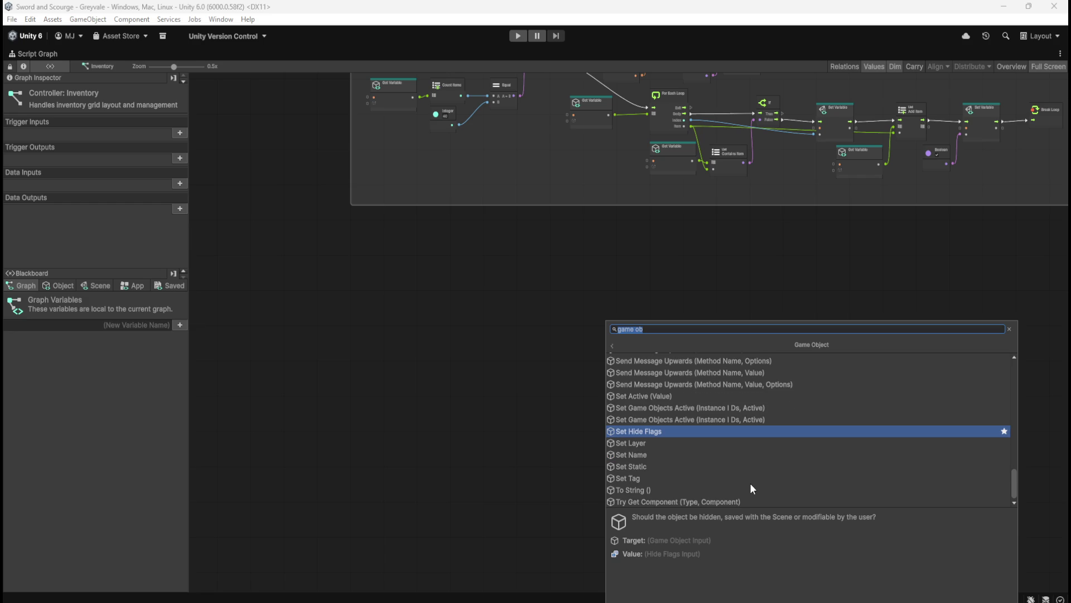
click(676, 433)
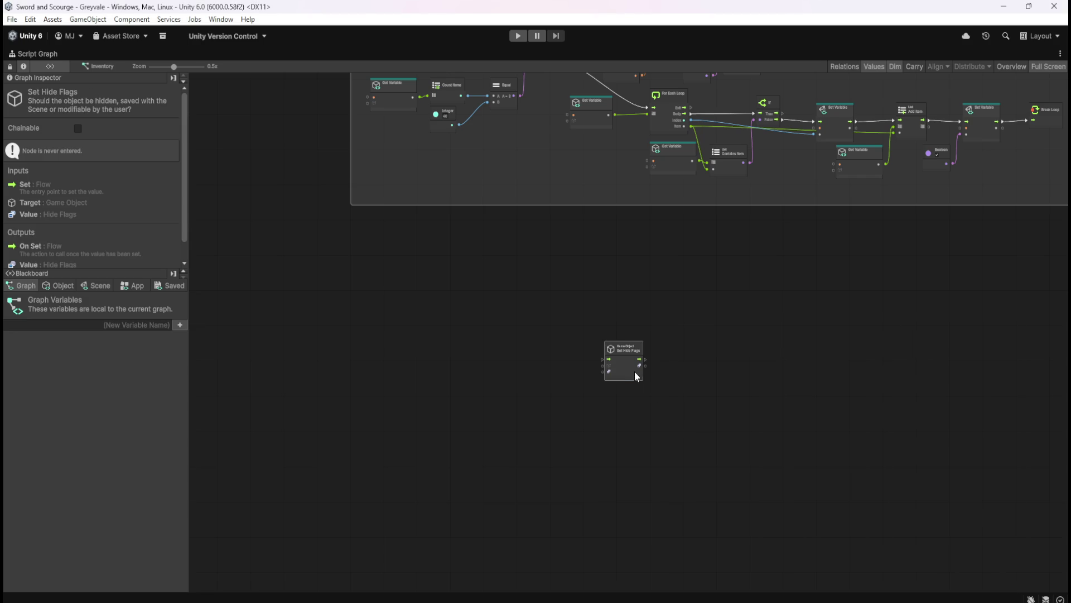
Step: Delete the Set Hide Flags node, still set to None, from the Inventory Controller graph
scroll(635, 370, up, 5)
click(627, 382)
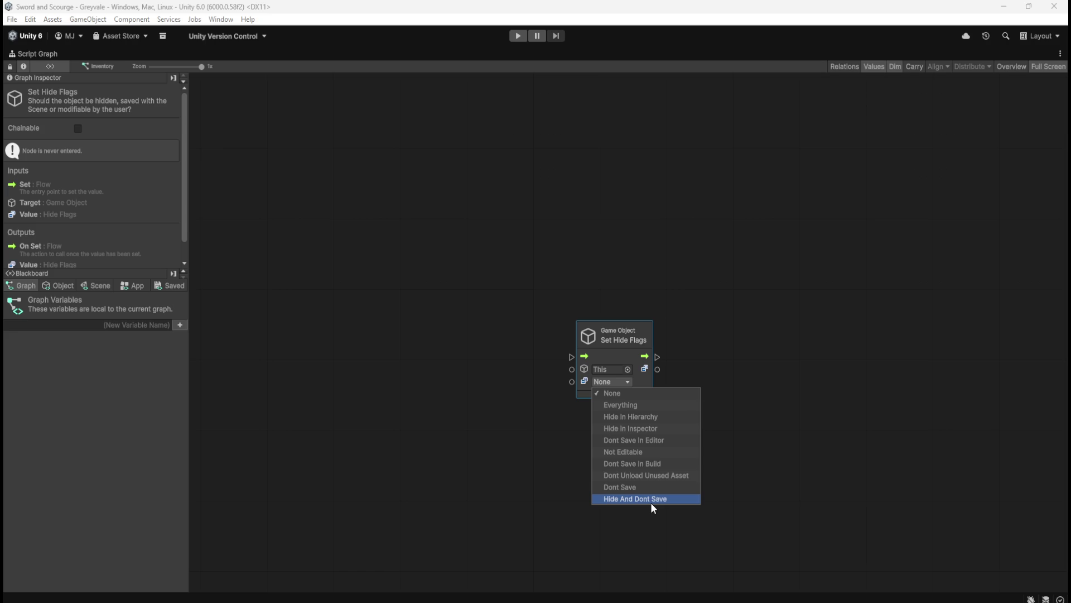
drag(464, 254, 723, 423)
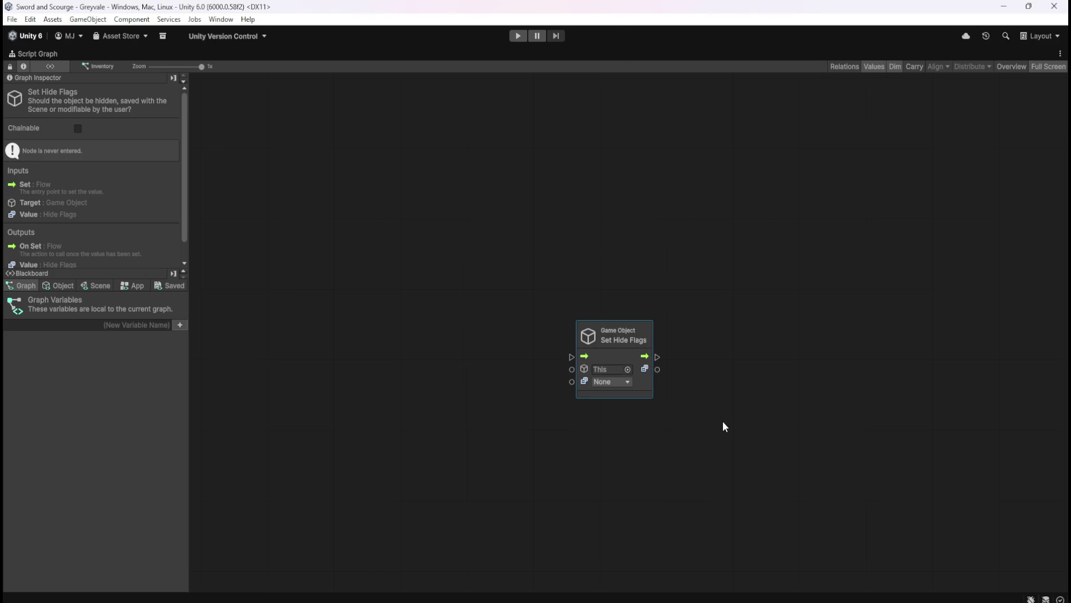
key(Delete)
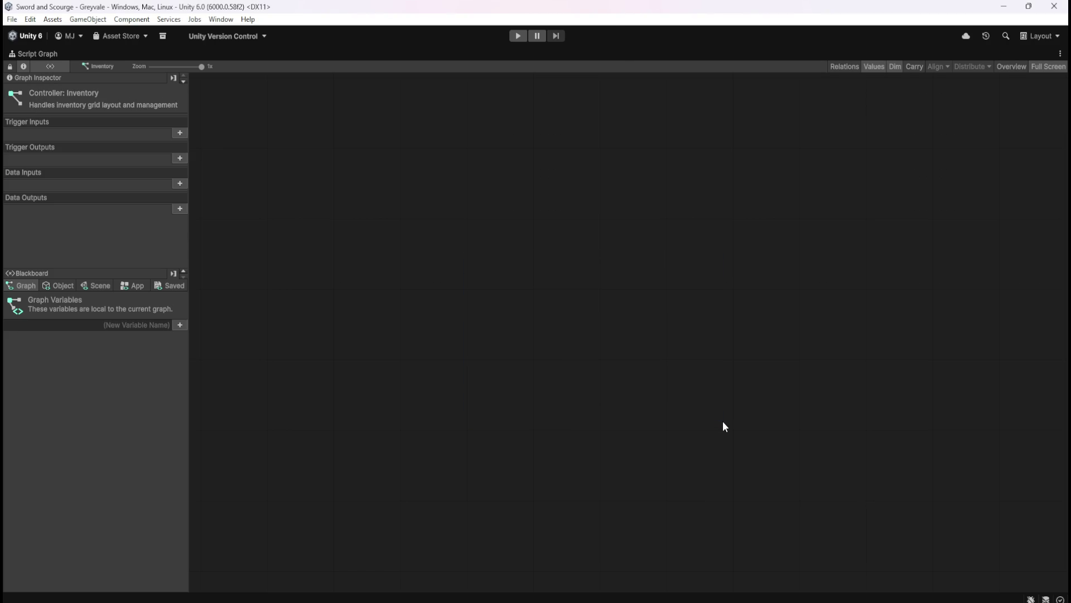
Step: Frame the whole Inventory graph, restore the full editor layout, and select CanvasHUD
key(Home)
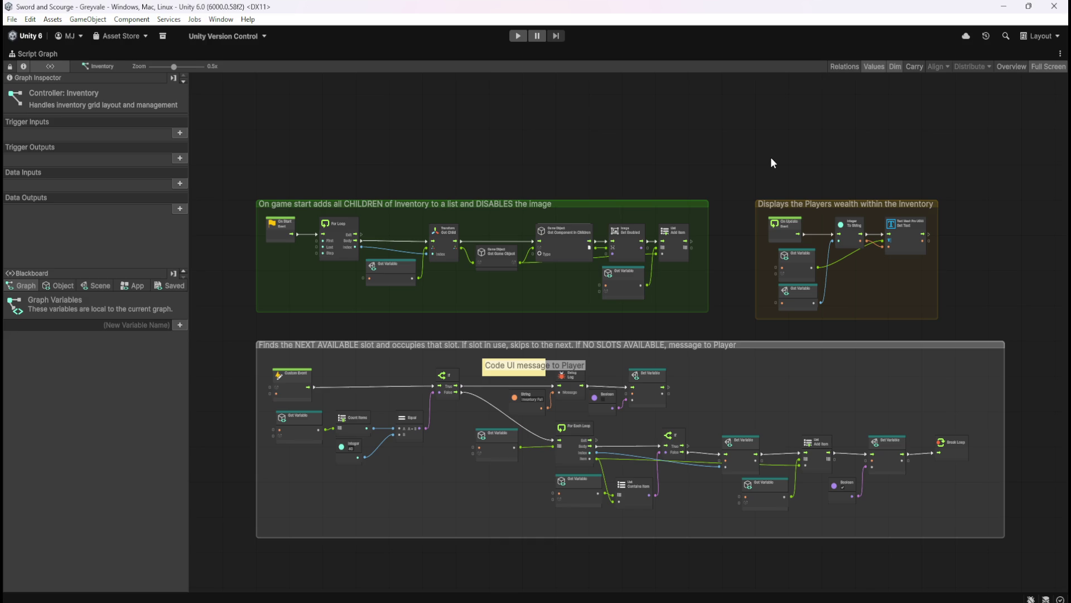
key(shift+space)
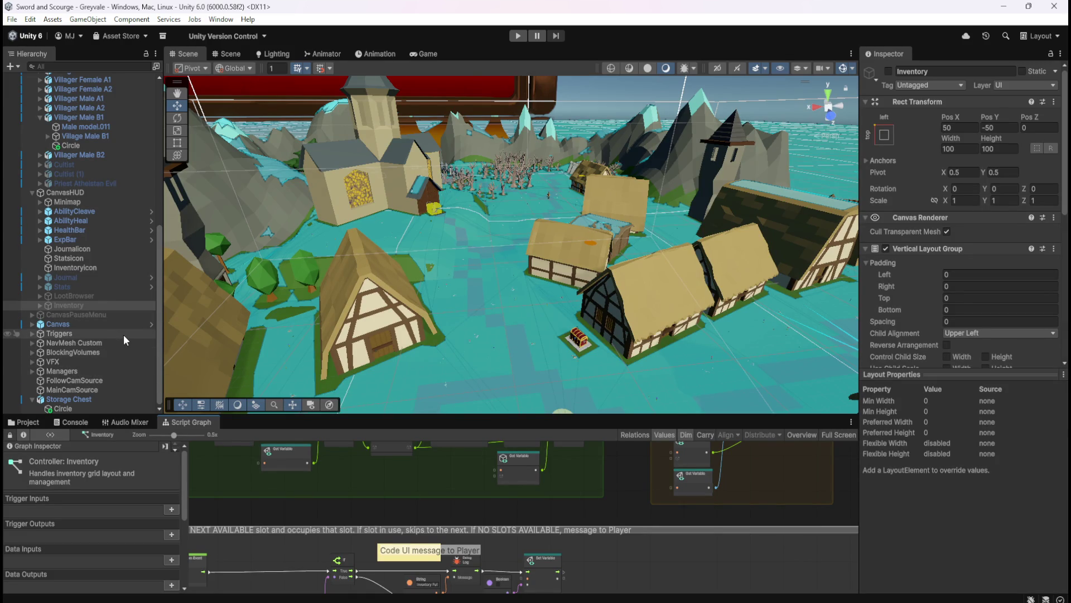
click(107, 192)
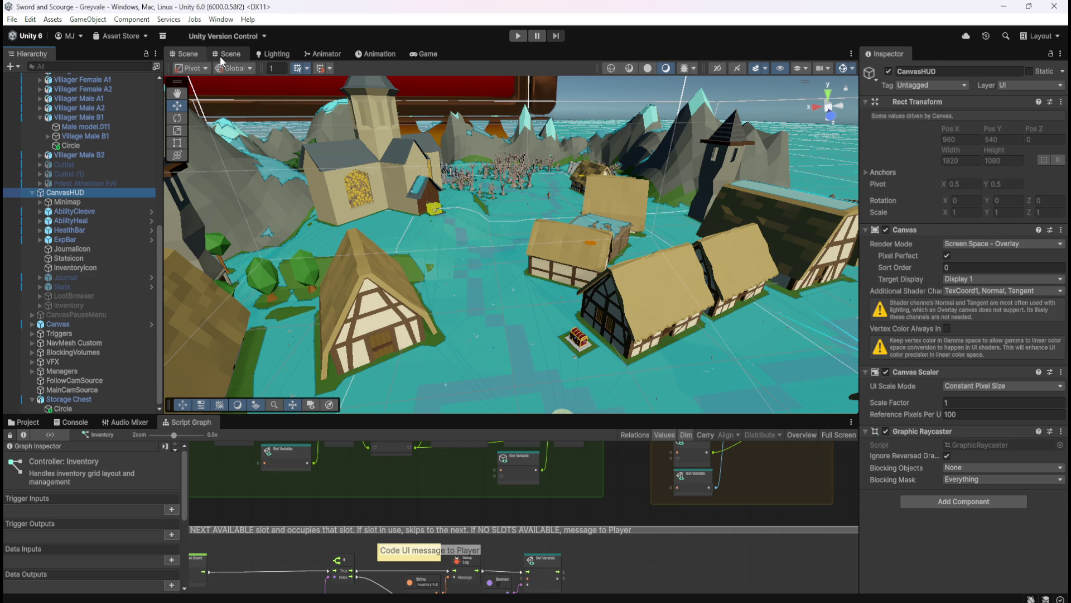
Step: Frame CanvasHUD in a 2D Scene view and activate LootBrowser so its Loot panel shows
key(f)
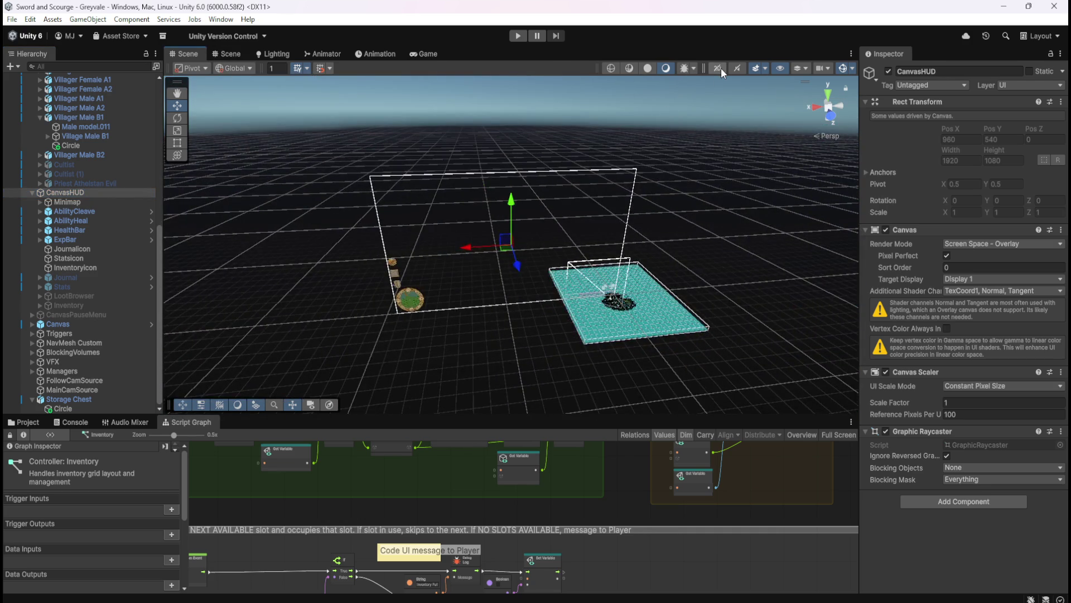
click(721, 68)
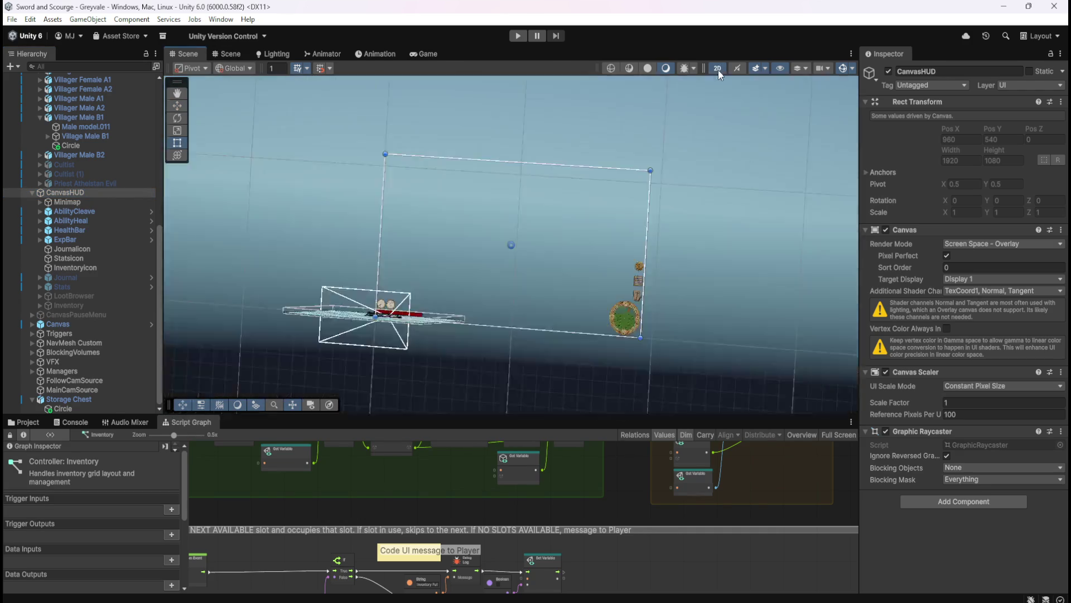
scroll(463, 162, up, 3)
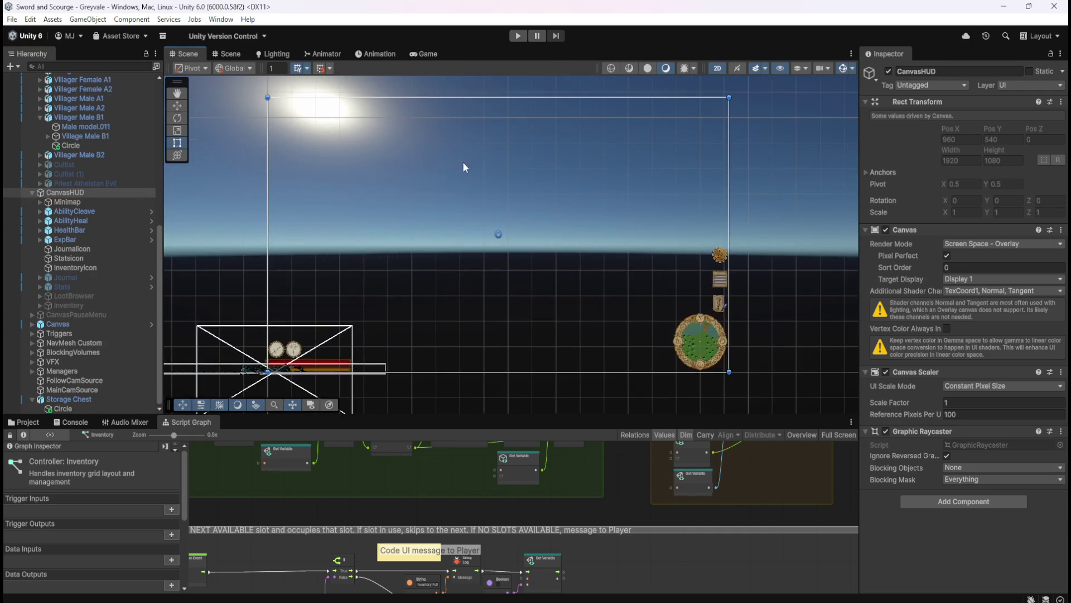
scroll(653, 270, down, 1)
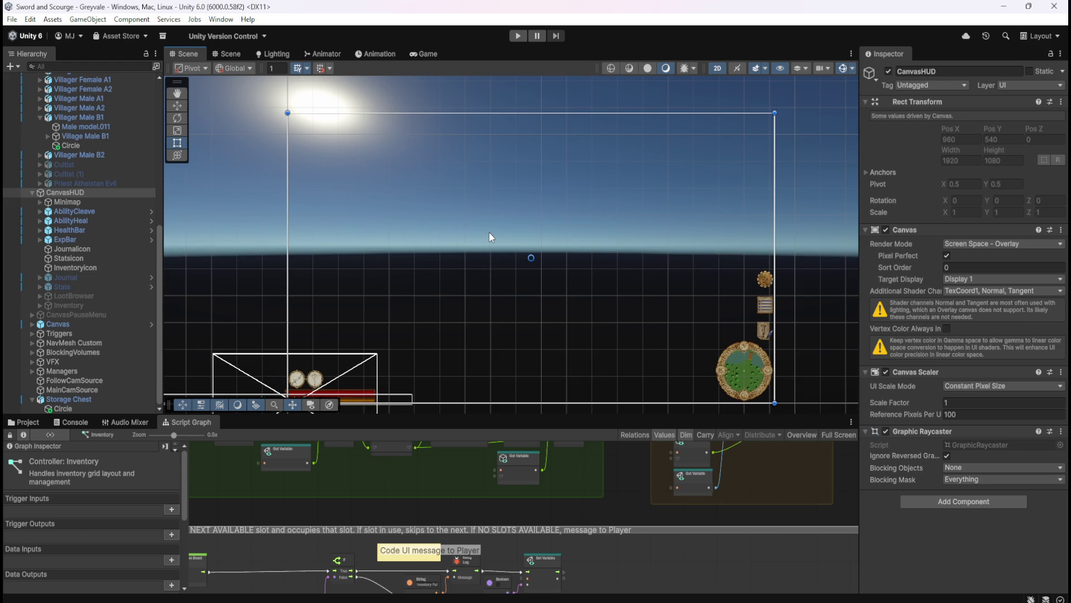
click(84, 296)
click(888, 71)
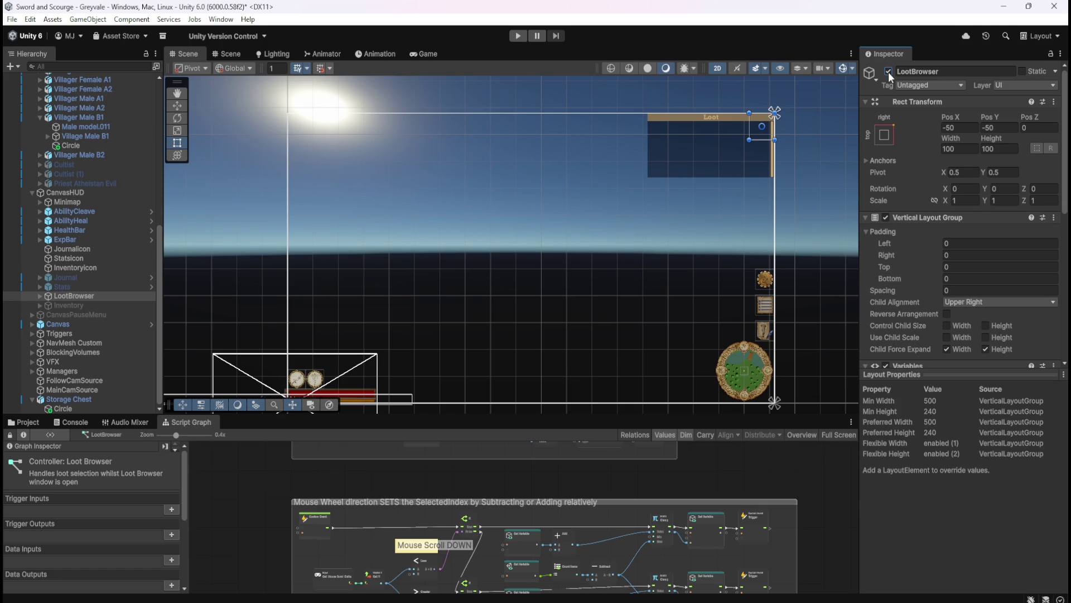
Step: Check MainCamera's Culling Mask layers and its own Layer setting without changing anything
scroll(87, 212, up, 10)
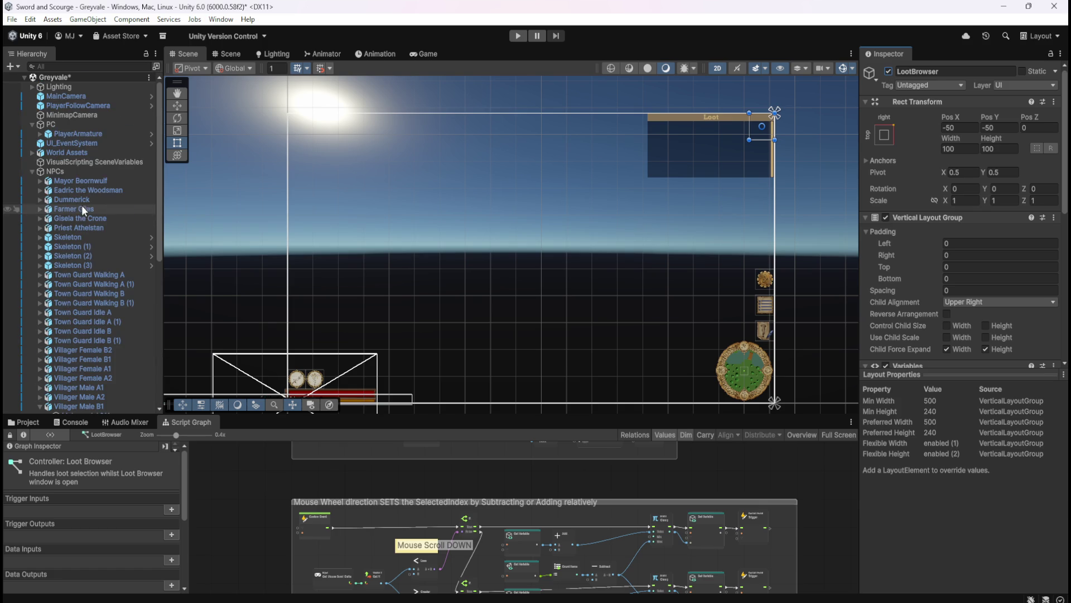
click(103, 97)
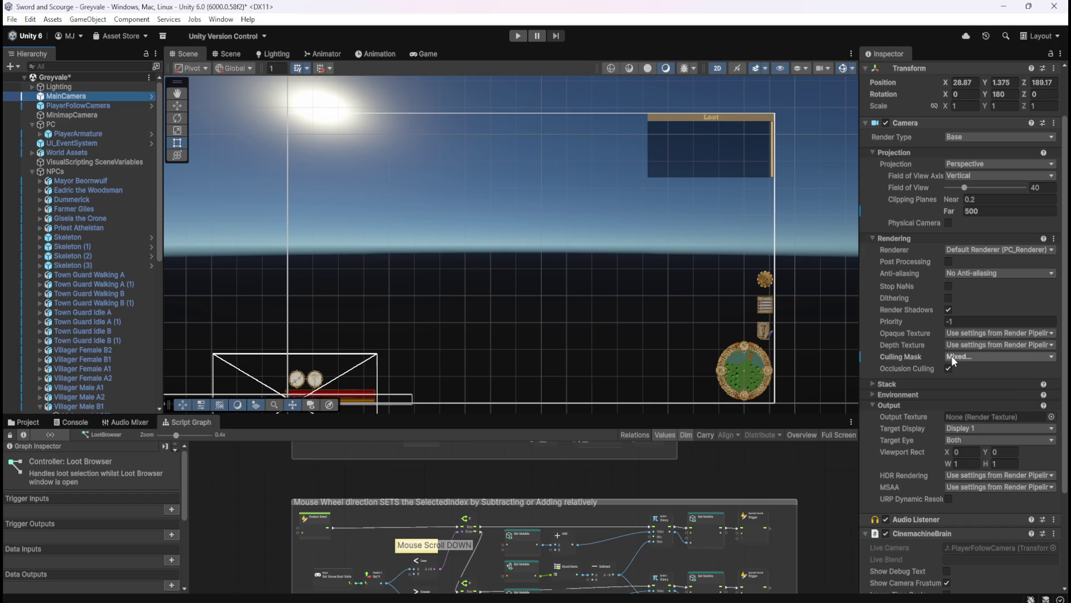
click(960, 356)
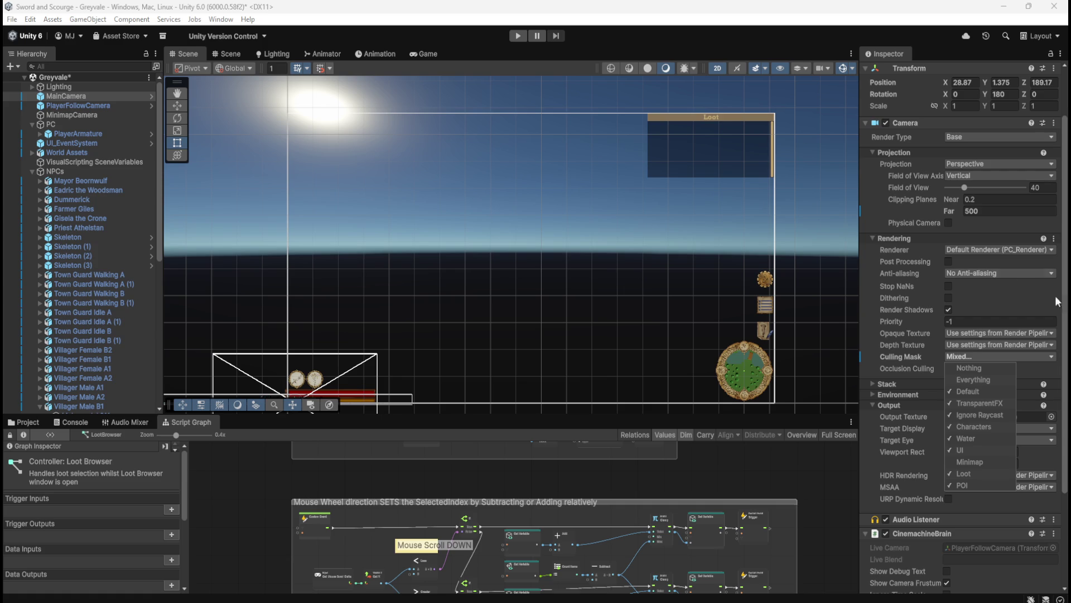
scroll(911, 196, up, 2)
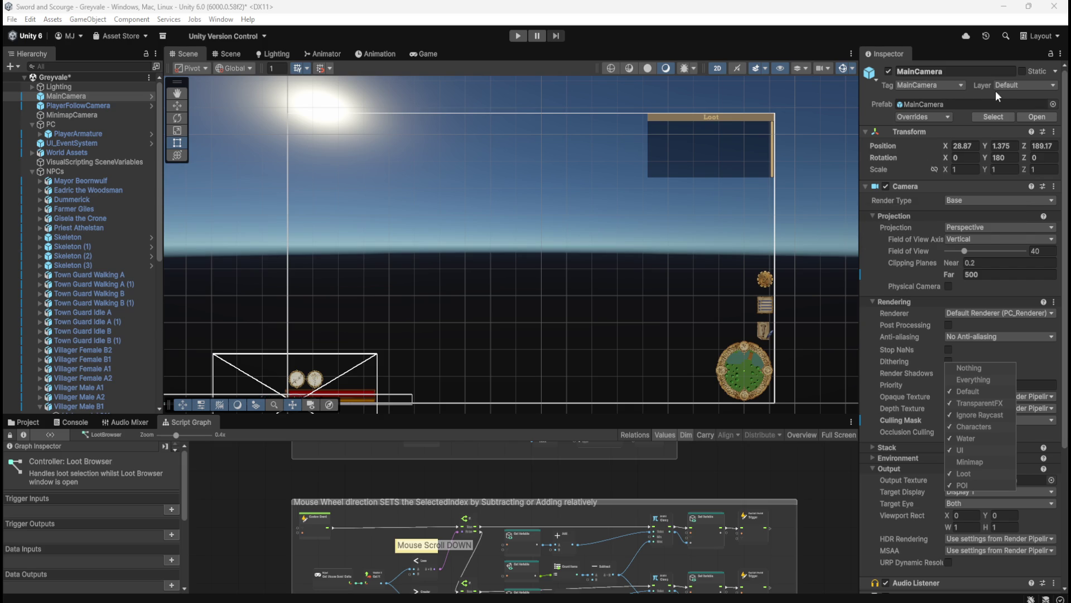
click(1039, 84)
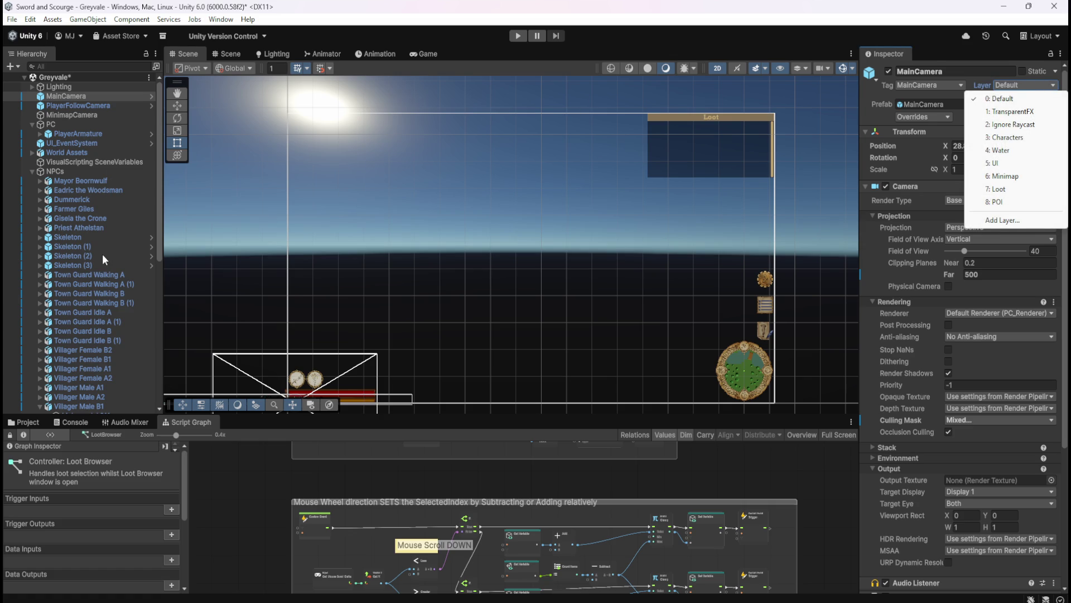
click(159, 165)
Step: Collapse Villager Male B1 and the NPCs group, then select LootBrowser
mouse_move(161, 216)
mouse_down()
mouse_move(159, 242)
mouse_move(162, 234)
mouse_up()
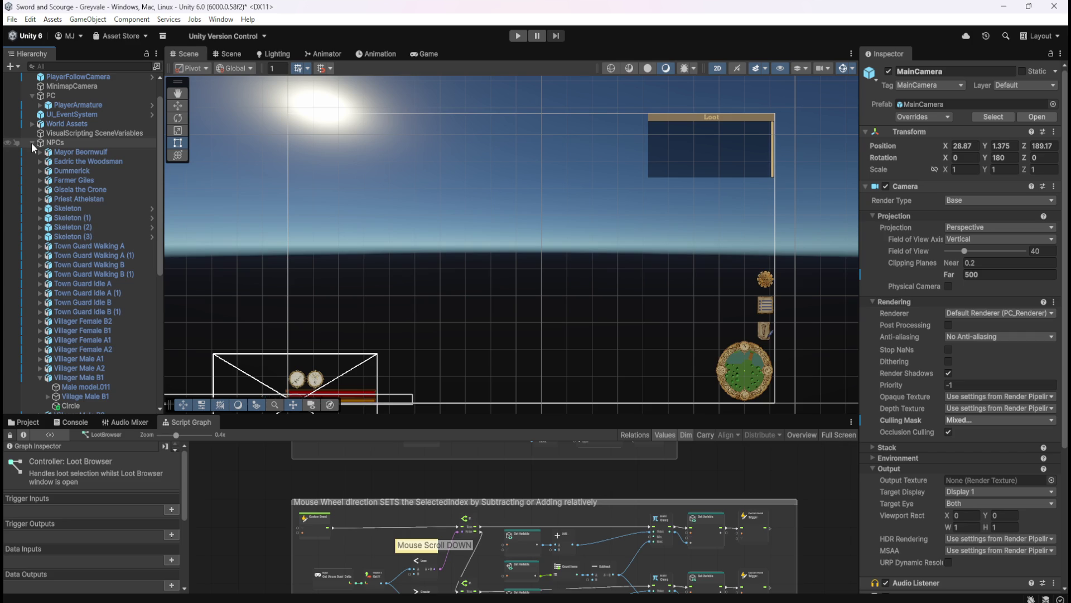
click(39, 378)
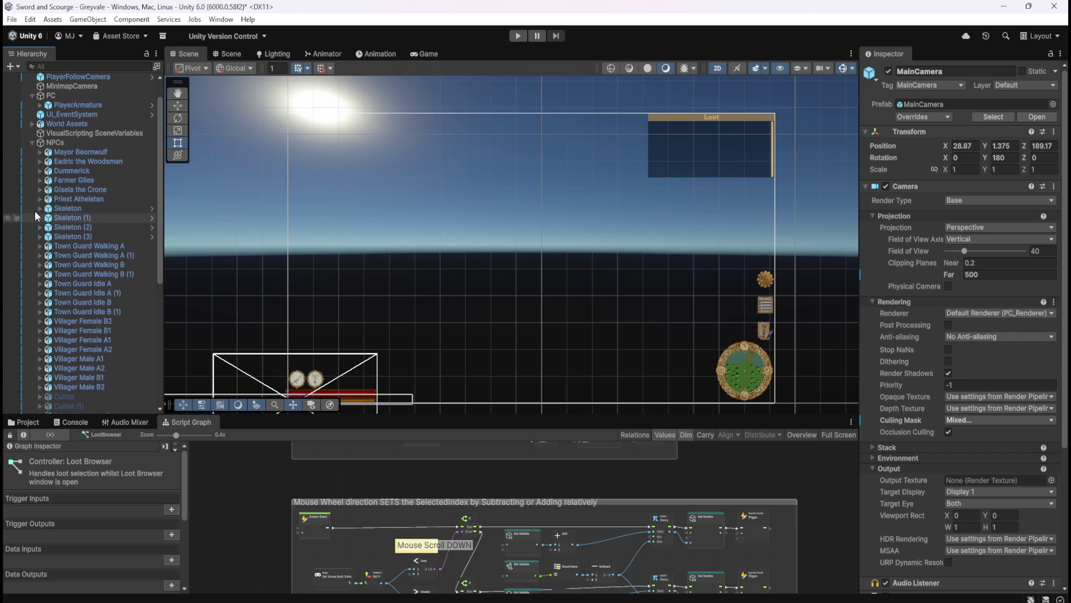
click(32, 143)
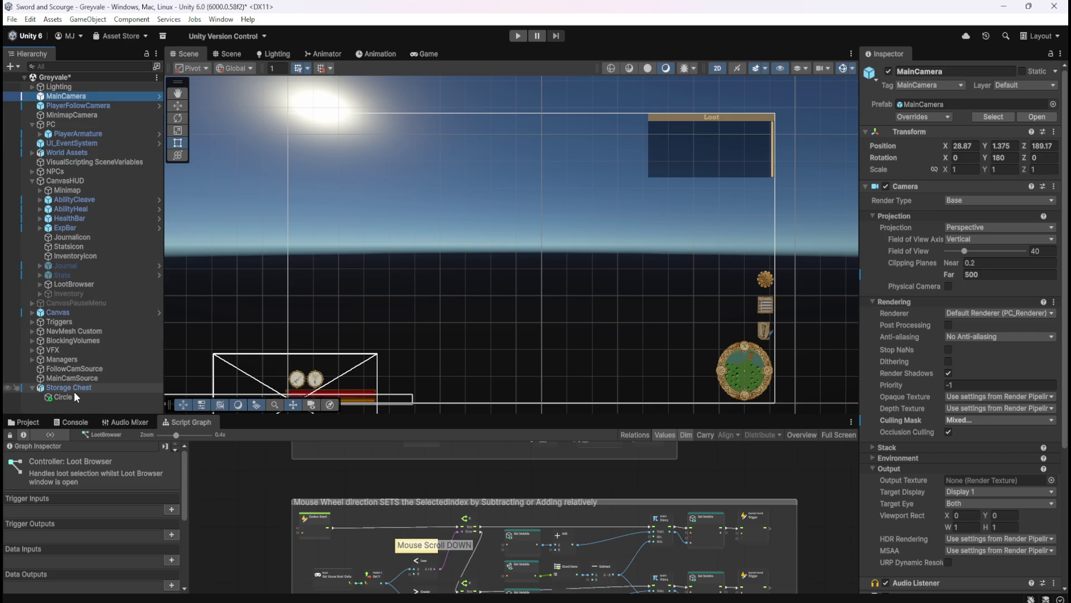
click(92, 283)
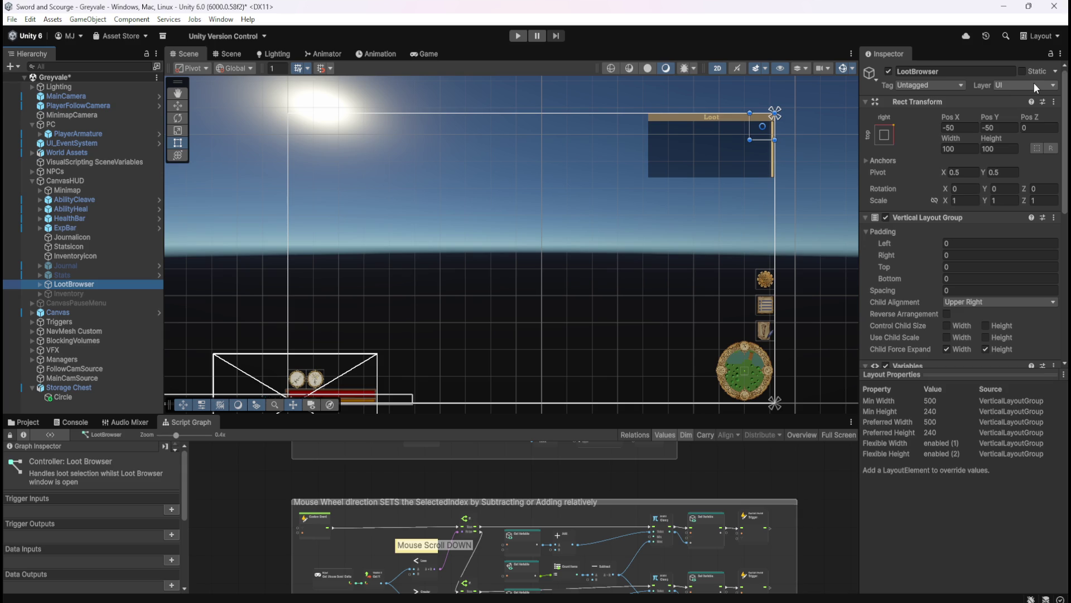
Step: Select MainCamera and show its Culling Mask layers, with Minimap excluded
click(79, 97)
click(953, 420)
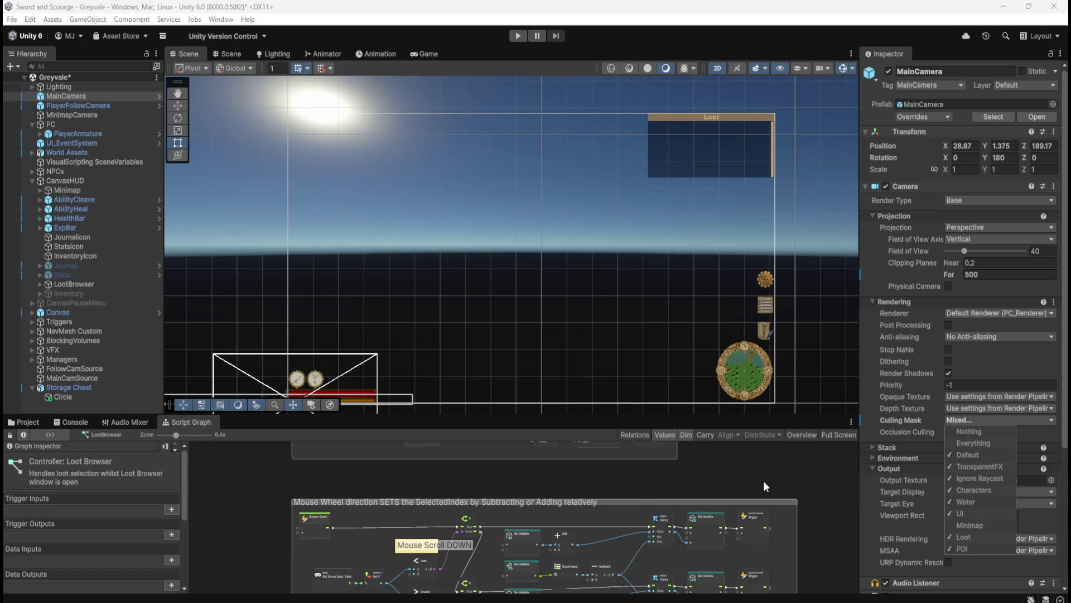
Step: Close the Culling Mask list, confirm Storage Chest is on the POI layer, then select LootBrowser
click(748, 469)
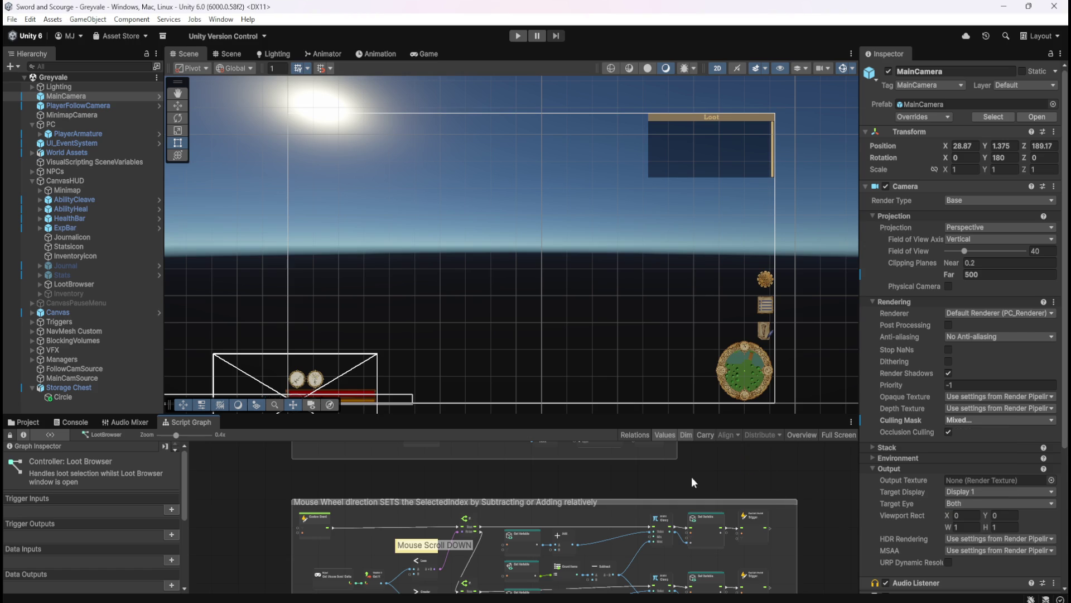
click(103, 390)
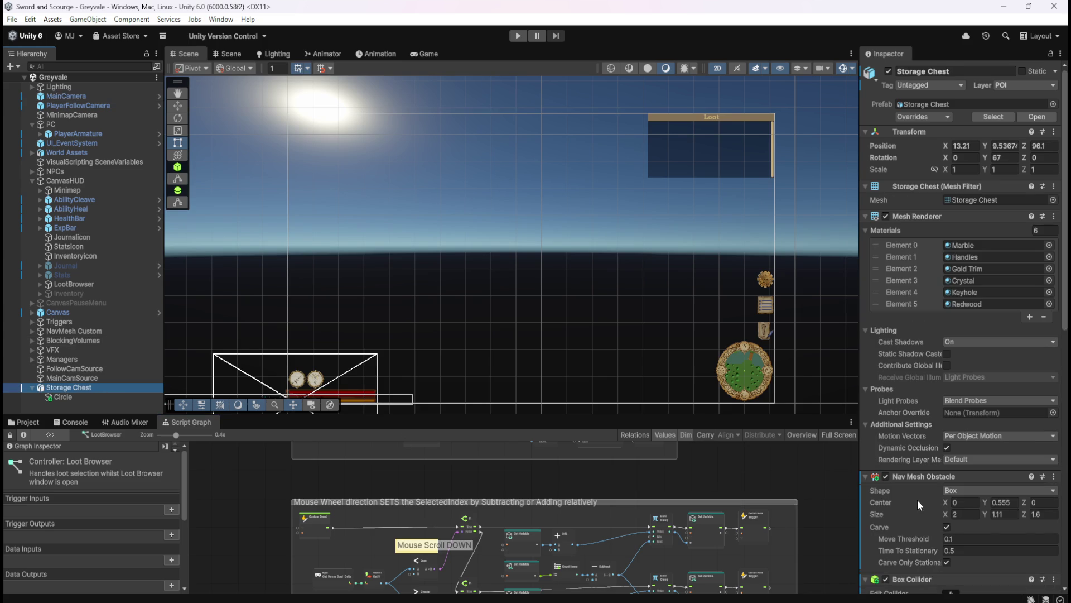
scroll(923, 499, down, 10)
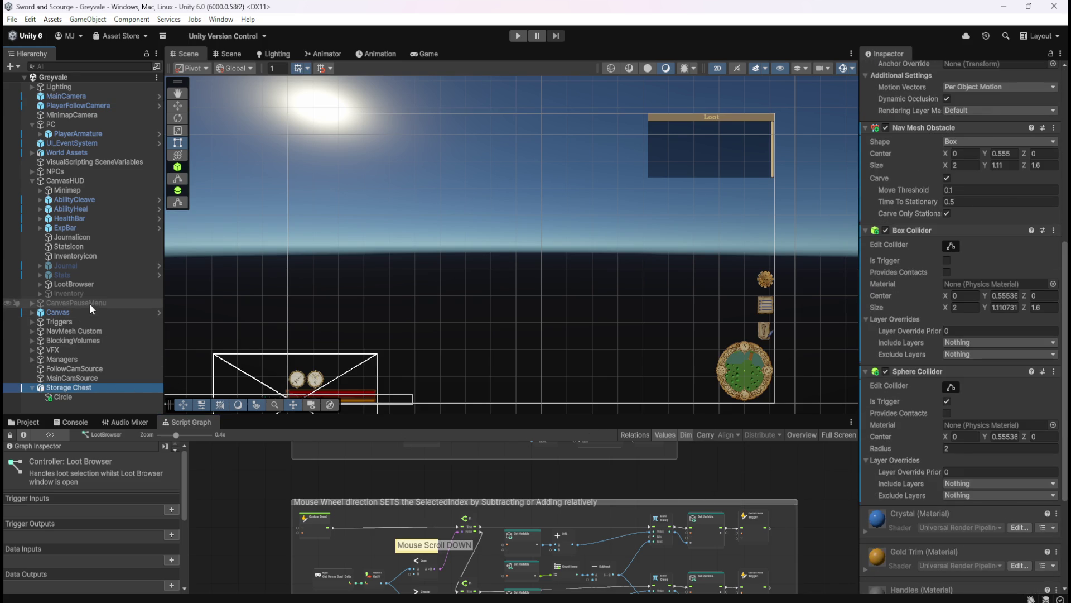
click(105, 282)
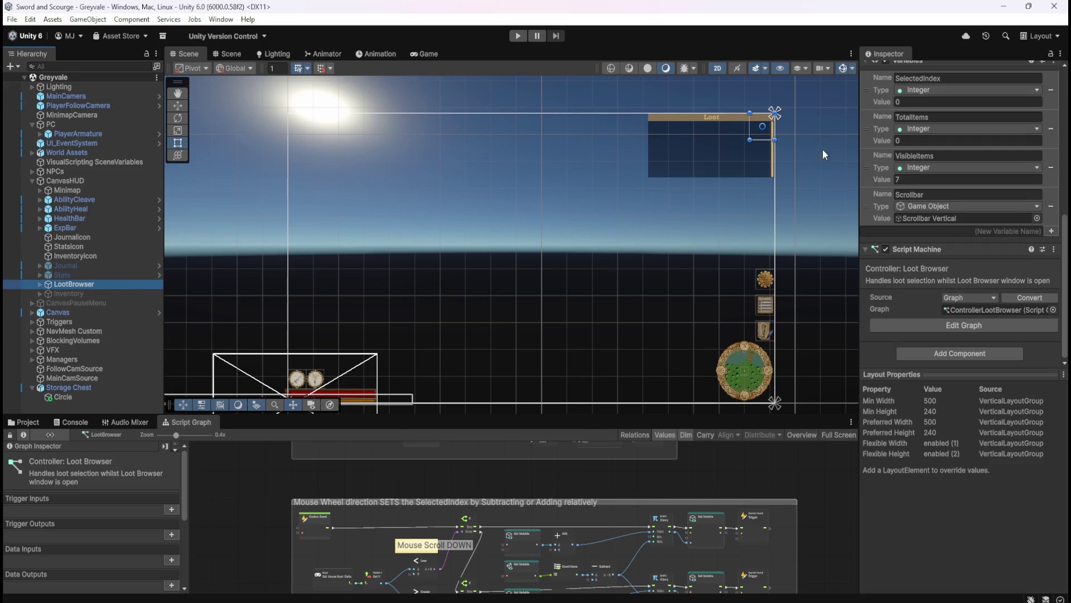
scroll(880, 105, up, 3)
Step: Toggle LootBrowser off, on, and off again, leaving its Loot panel hidden
click(889, 72)
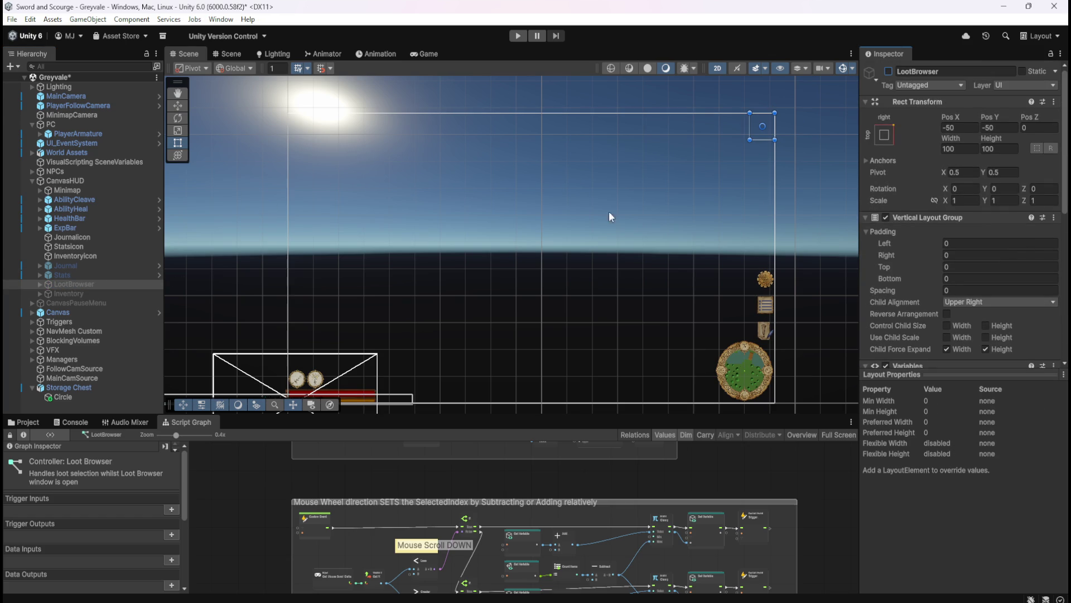
click(889, 72)
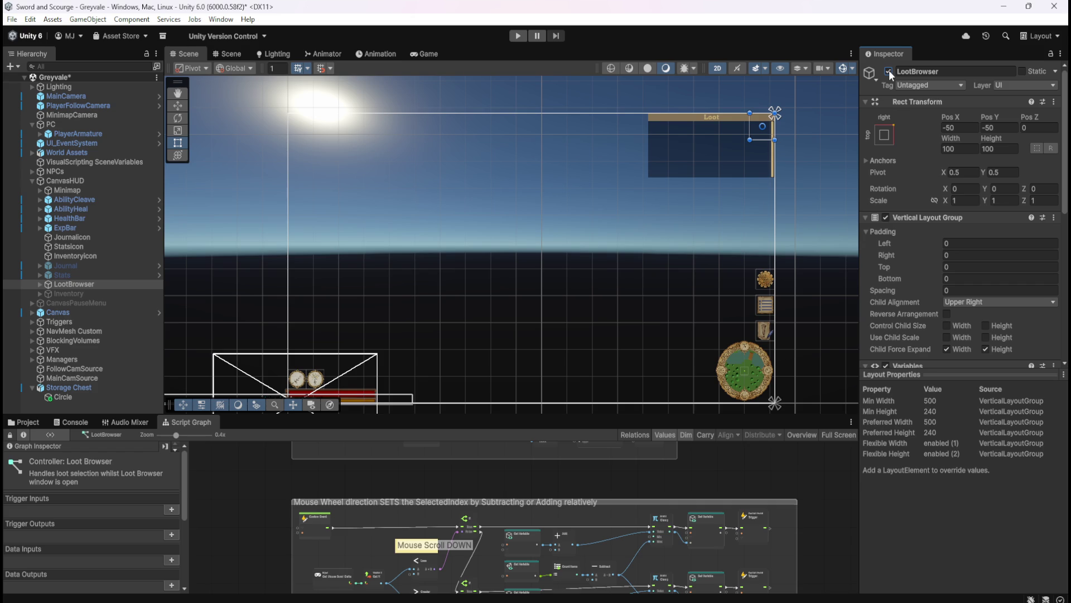
click(890, 73)
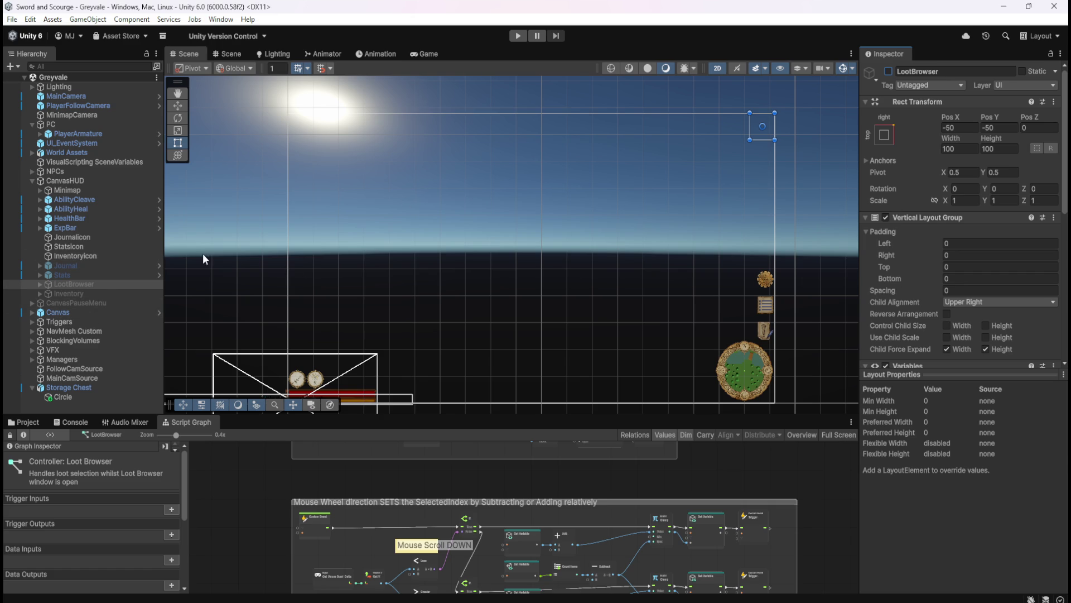
Step: Select Inventory and look through its components, including the Vertical Layout Group
click(95, 292)
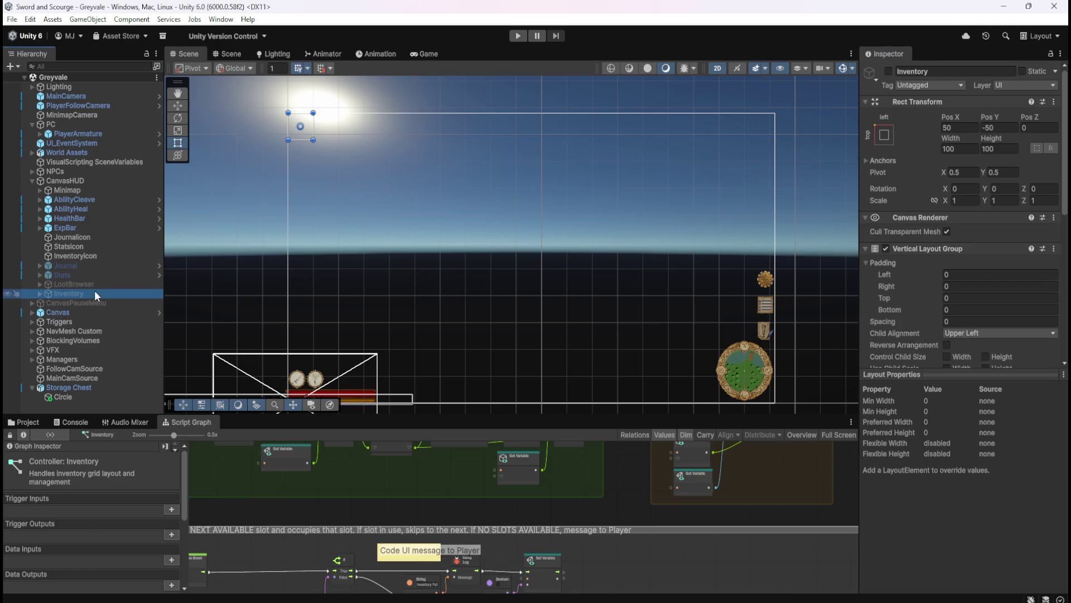
scroll(888, 286, down, 3)
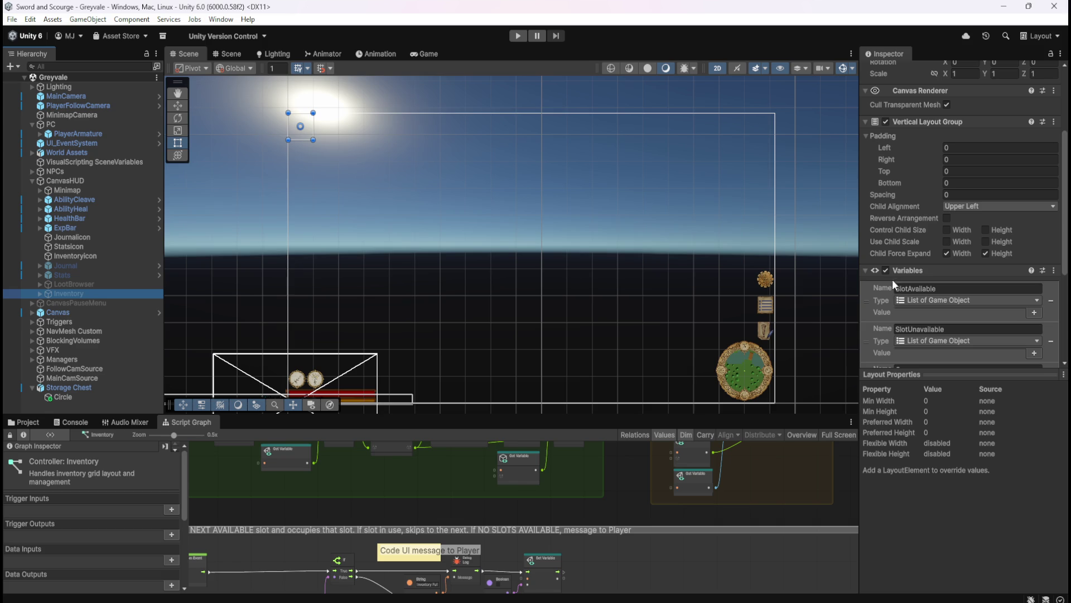
scroll(902, 239, down, 4)
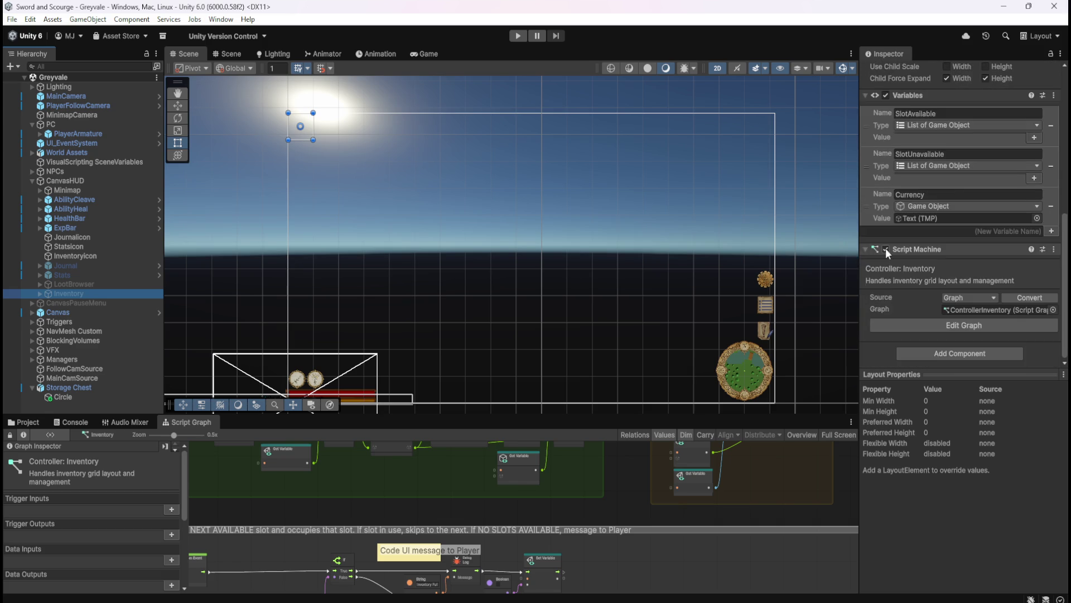
scroll(886, 268, up, 3)
scroll(887, 281, up, 4)
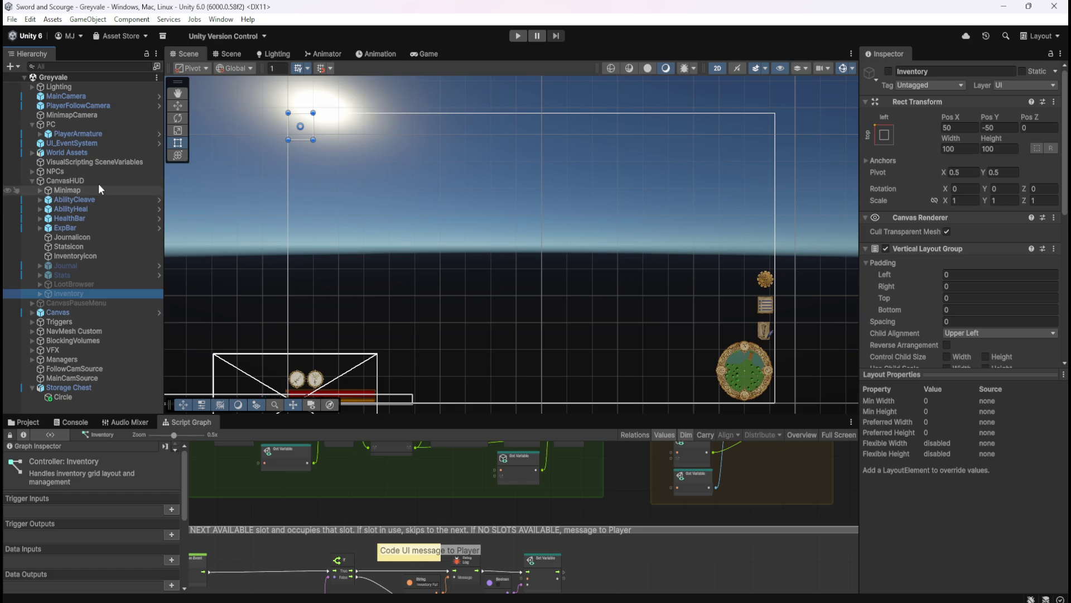
Step: Create an empty child object named Stash under CanvasHUD, then select Inventory
click(98, 186)
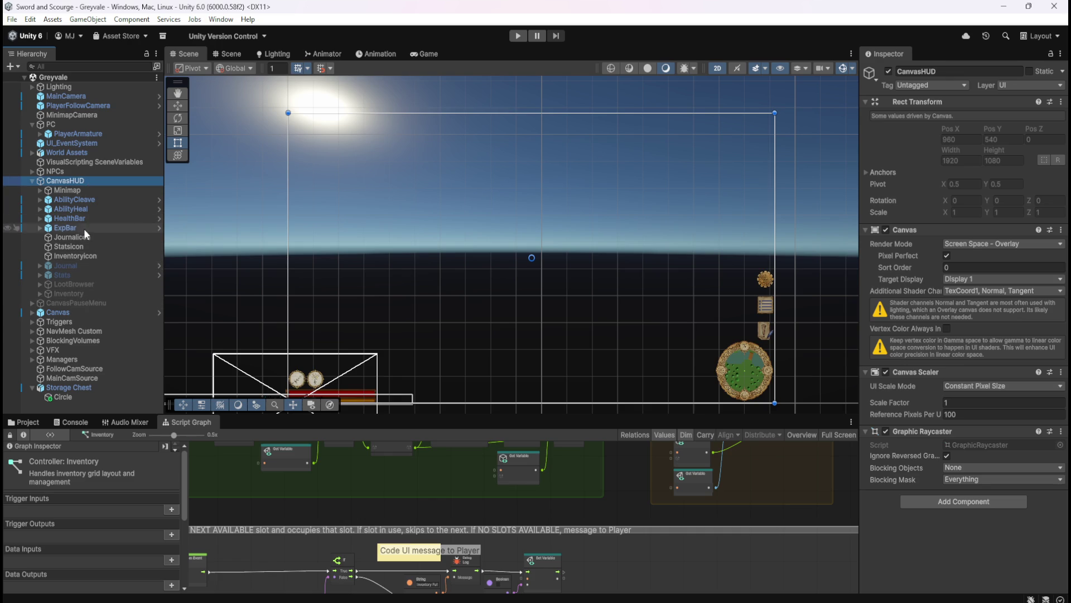
right_click(77, 180)
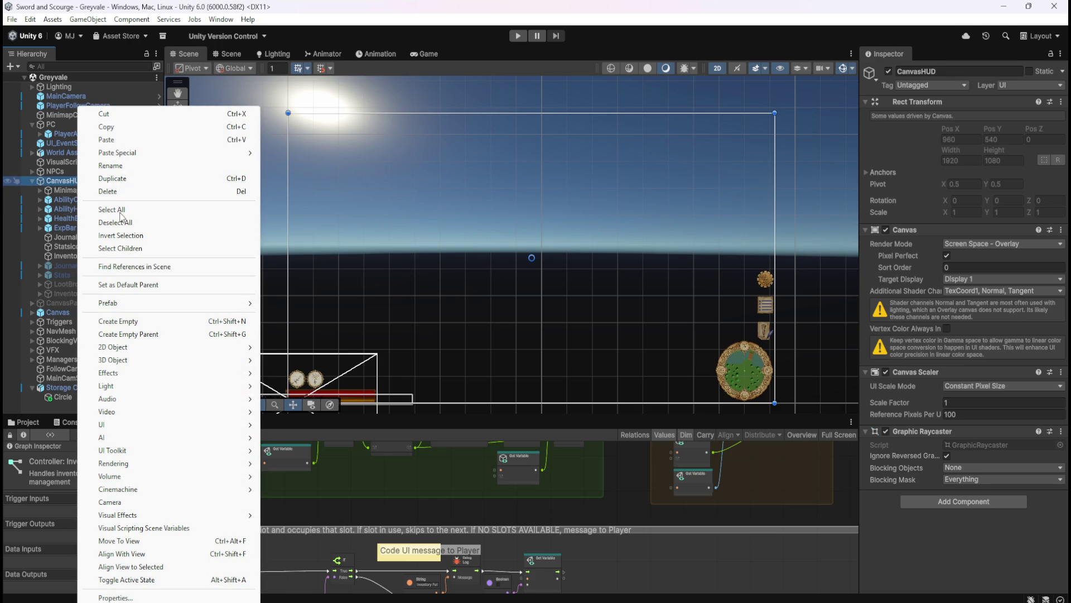
click(143, 321)
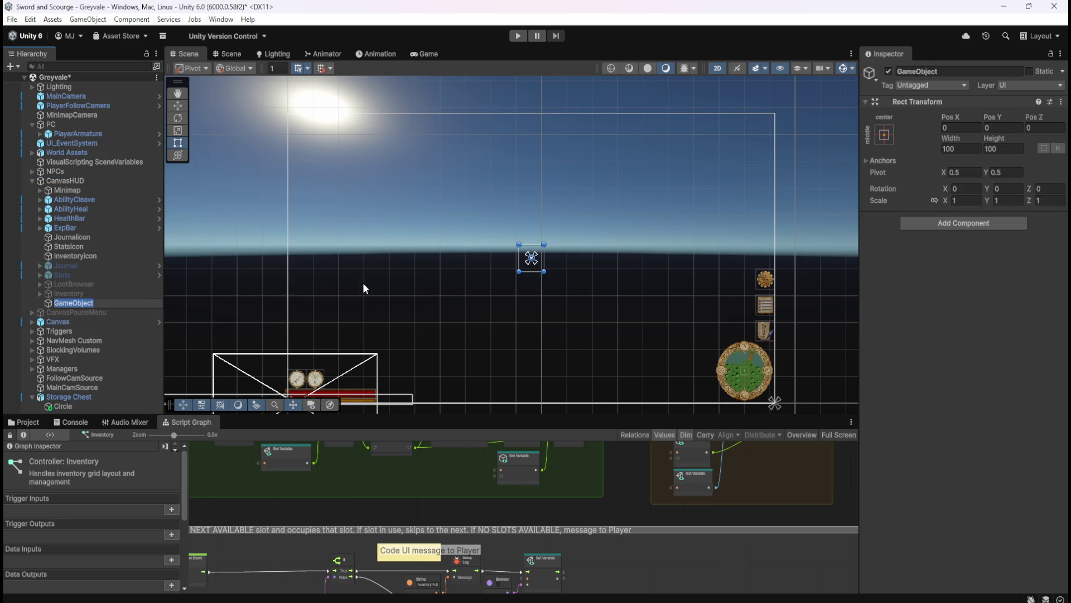
text(Stash)
key(Return)
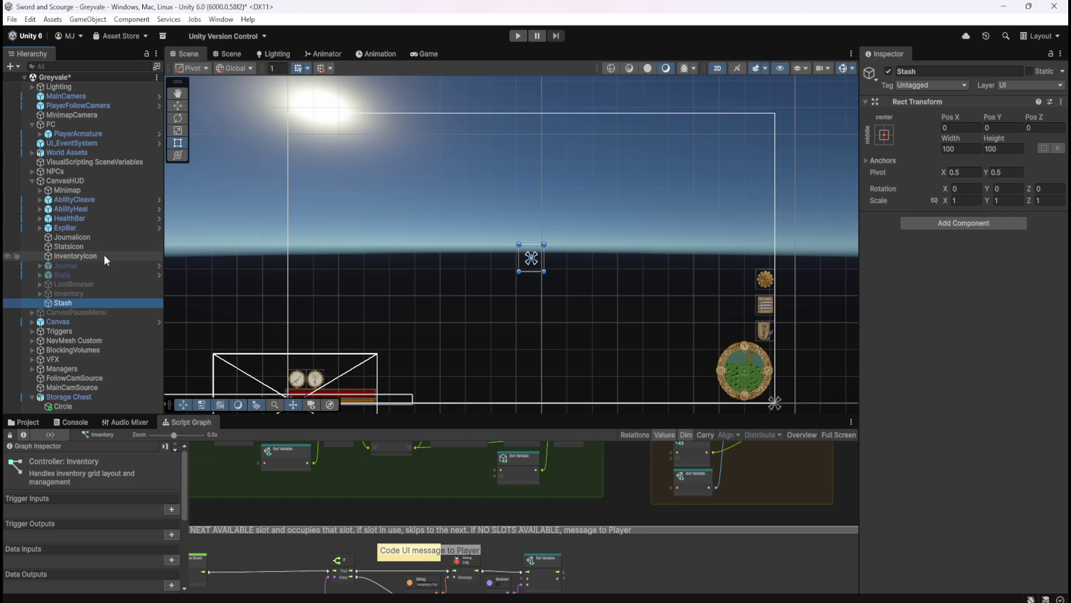
click(86, 293)
Step: Activate the Inventory panel, switching back and forth to compare it with the empty Stash object
click(83, 303)
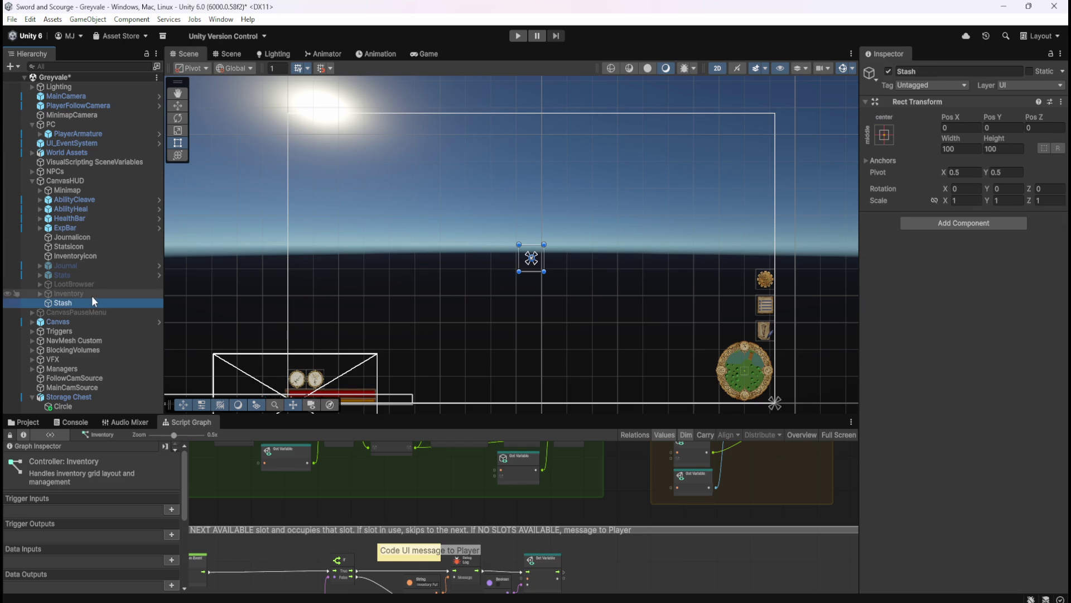
click(91, 296)
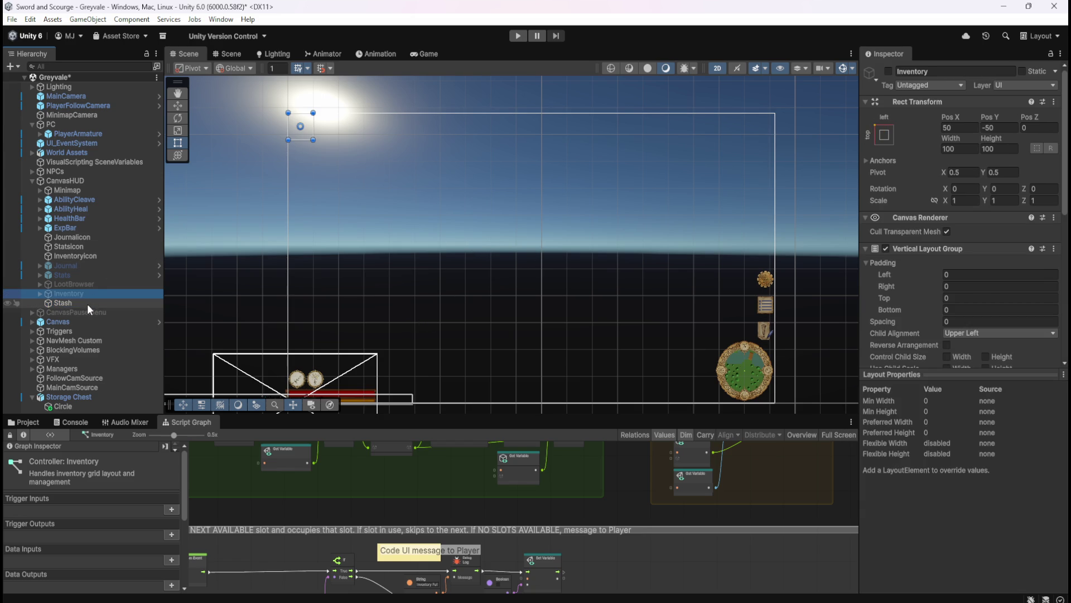
click(87, 304)
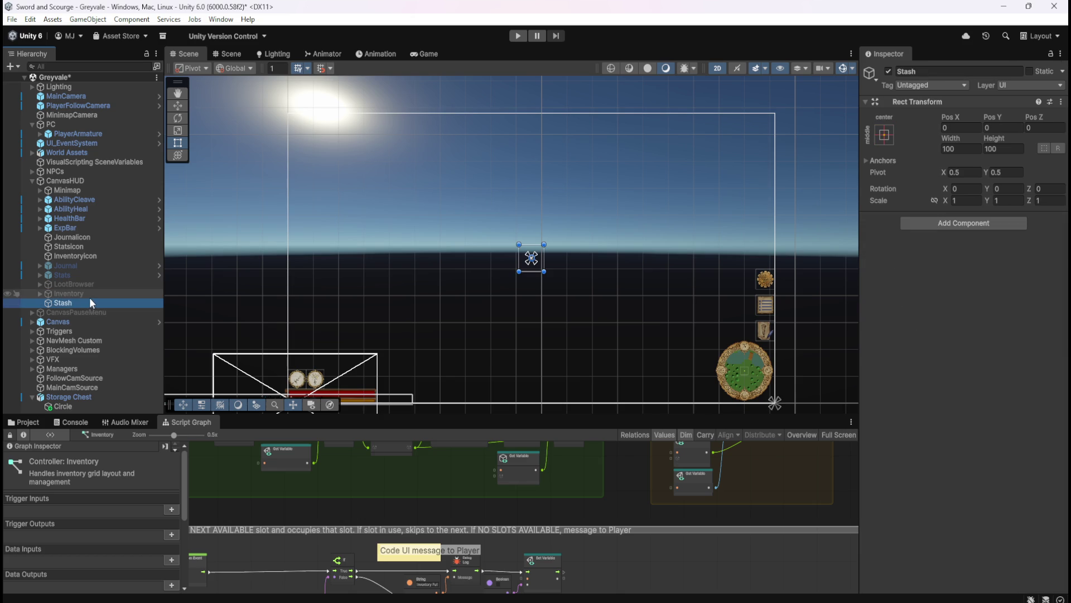
click(95, 294)
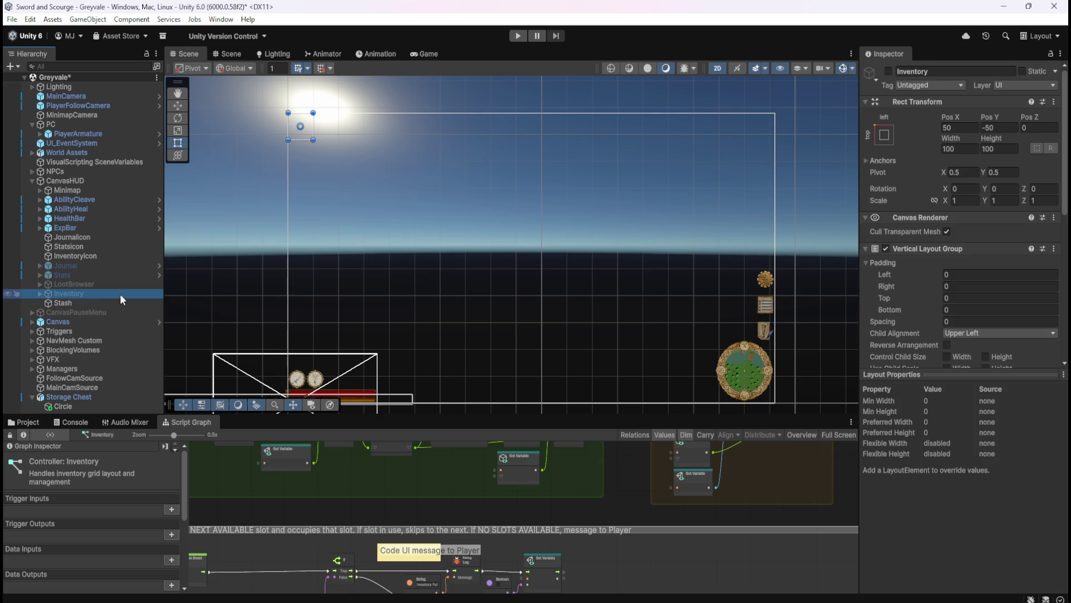
click(889, 71)
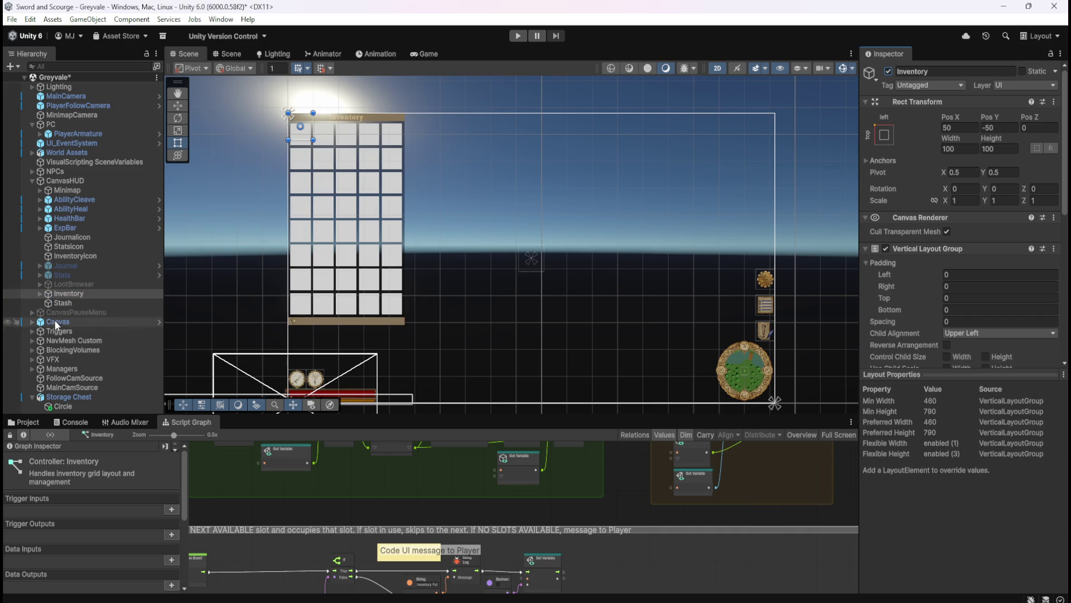
click(73, 304)
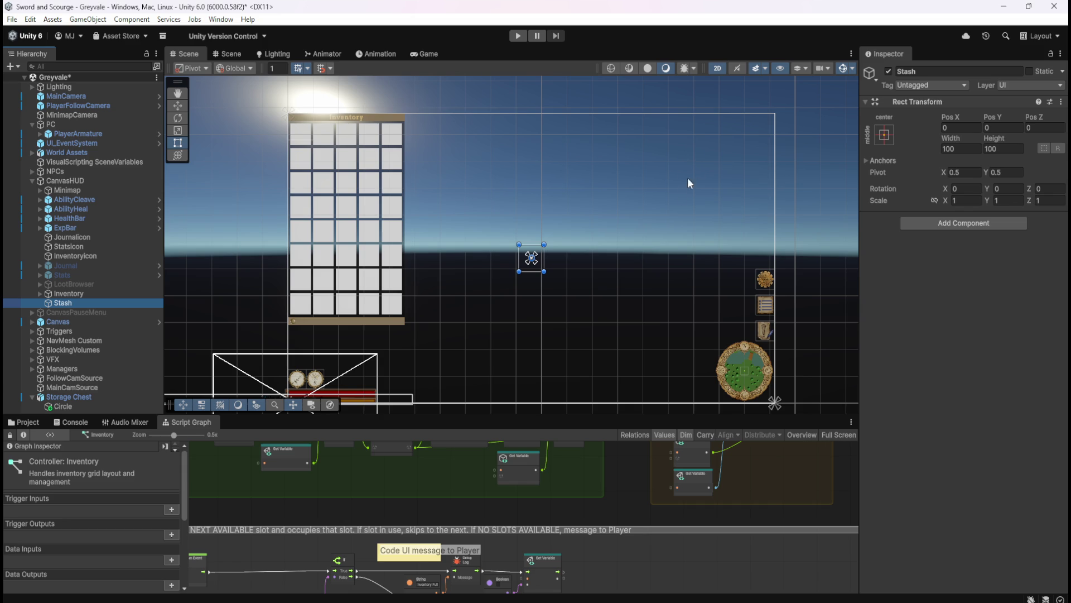
click(94, 291)
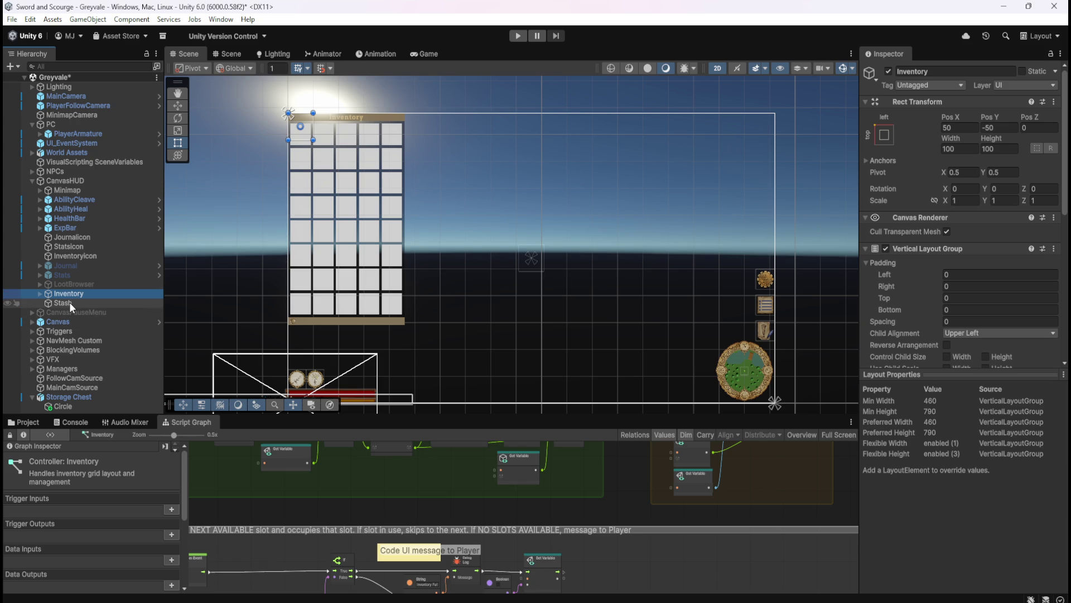
click(69, 302)
Step: Anchor Stash to the top centre of the canvas and save the scene
click(885, 134)
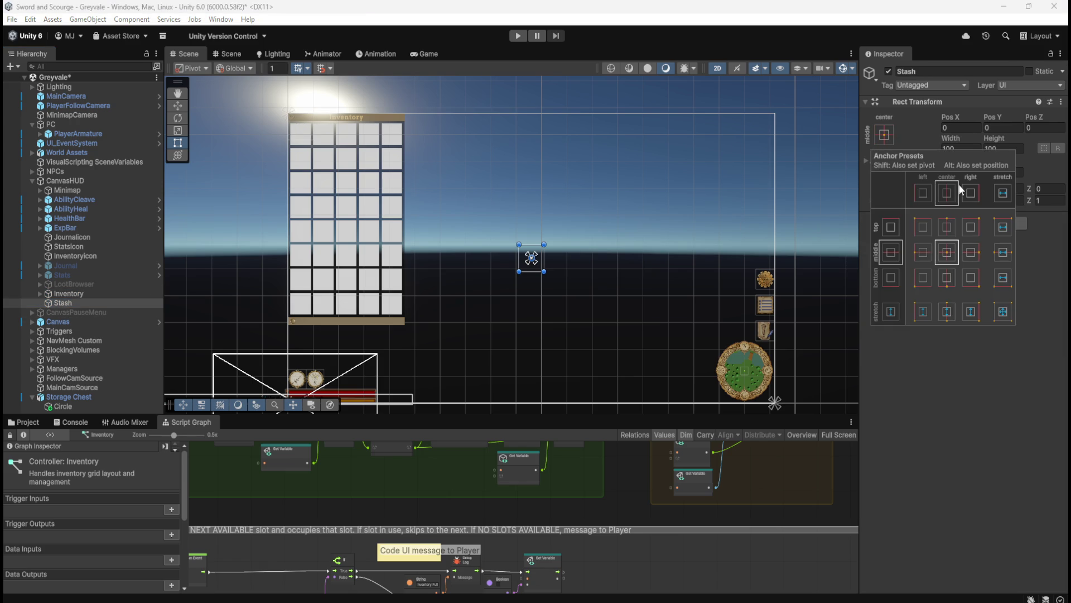
click(949, 229)
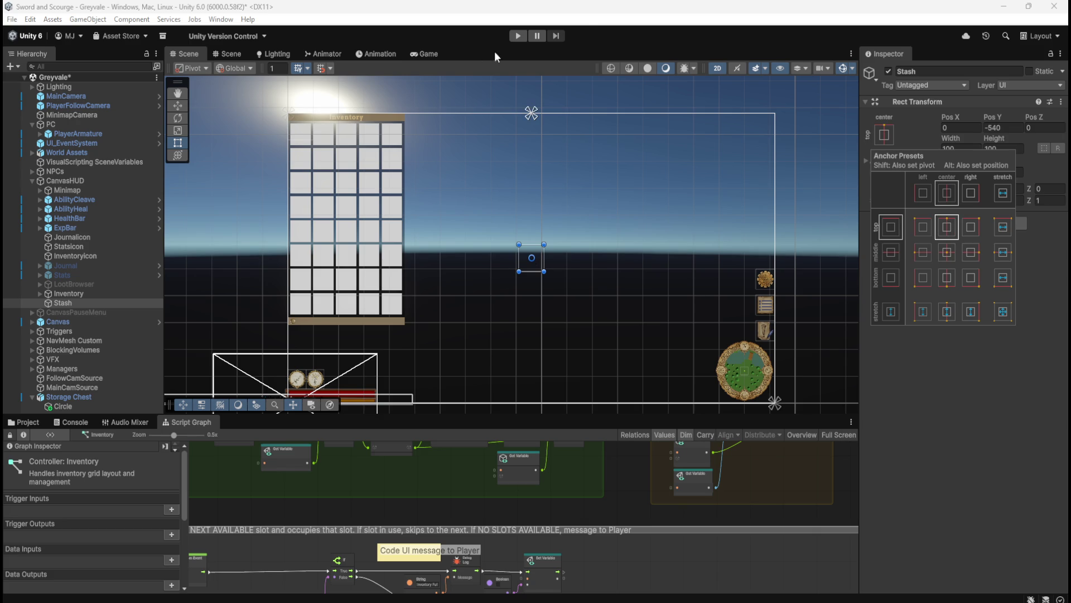
click(526, 198)
key(ctrl+s)
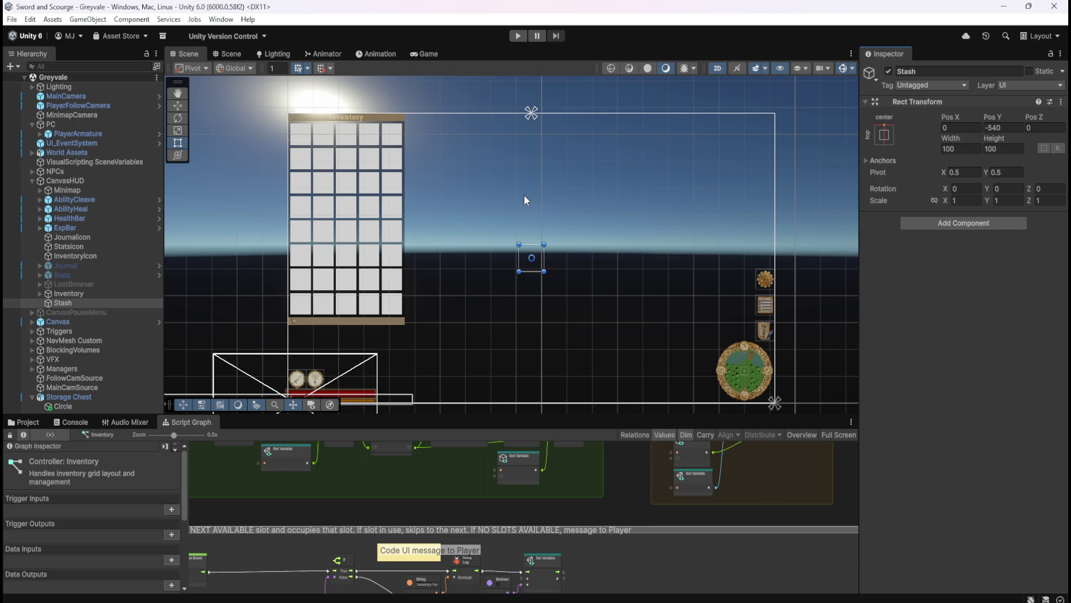
Step: Copy the Vertical Layout Group component from Inventory
click(70, 293)
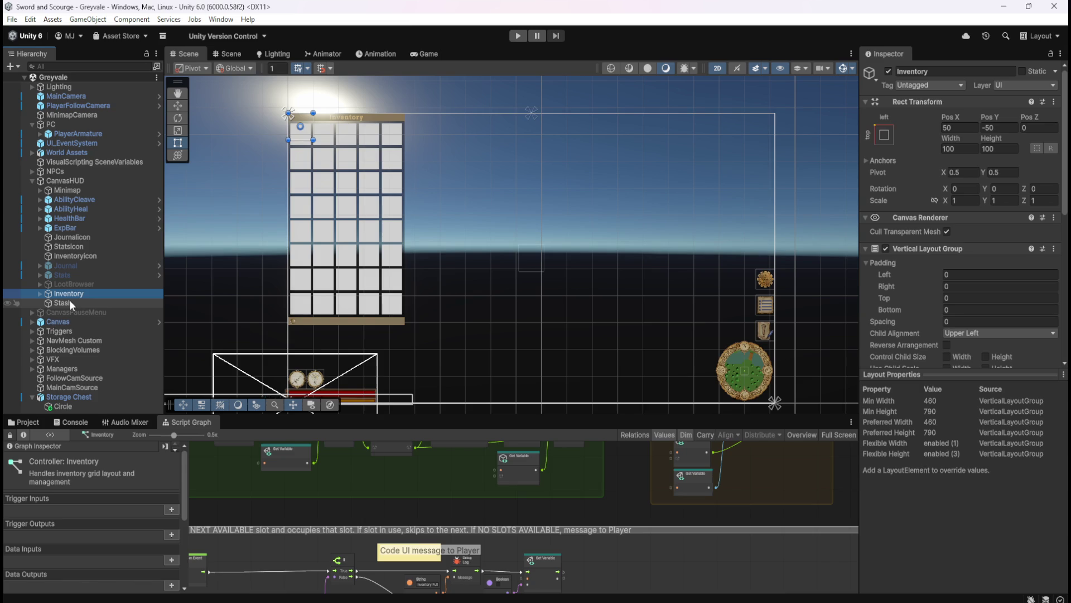
click(40, 294)
scroll(76, 303, down, 2)
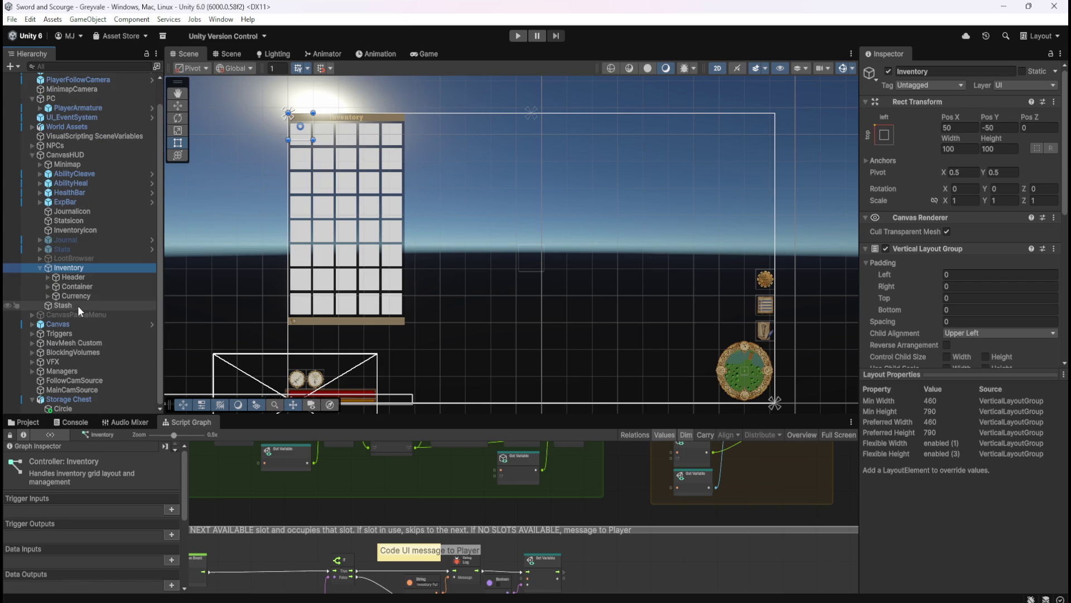
click(78, 305)
click(89, 270)
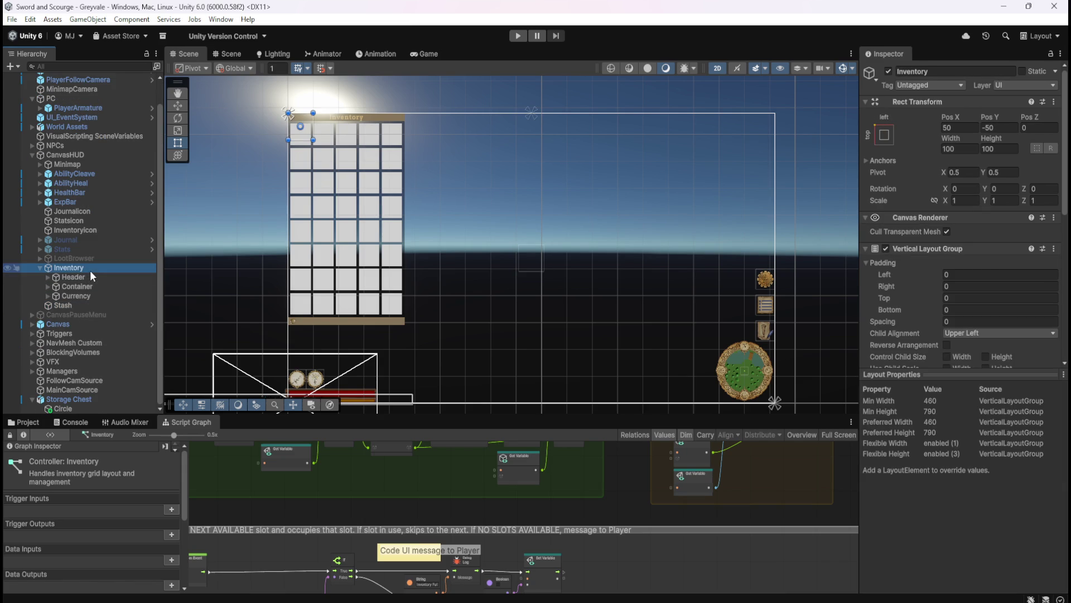
scroll(895, 320, down, 3)
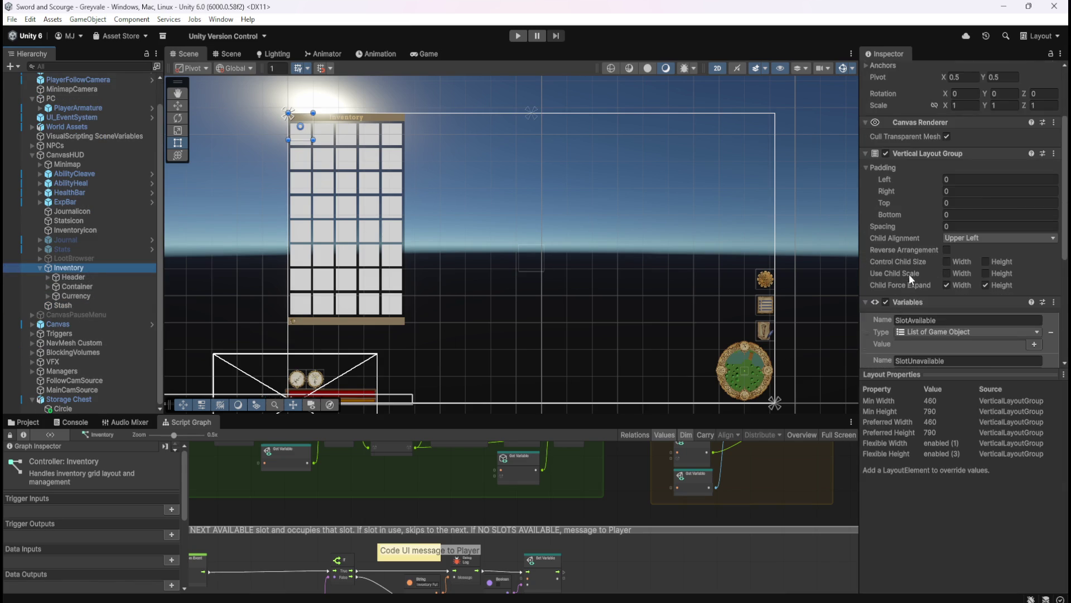
scroll(909, 274, down, 3)
scroll(917, 250, up, 4)
scroll(916, 250, up, 1)
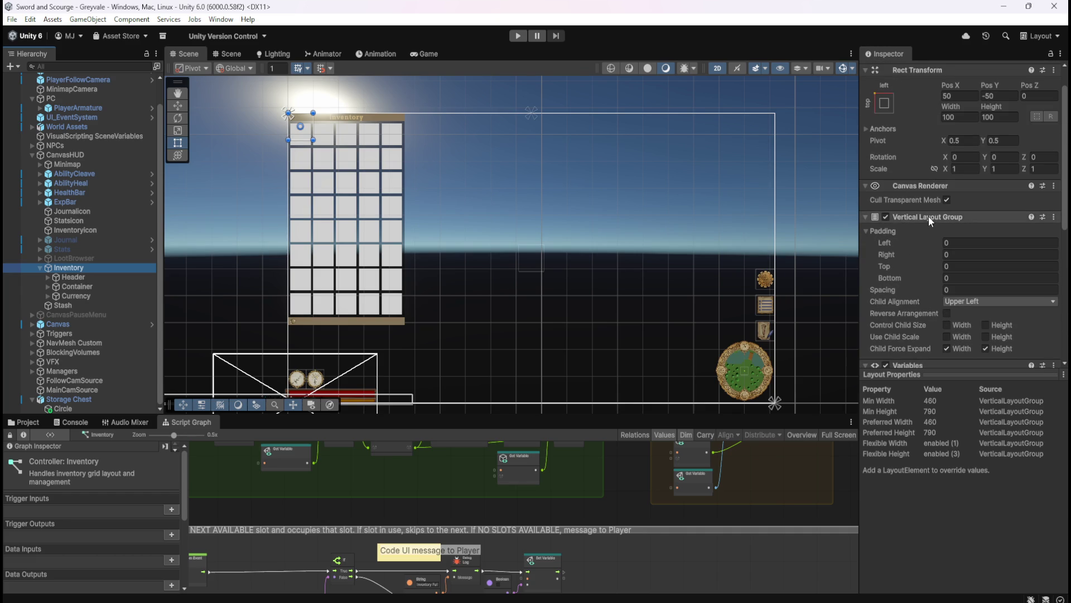
right_click(929, 216)
click(973, 282)
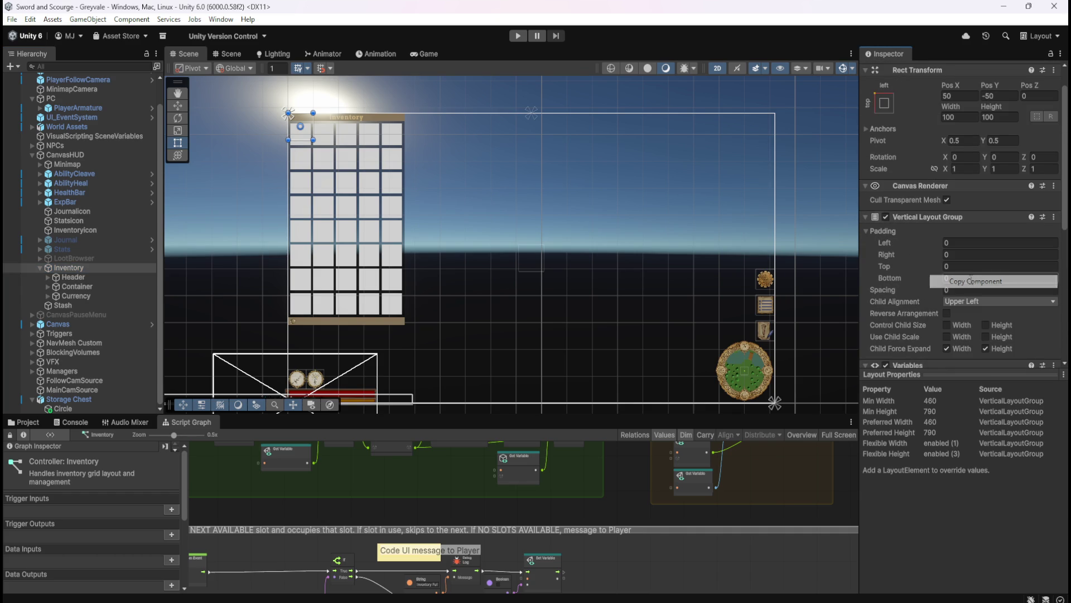
Step: Paste the copied Vertical Layout Group onto Stash as a new component
click(69, 306)
right_click(968, 105)
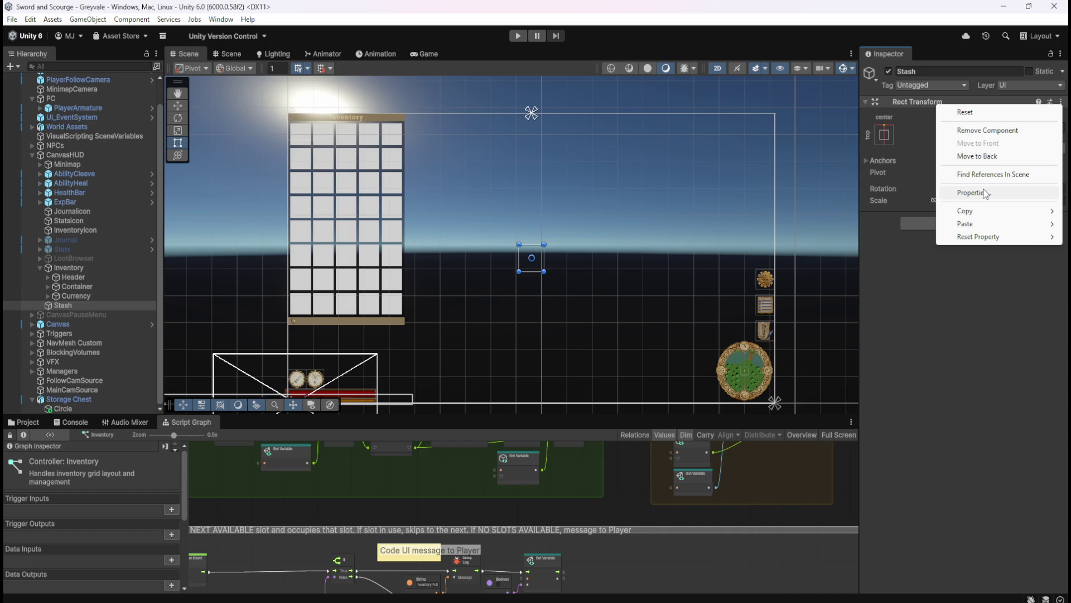
click(915, 319)
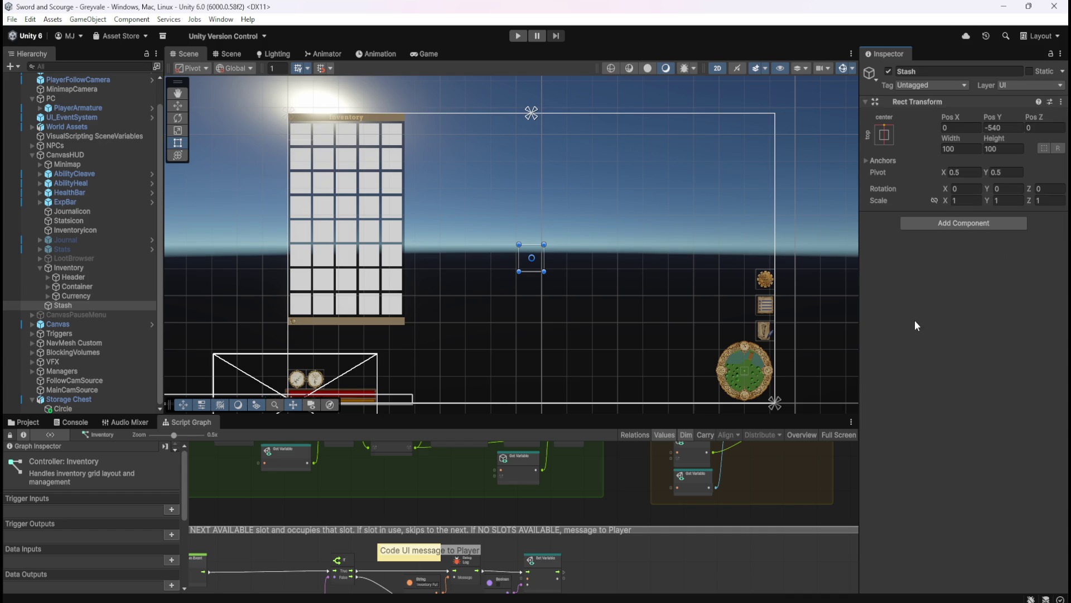
right_click(938, 103)
mouse_move(989, 222)
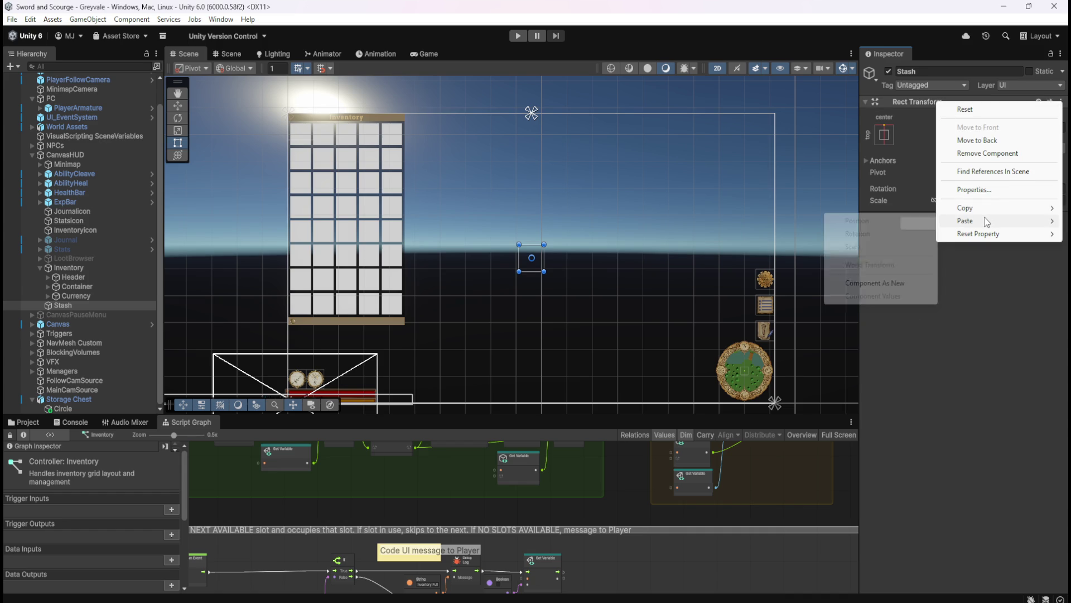
click(879, 288)
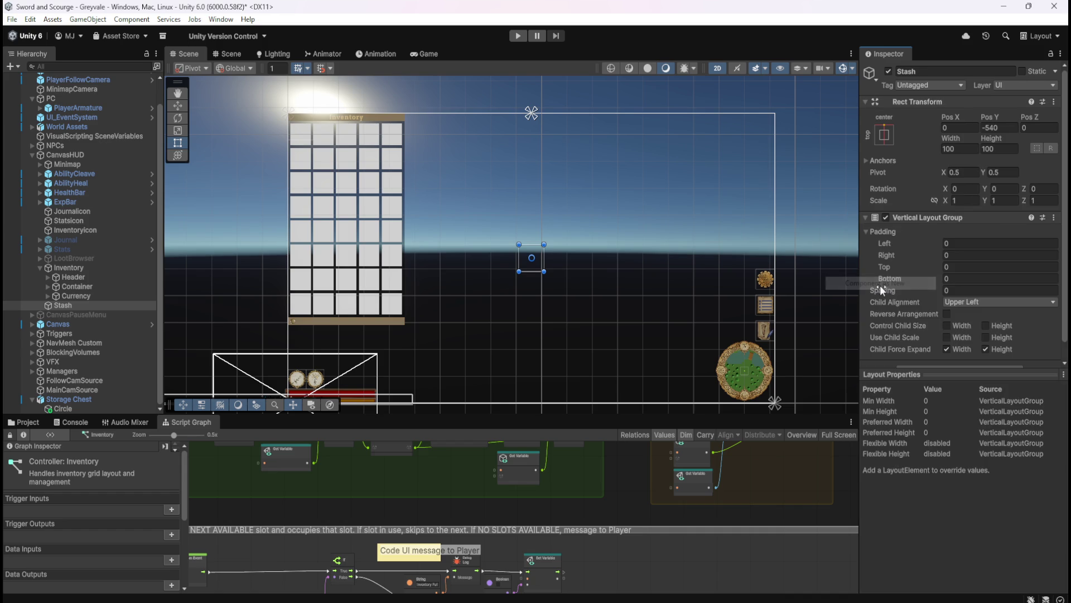